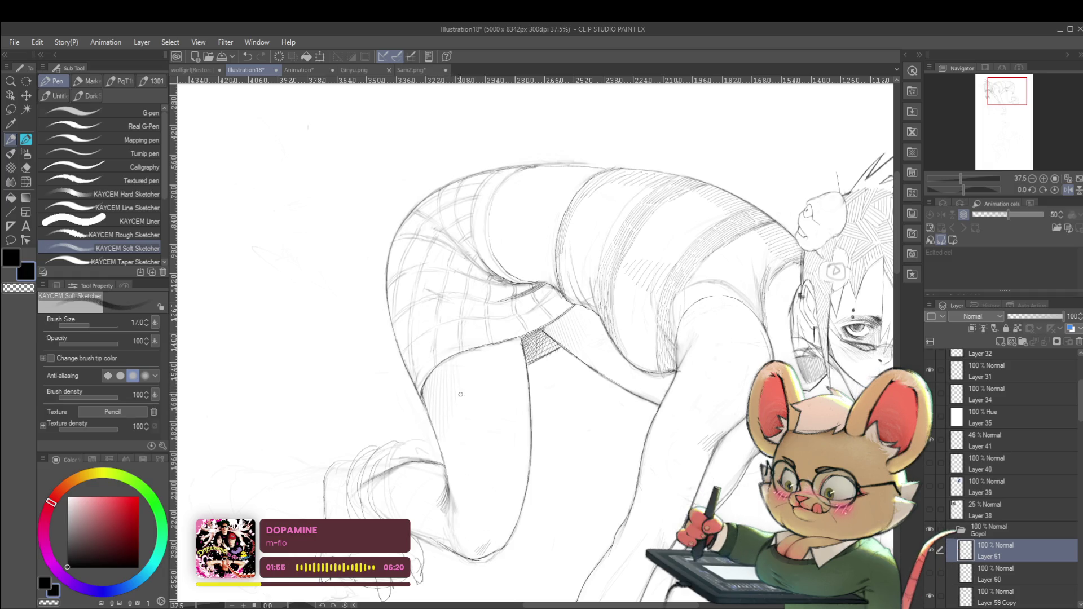
# Enlarge the Navigator preview and zoom in and out over the crawling-girl sketch
pyautogui.scroll(-5, 460, 395)
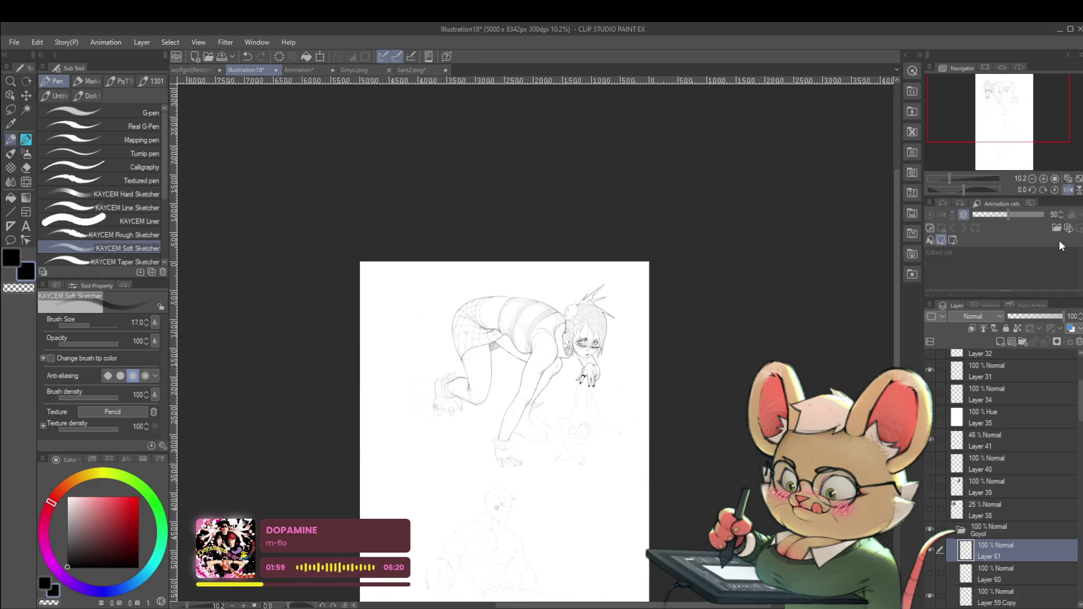
pyautogui.moveTo(1066, 197); pyautogui.dragTo(1068, 199)
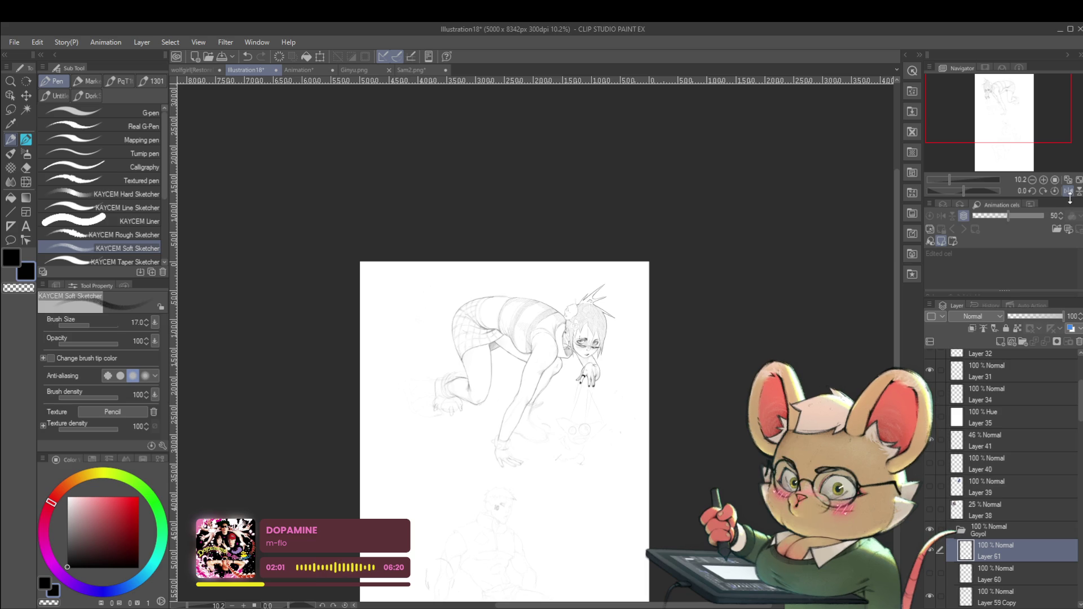
pyautogui.scroll(4, 485, 318)
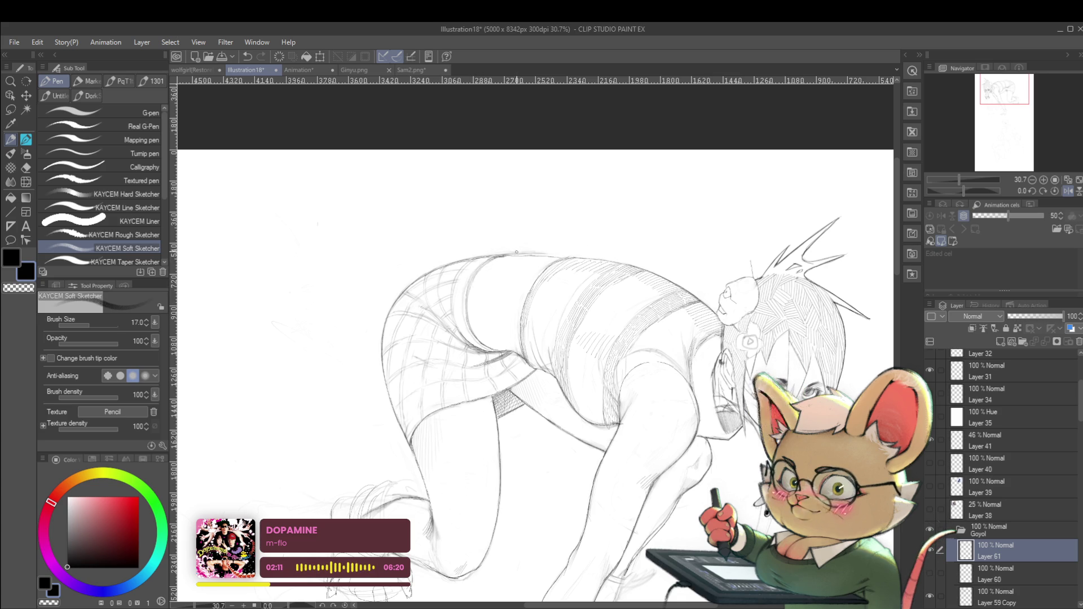
pyautogui.scroll(-5, 541, 249)
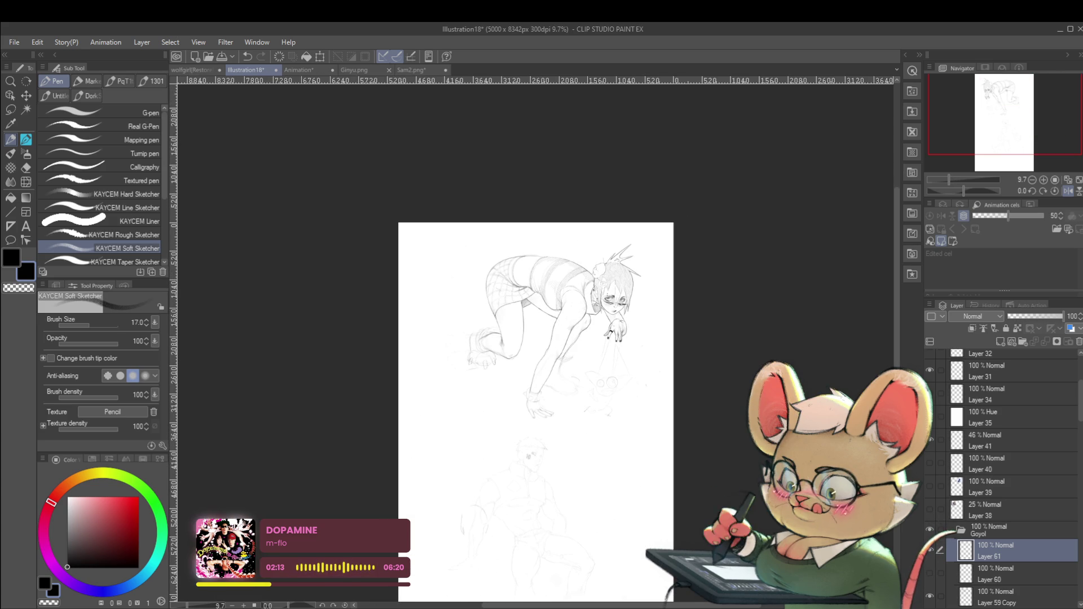
pyautogui.scroll(5, 543, 290)
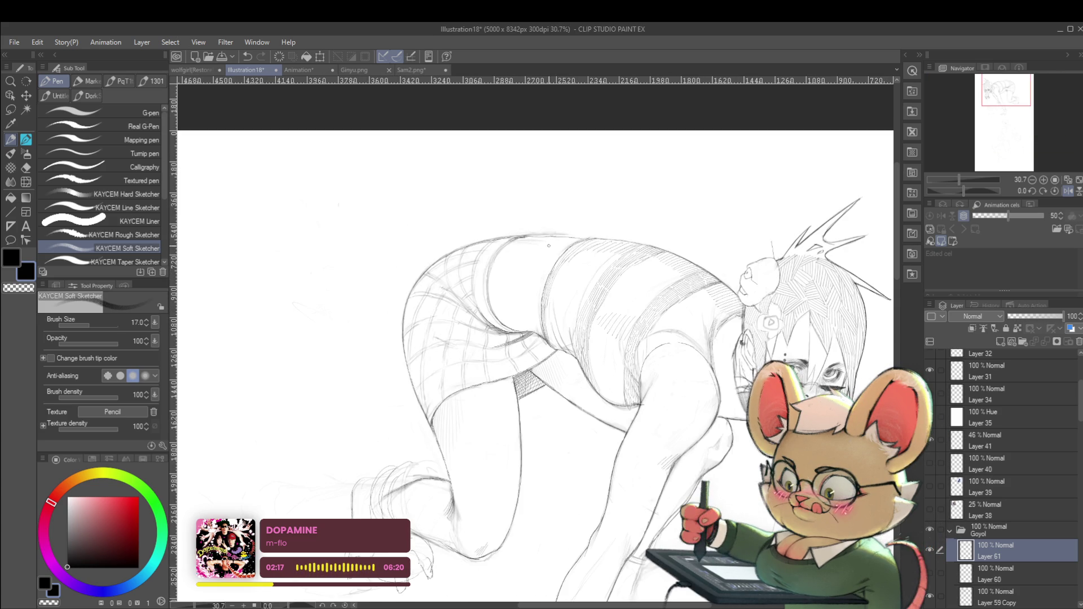
pyautogui.scroll(-4, 560, 245)
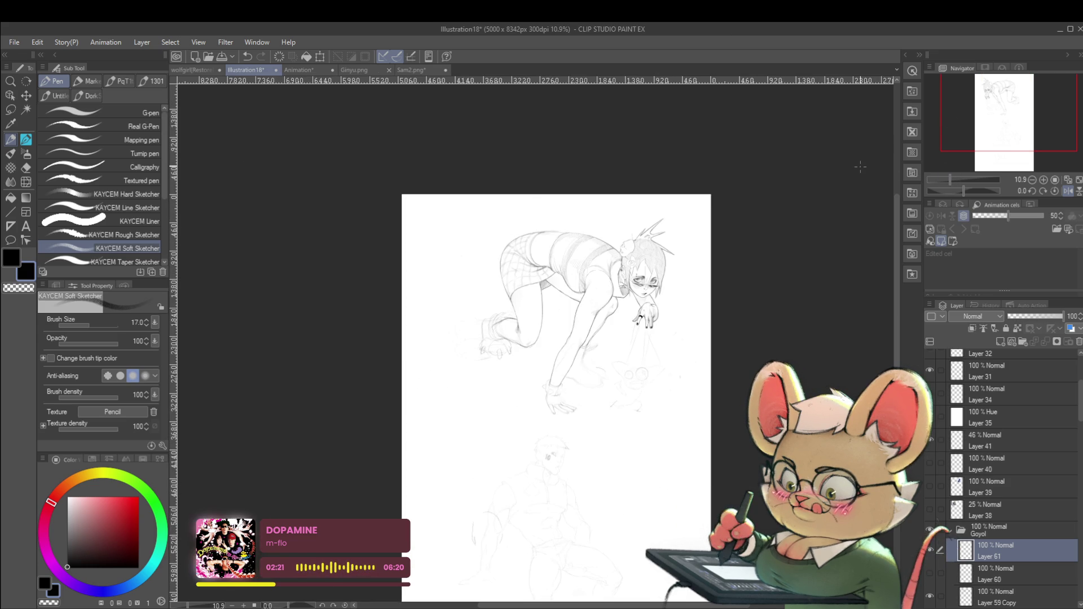
pyautogui.scroll(7, 537, 221)
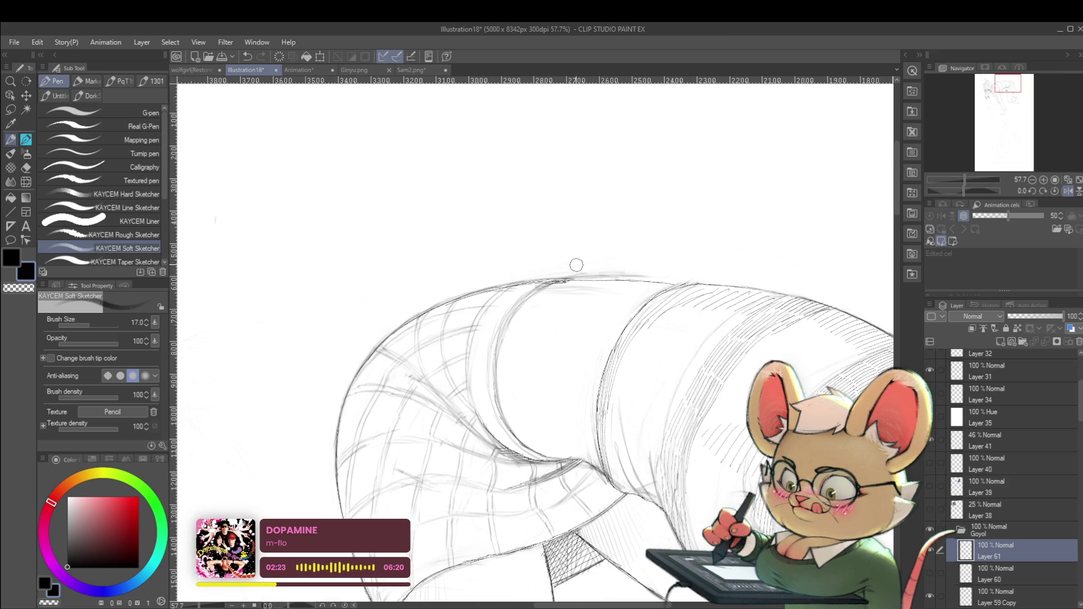
# Make Layer 59 Copy active, un-mirror the canvas, and centre the whole figure
pyautogui.hotkey('alt', '[')
pyautogui.hotkey('alt', '[')
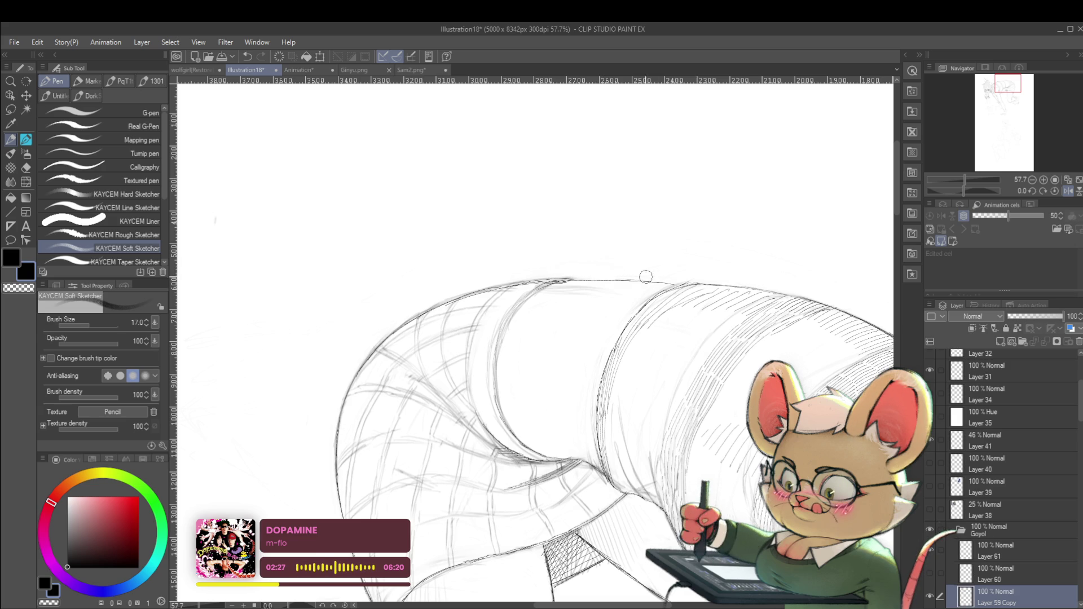
pyautogui.scroll(-7, 625, 254)
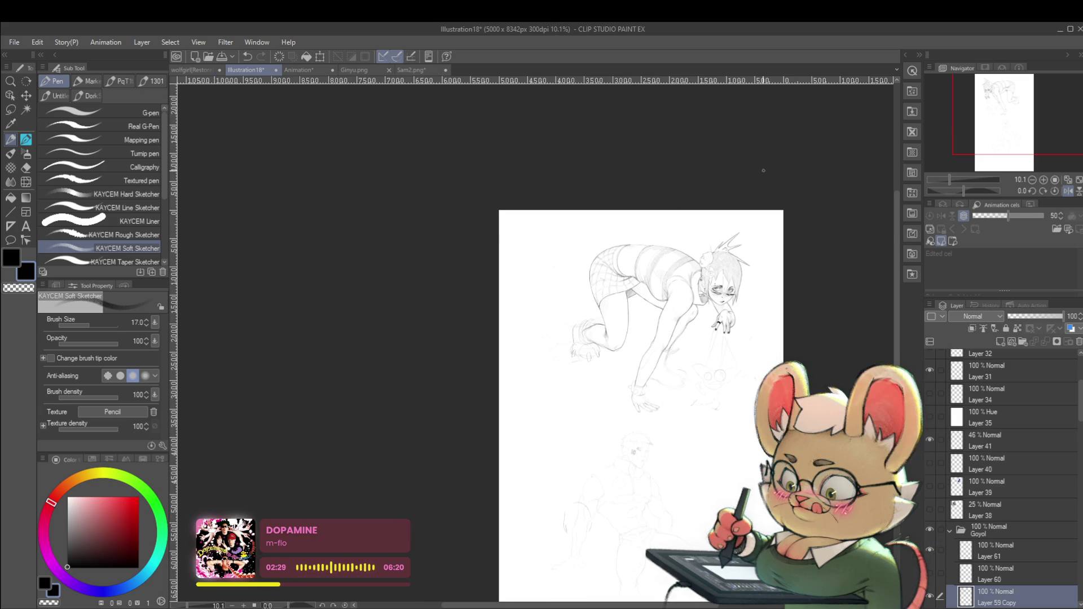
pyautogui.click(1069, 192)
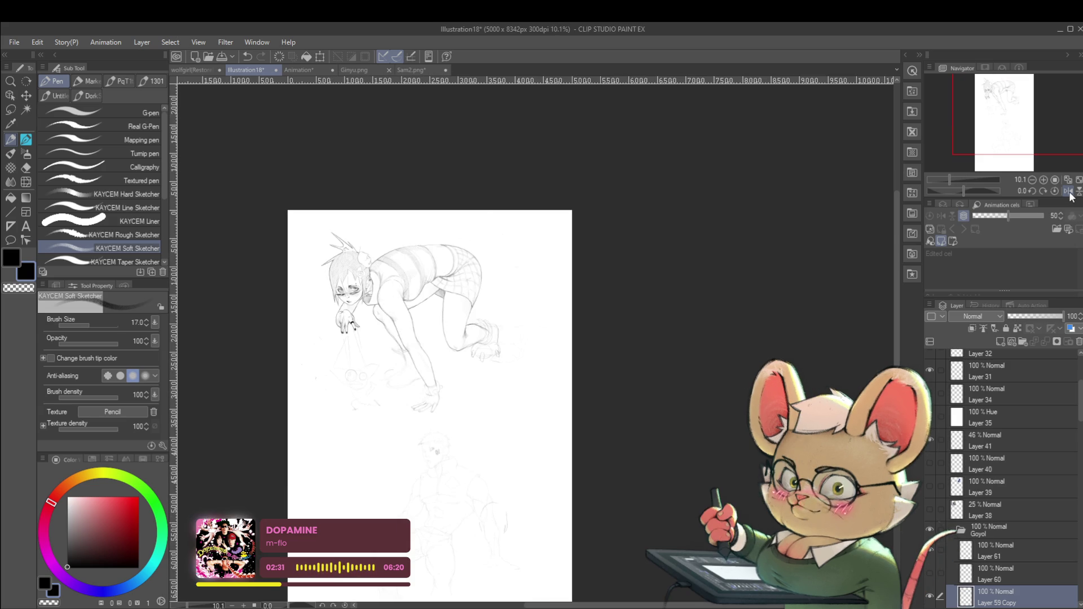
pyautogui.scroll(4, 424, 240)
pyautogui.moveTo(472, 272); pyautogui.dragTo(384, 288)
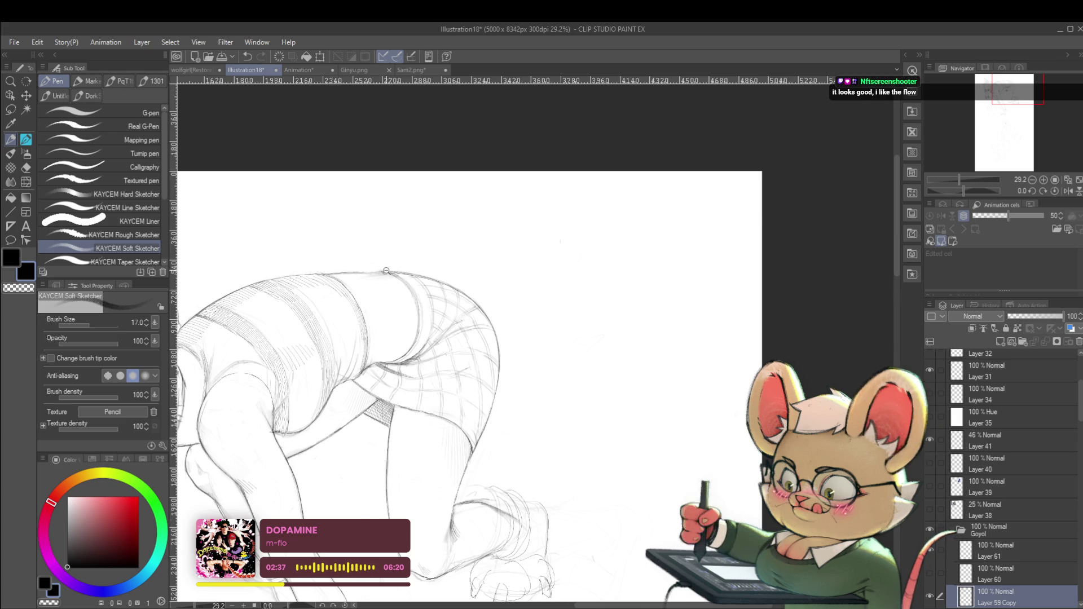
pyautogui.scroll(-2, 432, 235)
pyautogui.moveTo(432, 236)
pyautogui.mouseDown()
pyautogui.moveTo(498, 222)
pyautogui.moveTo(553, 251)
pyautogui.mouseUp()
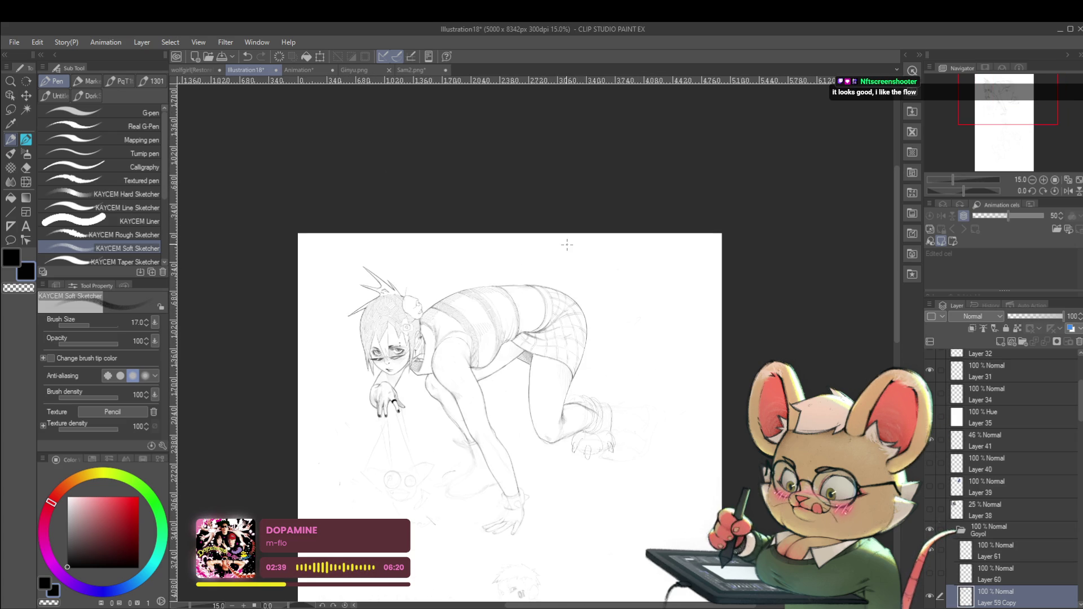
# Pick red as the drawing colour on the color wheel
pyautogui.moveTo(722, 410); pyautogui.dragTo(690, 366)
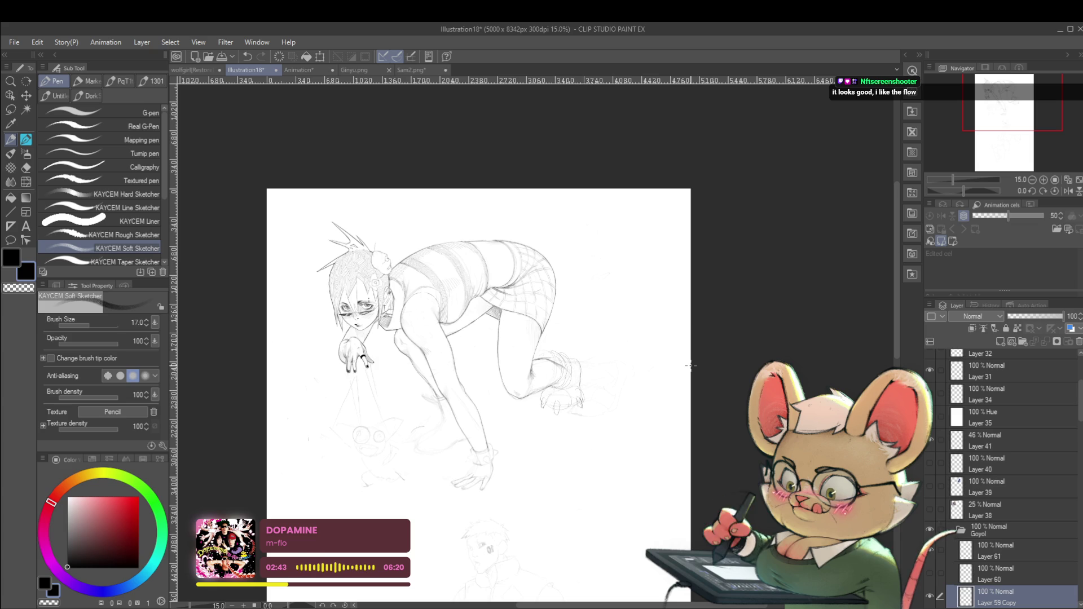
pyautogui.moveTo(690, 366); pyautogui.dragTo(728, 363)
pyautogui.click(134, 519)
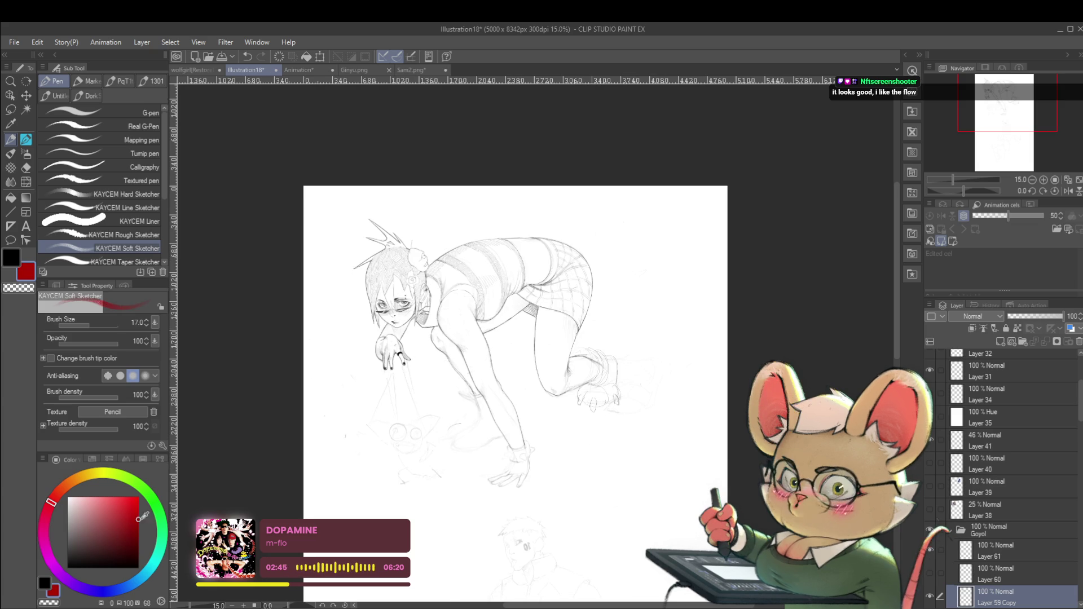
# Draw red guide strokes down the arm, below the hand and over the face, discarding a head arc
pyautogui.moveTo(344, 343)
pyautogui.mouseDown()
pyautogui.moveTo(403, 259)
pyautogui.moveTo(488, 225)
pyautogui.moveTo(563, 228)
pyautogui.moveTo(625, 297)
pyautogui.moveTo(567, 420)
pyautogui.mouseUp()
pyautogui.hotkey('ctrl', 'z')
pyautogui.moveTo(528, 496)
pyautogui.mouseDown()
pyautogui.moveTo(432, 334)
pyautogui.moveTo(511, 459)
pyautogui.mouseUp()
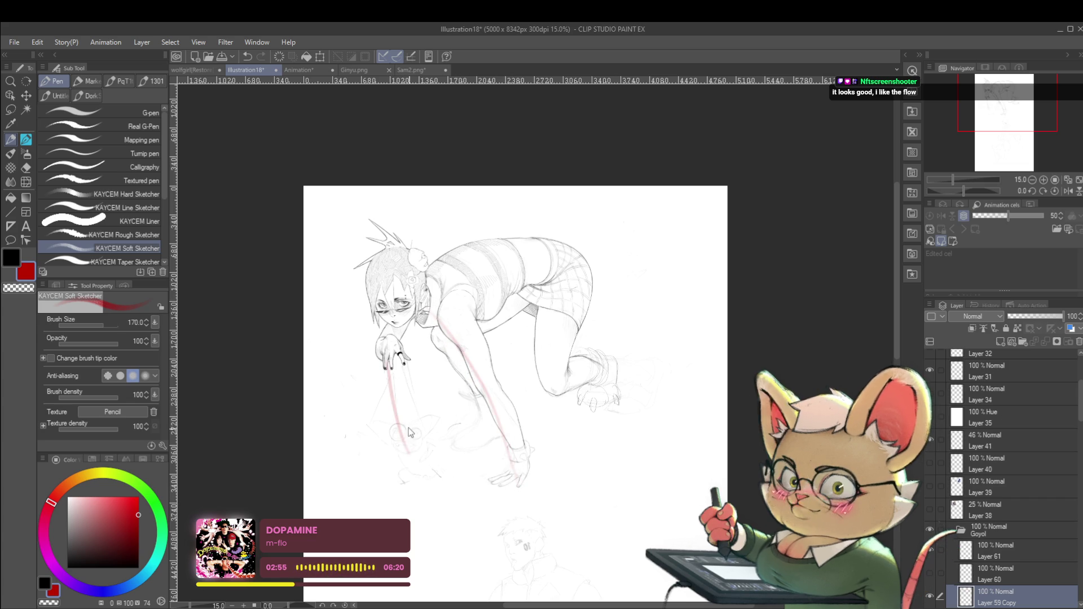
pyautogui.moveTo(399, 424)
pyautogui.mouseDown()
pyautogui.moveTo(397, 364)
pyautogui.moveTo(418, 429)
pyautogui.moveTo(398, 443)
pyautogui.moveTo(408, 430)
pyautogui.moveTo(398, 424)
pyautogui.mouseUp()
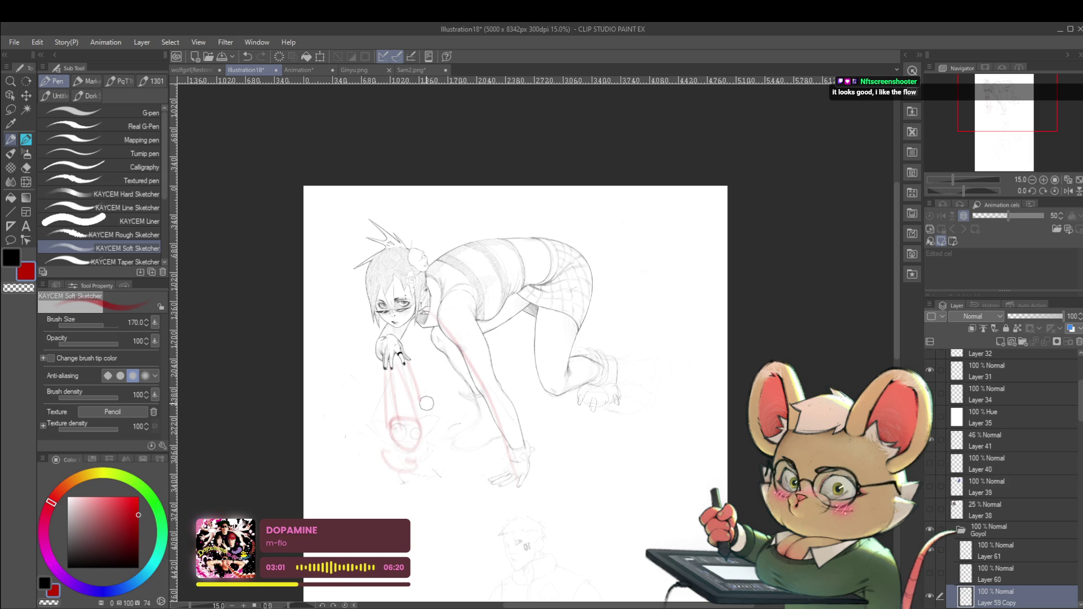
pyautogui.moveTo(389, 349); pyautogui.dragTo(395, 265)
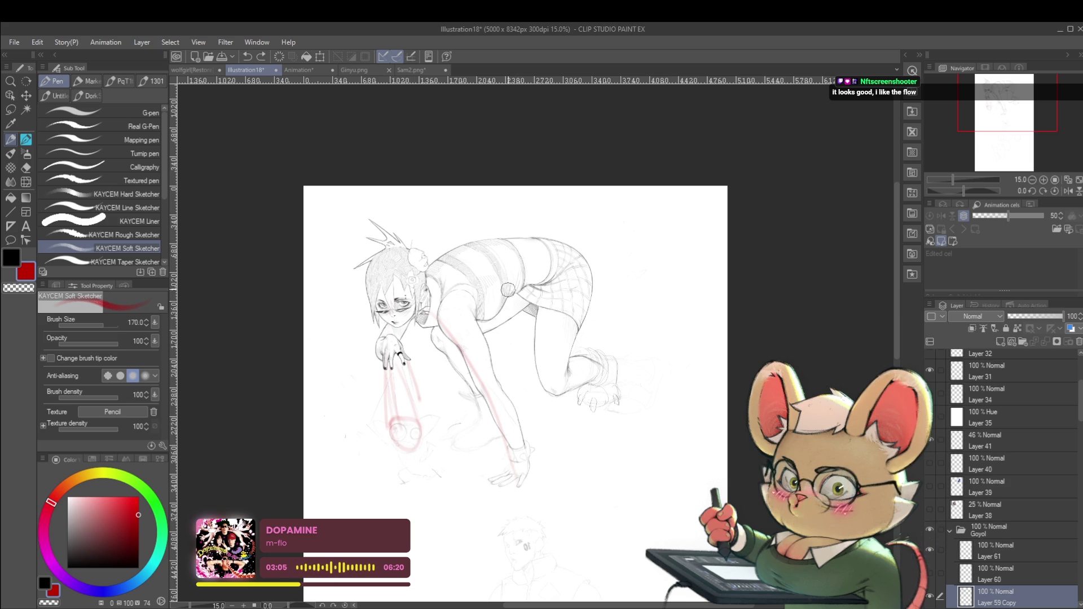
# Add red guides across the torso, down the thigh and back of the leg, then zoom out
pyautogui.moveTo(437, 352); pyautogui.dragTo(542, 285)
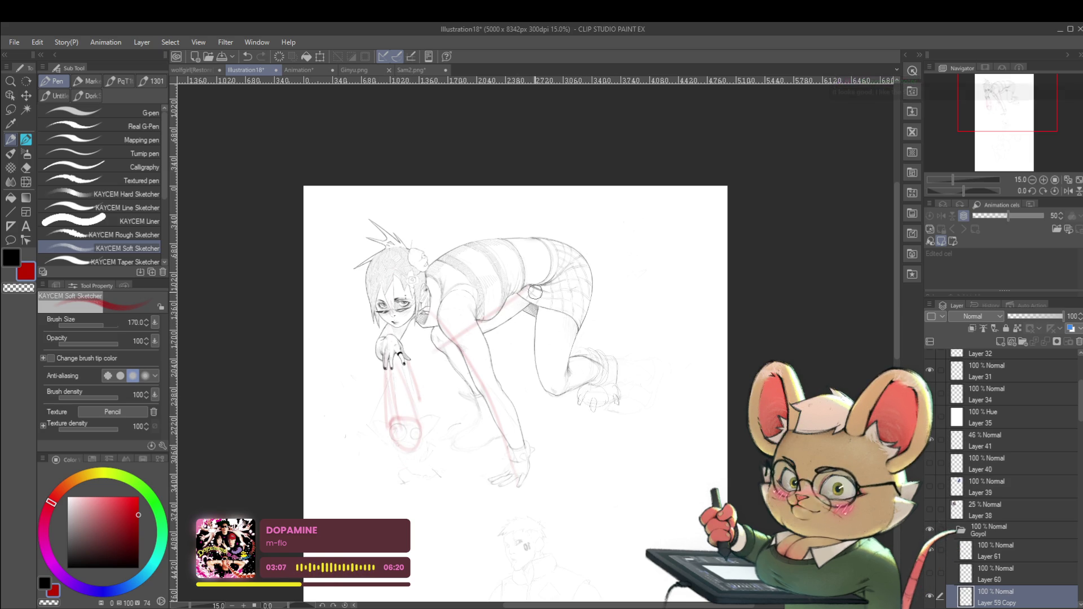
pyautogui.moveTo(563, 274)
pyautogui.mouseDown()
pyautogui.moveTo(557, 376)
pyautogui.moveTo(589, 442)
pyautogui.mouseUp()
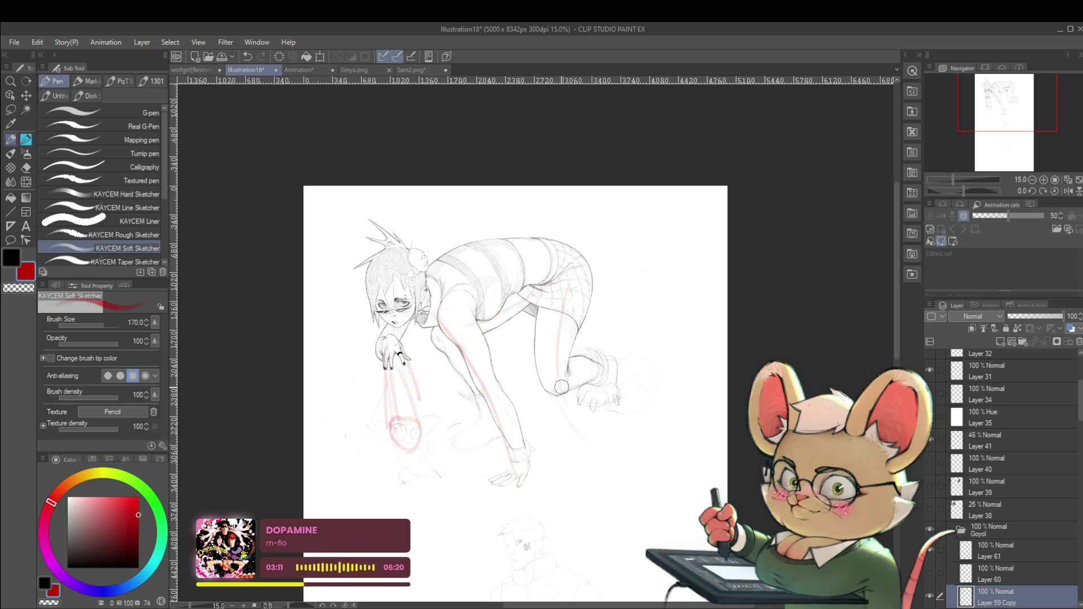
pyautogui.moveTo(589, 277)
pyautogui.mouseDown()
pyautogui.moveTo(602, 356)
pyautogui.moveTo(592, 431)
pyautogui.mouseUp()
pyautogui.press('Delete')
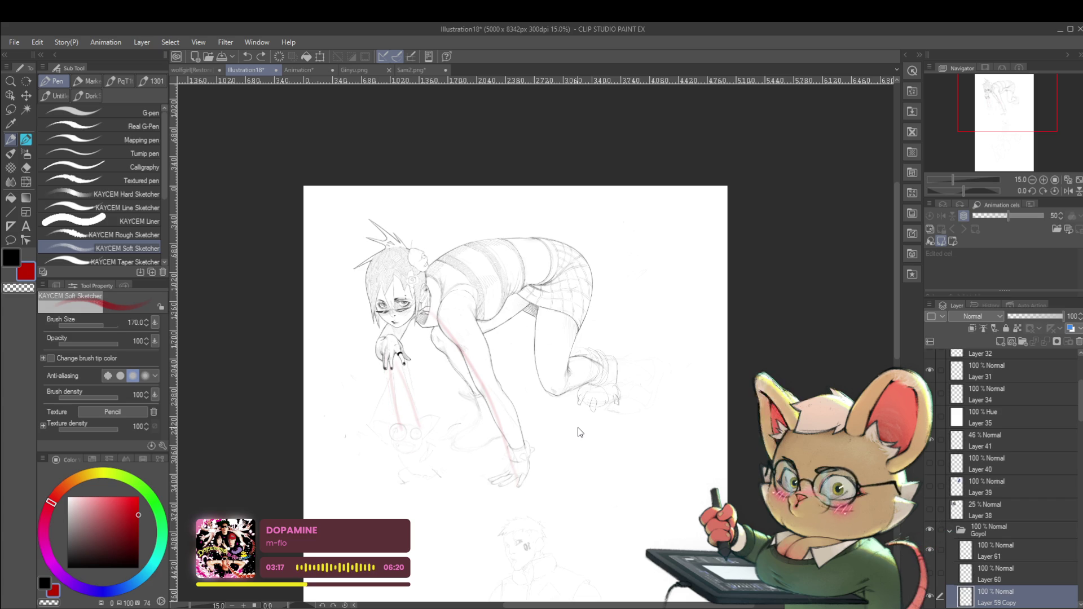
pyautogui.click(677, 338)
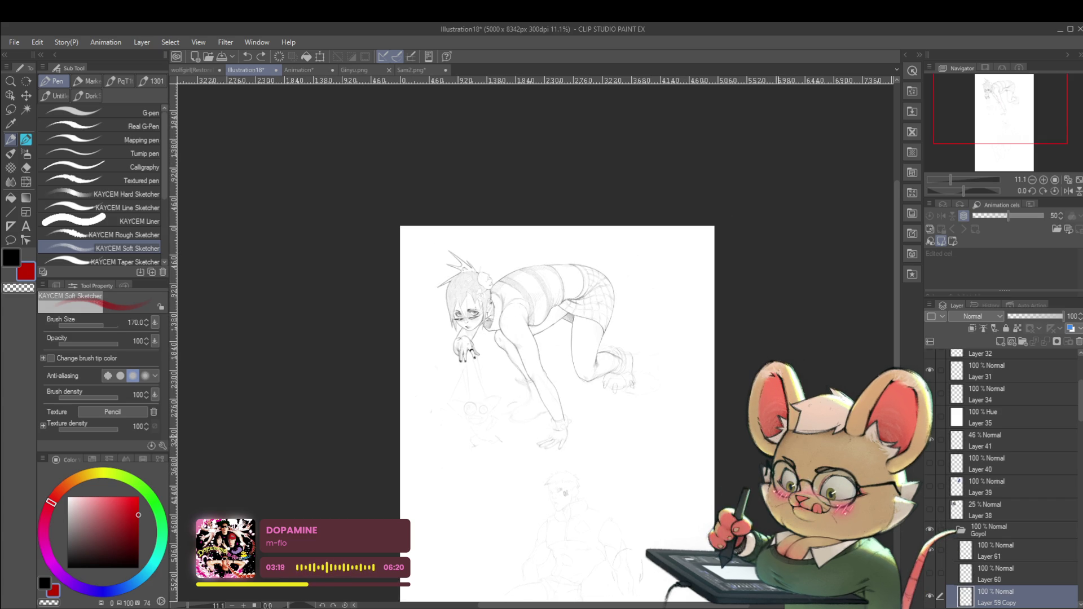
pyautogui.click(1068, 191)
pyautogui.scroll(2, 1031, 182)
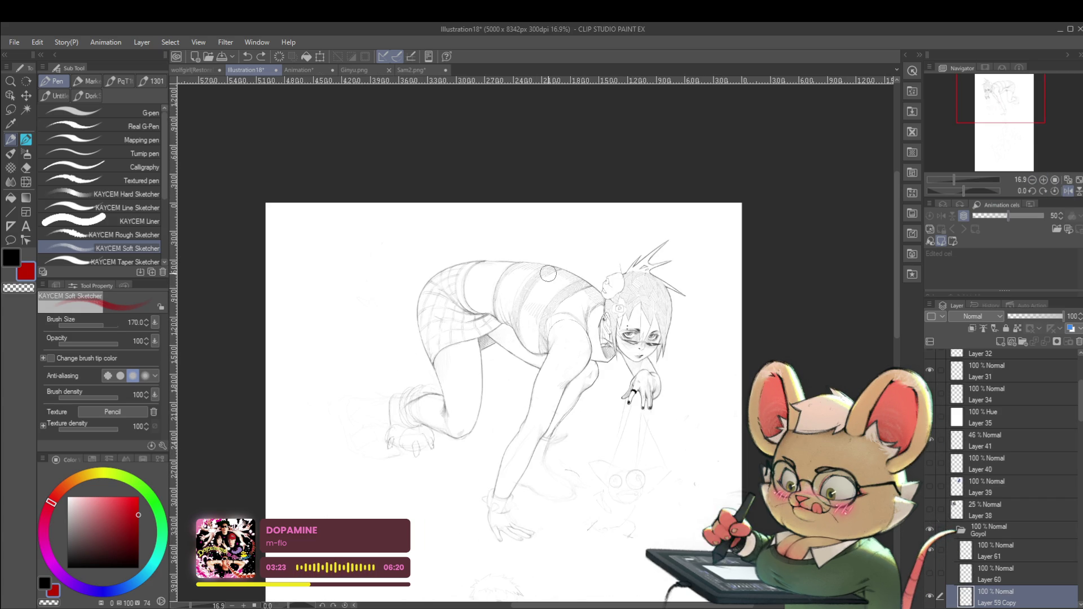
pyautogui.keyDown('ctrl'); pyautogui.click(990, 547); pyautogui.keyUp('ctrl')
pyautogui.press('j')
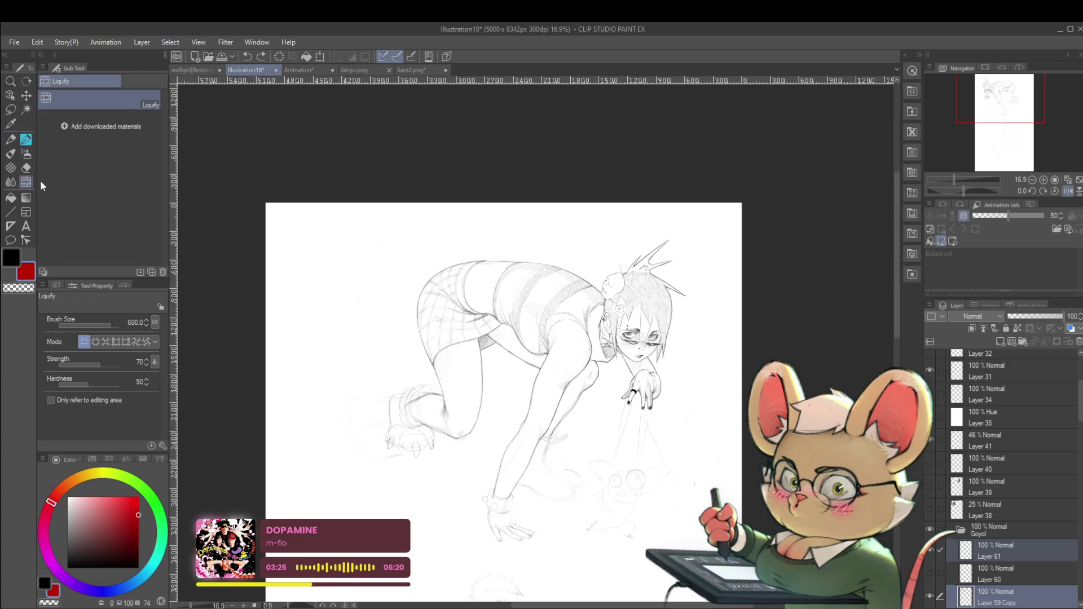
pyautogui.press(']')
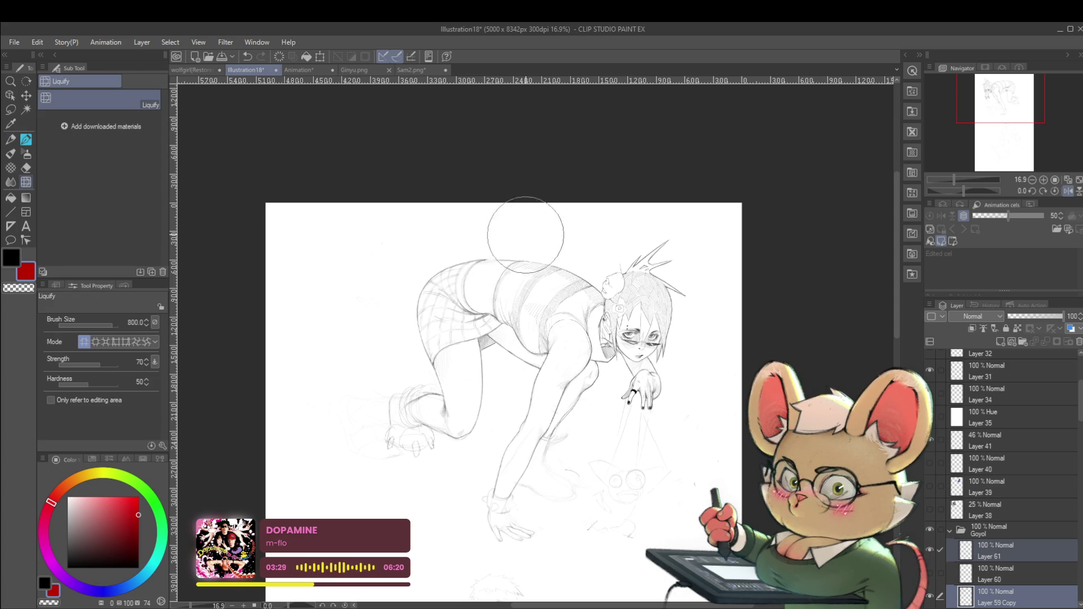
pyautogui.press('[')
pyautogui.press('[')
pyautogui.press('[')
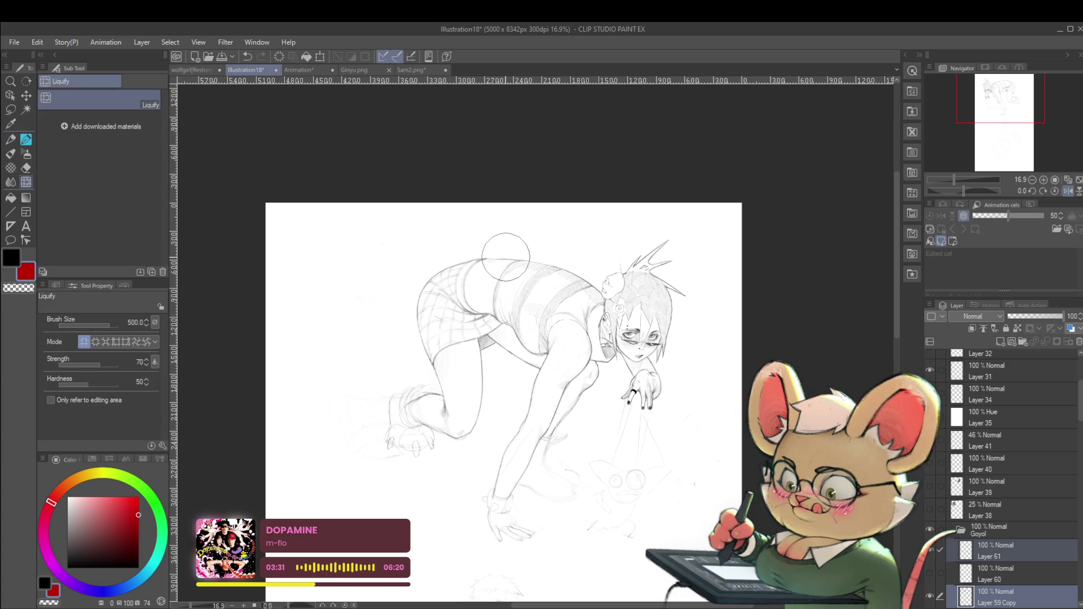
pyautogui.scroll(-1, 807, 185)
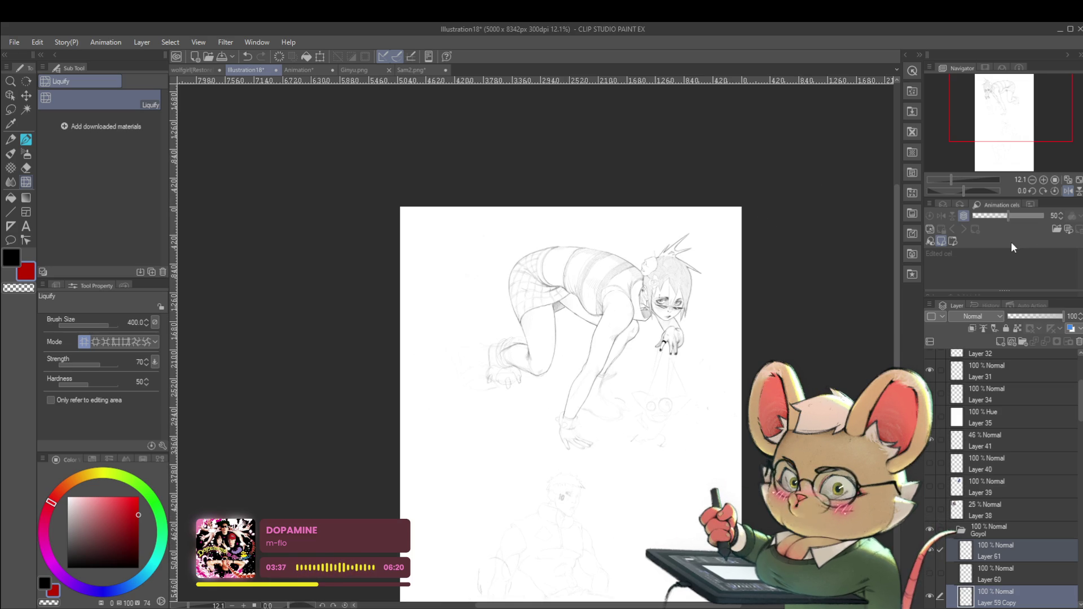
pyautogui.scroll(2, 564, 275)
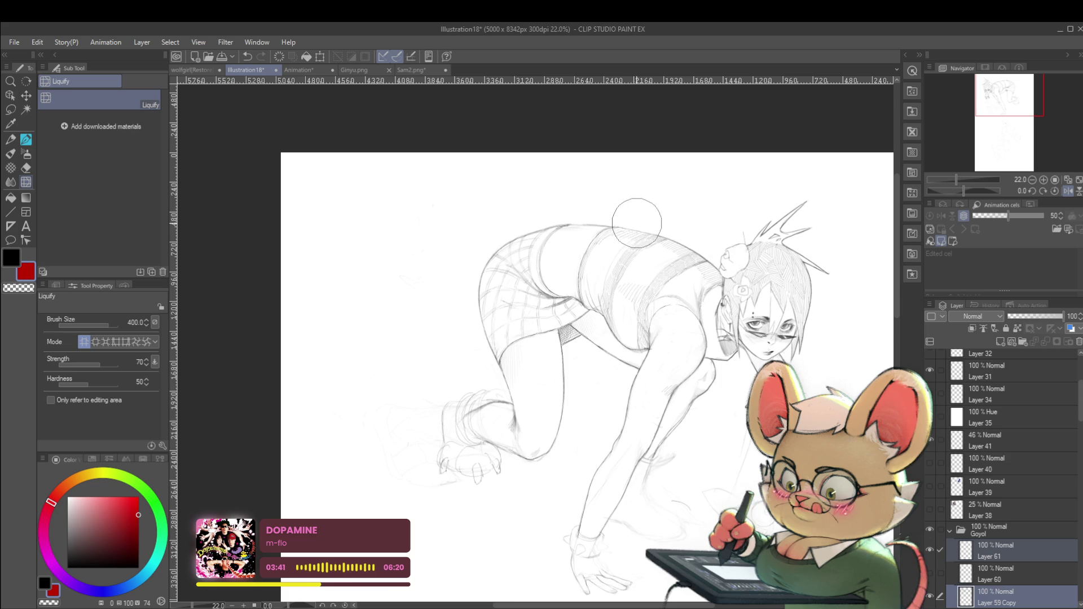
pyautogui.scroll(-2, 712, 190)
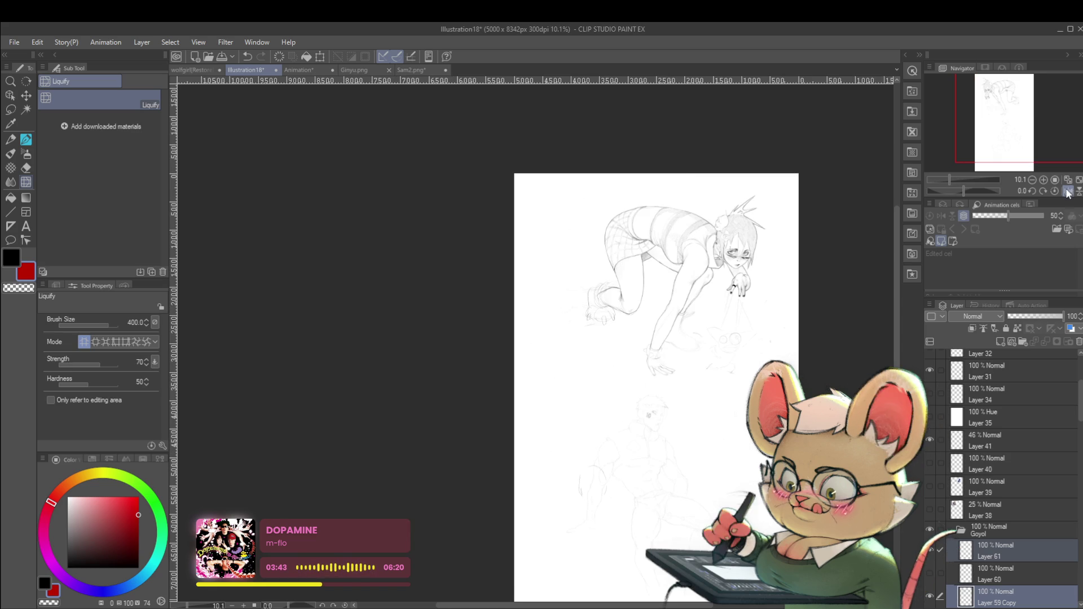
pyautogui.click(1066, 192)
pyautogui.click(1006, 551)
pyautogui.moveTo(413, 222); pyautogui.dragTo(594, 288)
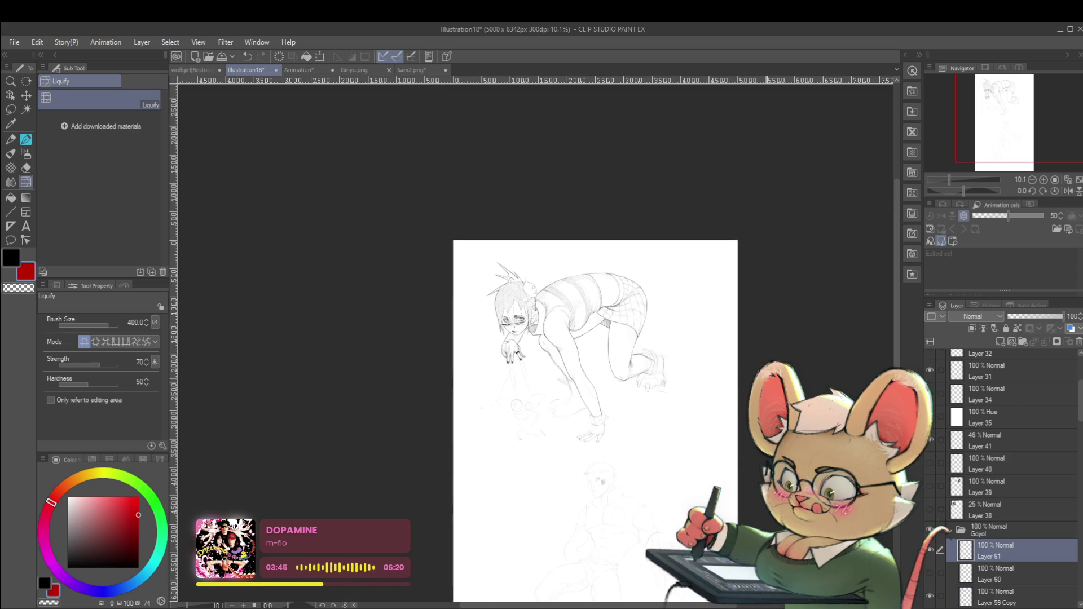
pyautogui.press('p')
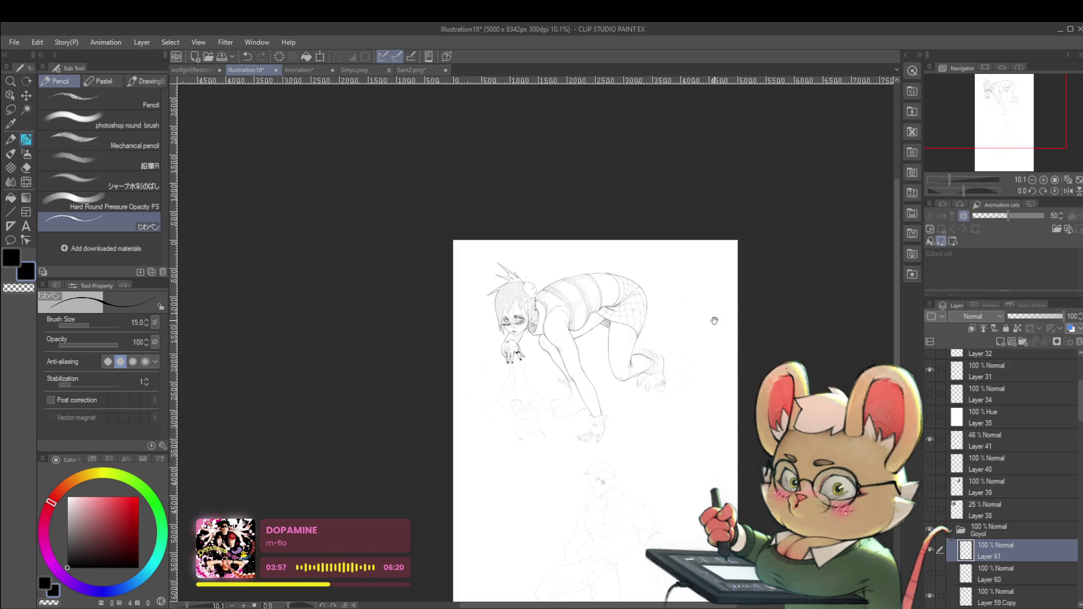
pyautogui.scroll(4, 529, 366)
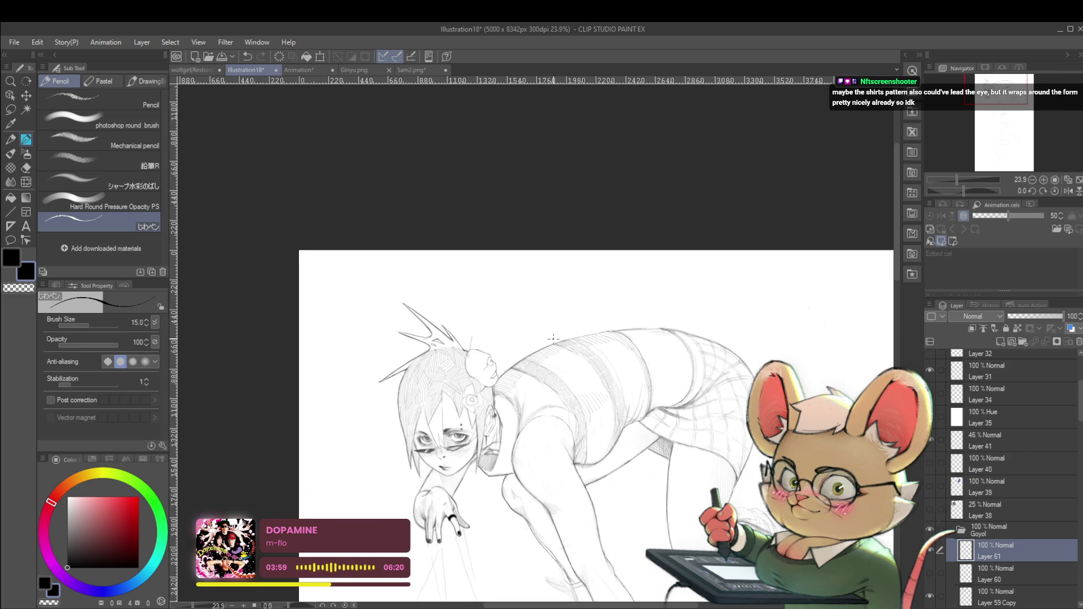
pyautogui.scroll(1, 547, 349)
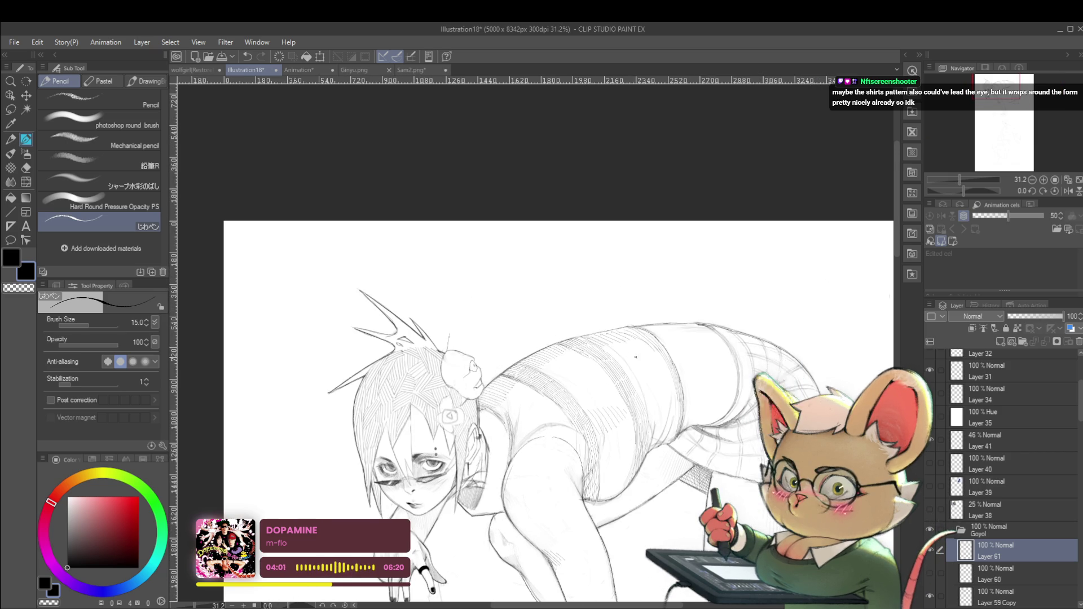
pyautogui.moveTo(567, 344)
pyautogui.mouseDown()
pyautogui.moveTo(542, 368)
pyautogui.moveTo(619, 346)
pyautogui.mouseUp()
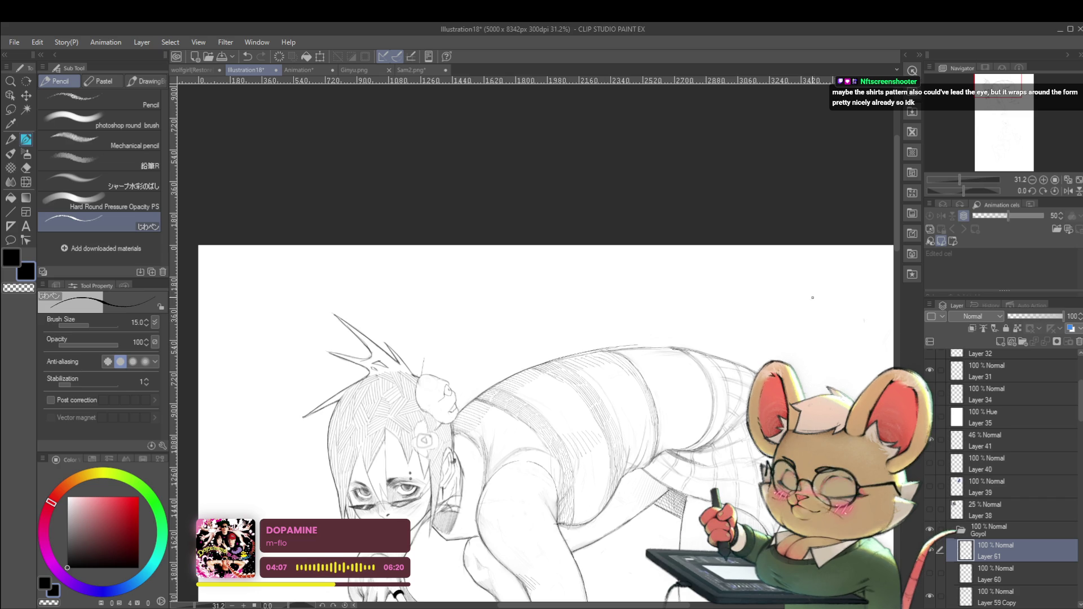
pyautogui.moveTo(797, 268); pyautogui.dragTo(615, 126)
pyautogui.moveTo(684, 149); pyautogui.dragTo(524, 286)
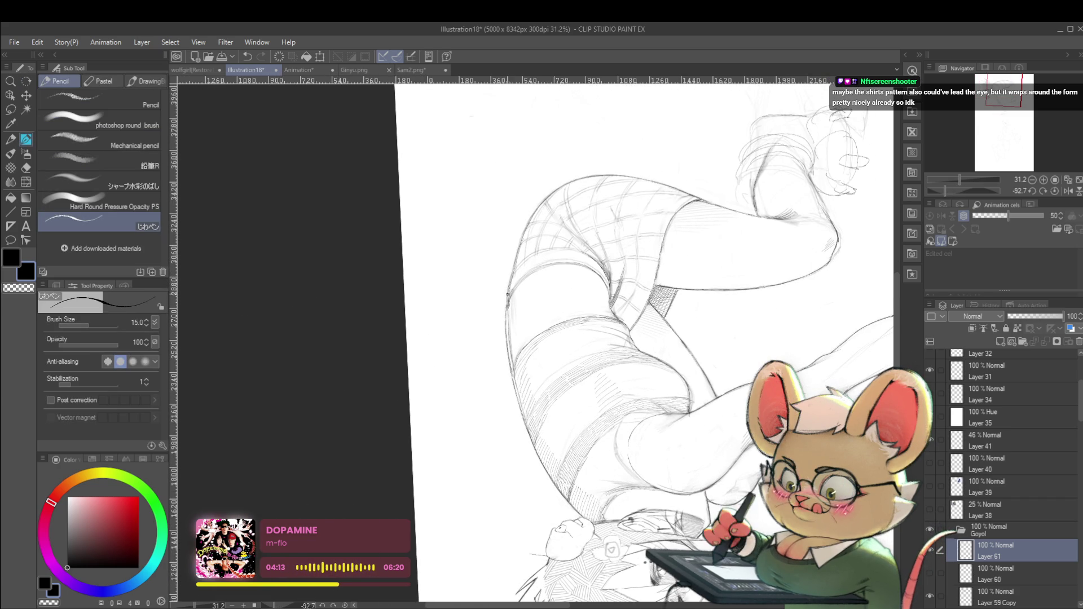
pyautogui.scroll(-5, 478, 235)
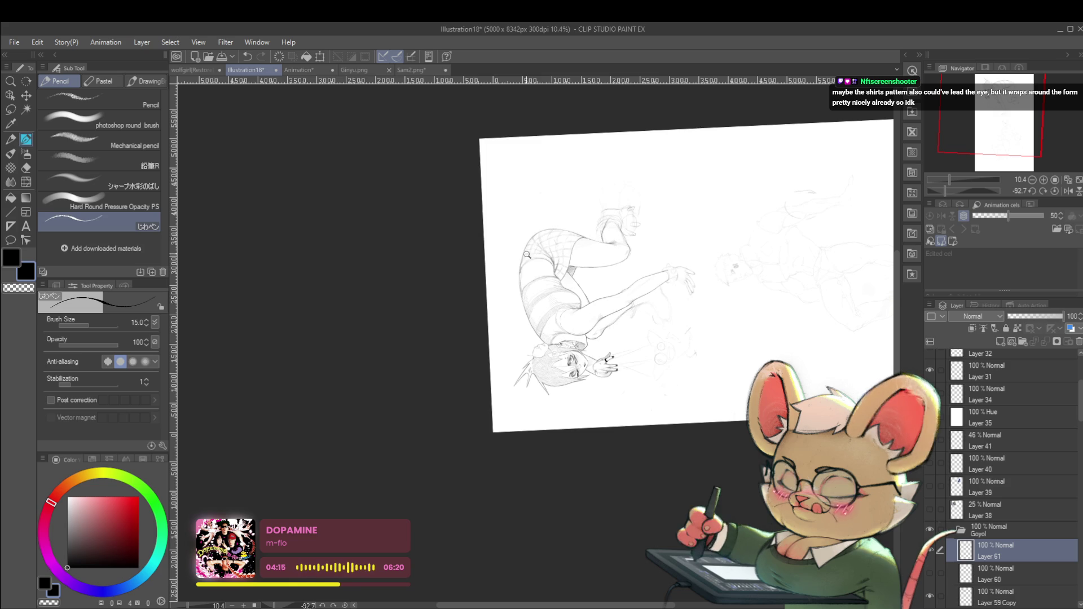
pyautogui.scroll(6, 533, 261)
pyautogui.scroll(-4, 492, 261)
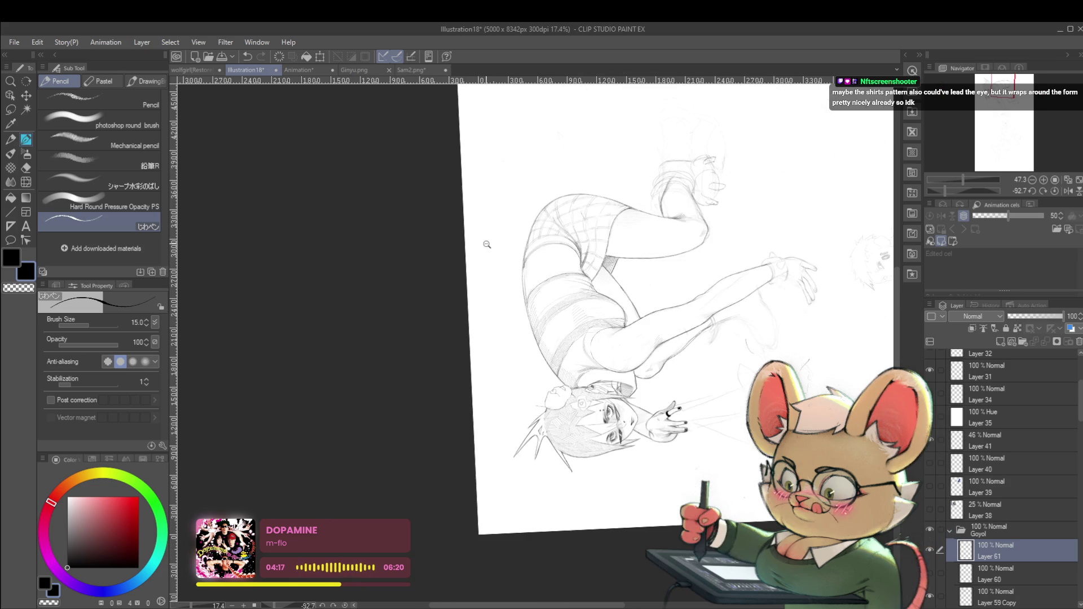
pyautogui.click(1054, 191)
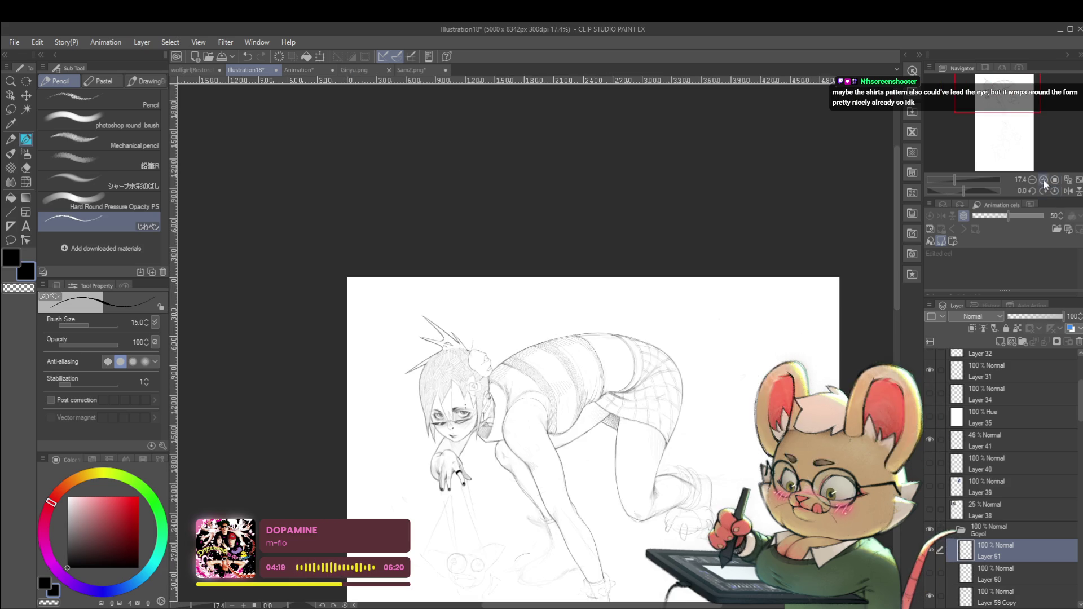
pyautogui.scroll(-2, 695, 353)
pyautogui.moveTo(754, 331); pyautogui.dragTo(739, 285)
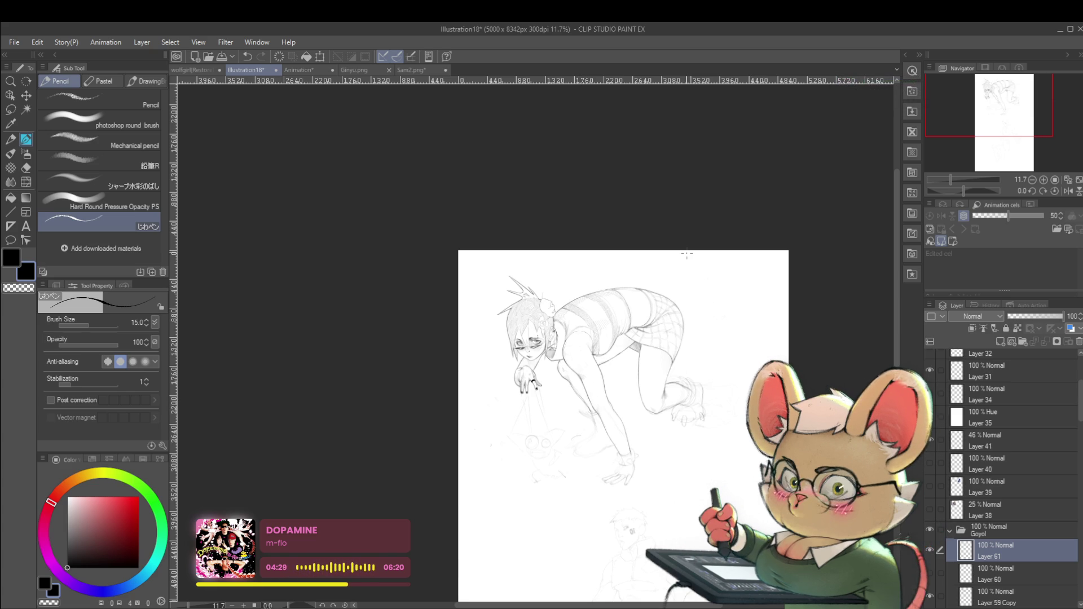
pyautogui.scroll(2, 615, 306)
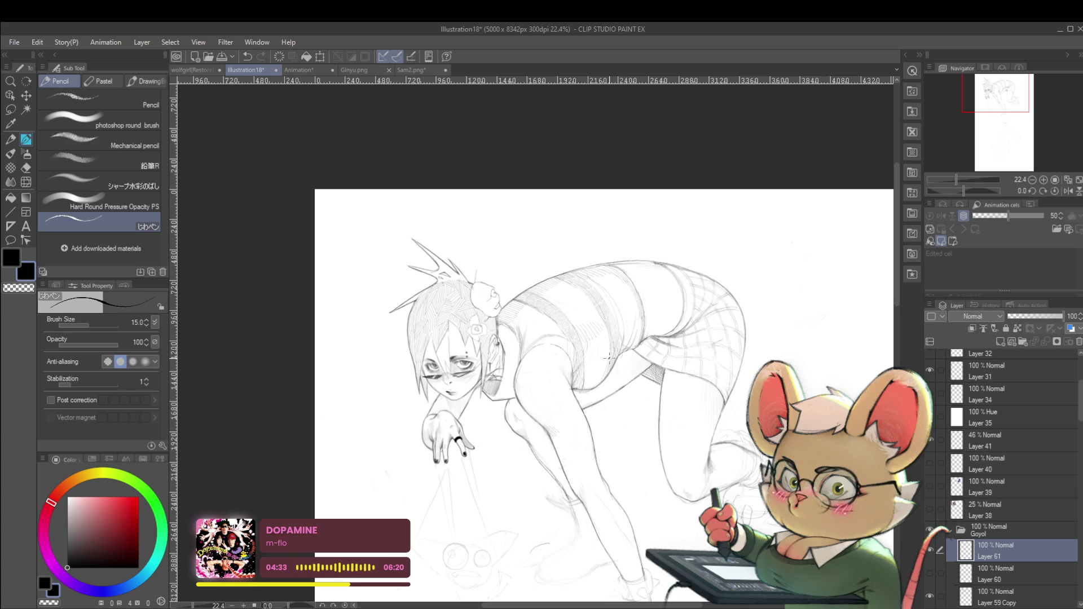
pyautogui.scroll(-2, 620, 314)
pyautogui.click(1067, 191)
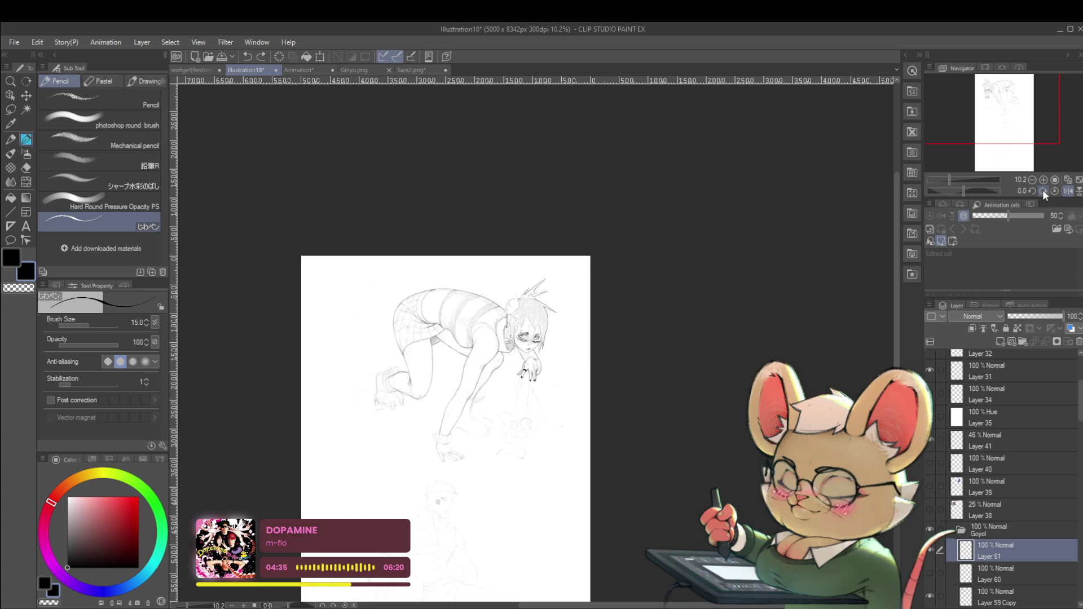
pyautogui.scroll(2, 454, 293)
pyautogui.scroll(2, 454, 292)
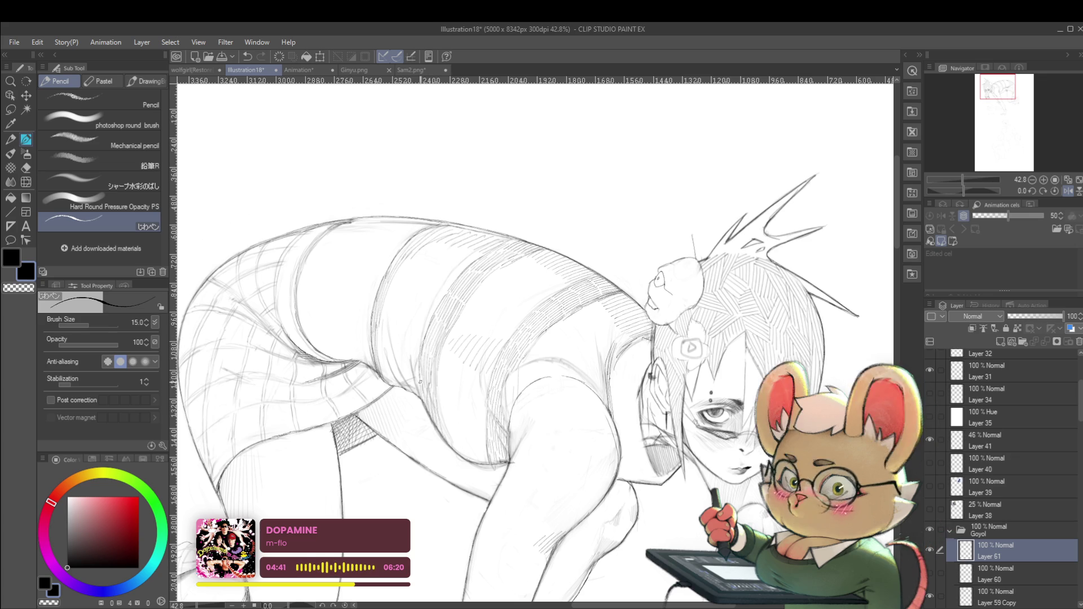
pyautogui.scroll(-2, 401, 320)
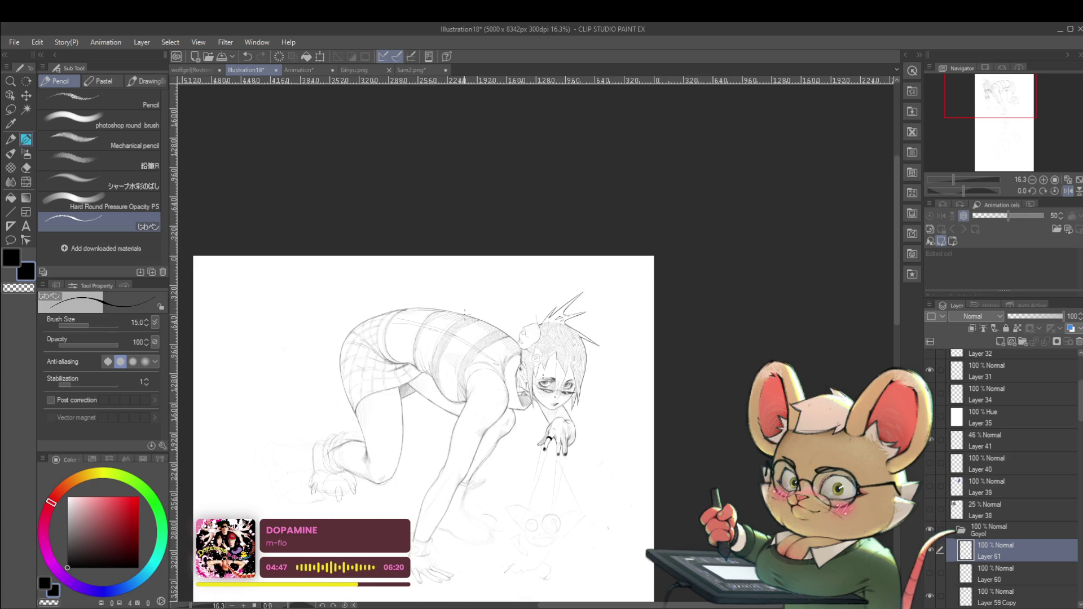
pyautogui.scroll(-1, 488, 326)
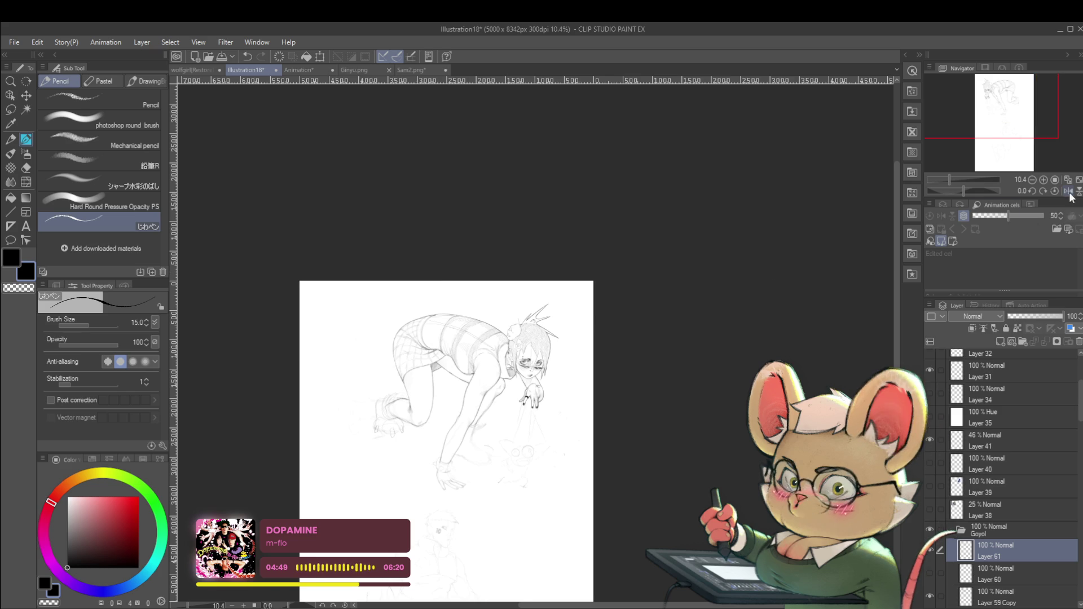
pyautogui.click(1068, 192)
pyautogui.scroll(2, 596, 327)
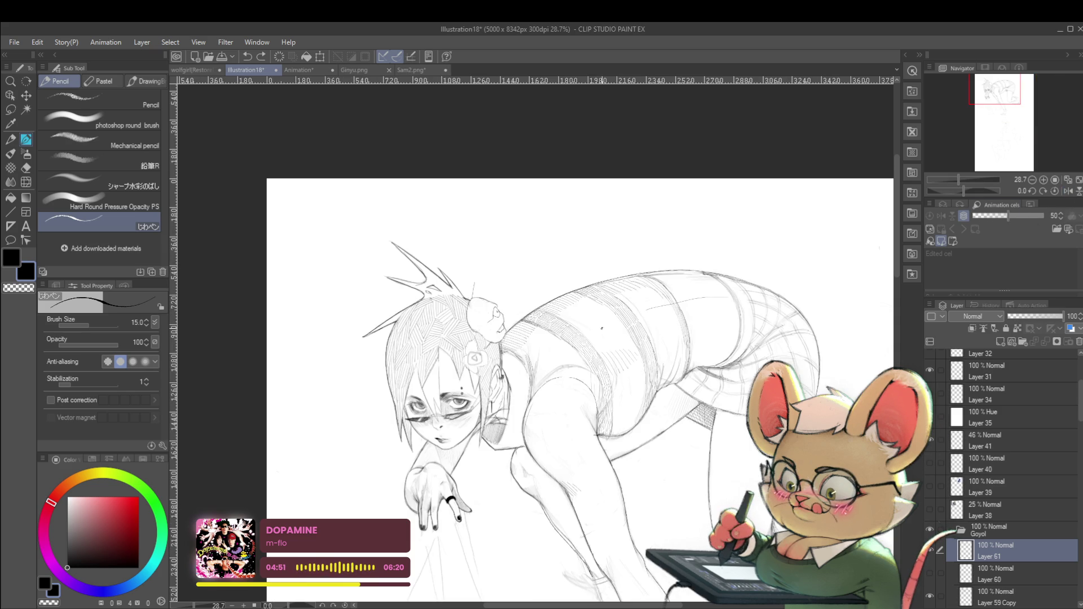
# Draw two short parallel pencil strokes on the girl's shirt
pyautogui.moveTo(585, 337); pyautogui.dragTo(622, 322)
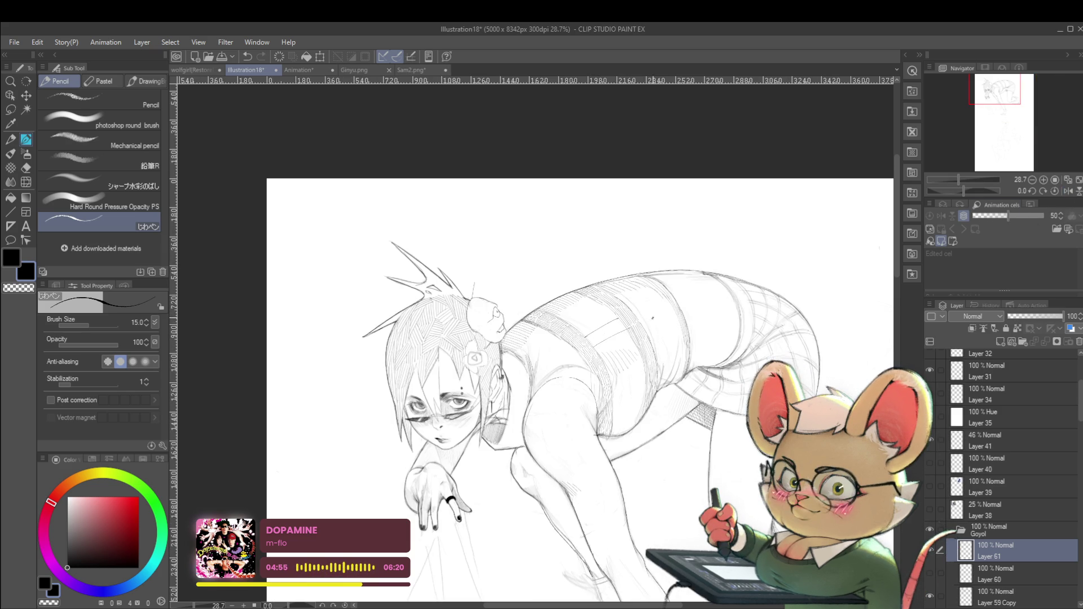
pyautogui.moveTo(633, 313); pyautogui.dragTo(672, 298)
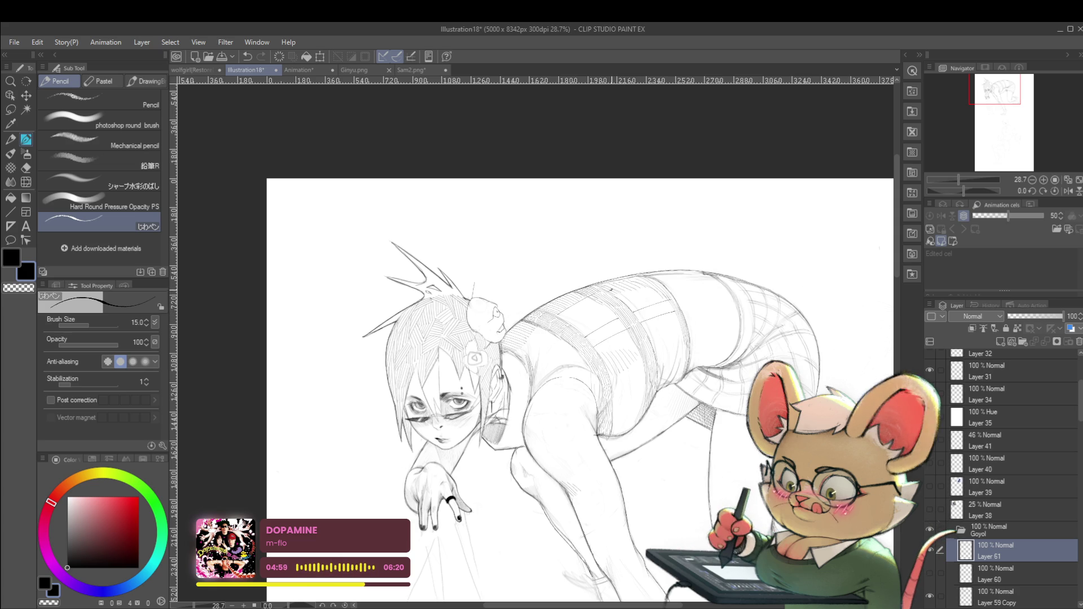
pyautogui.scroll(-4, 633, 294)
pyautogui.scroll(2, 664, 315)
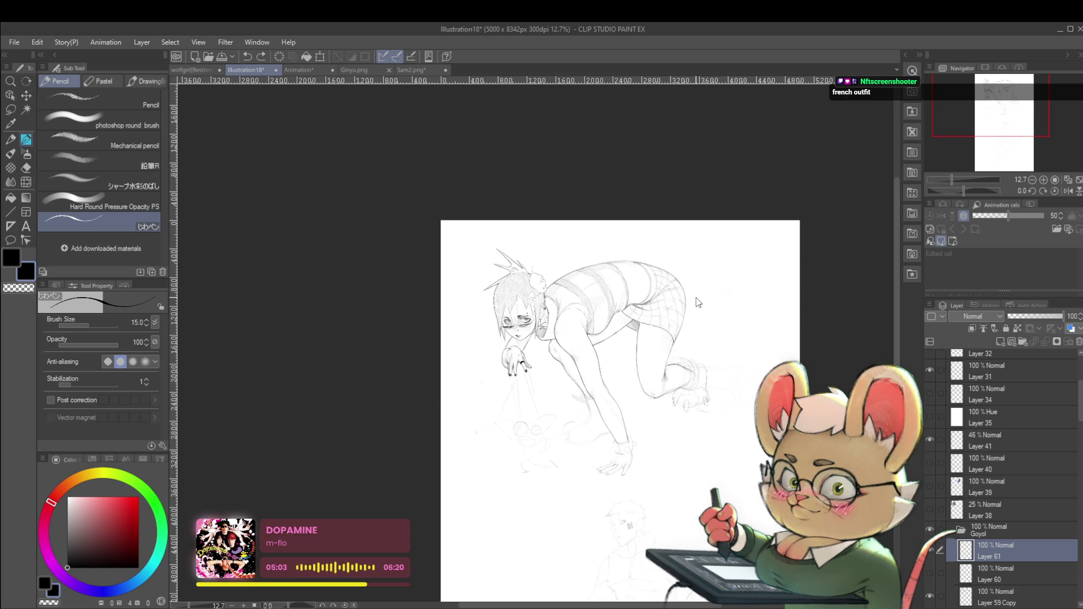
pyautogui.moveTo(758, 353); pyautogui.dragTo(662, 378)
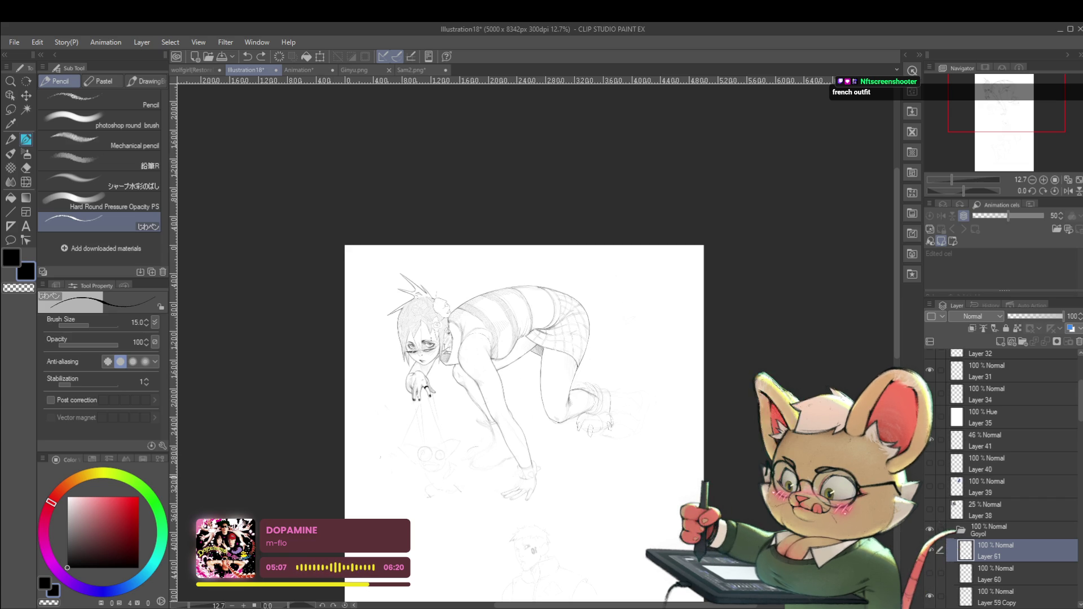
# Zoom in on the head and add a small pencil mark on the hair ornament
pyautogui.moveTo(454, 342); pyautogui.dragTo(485, 352)
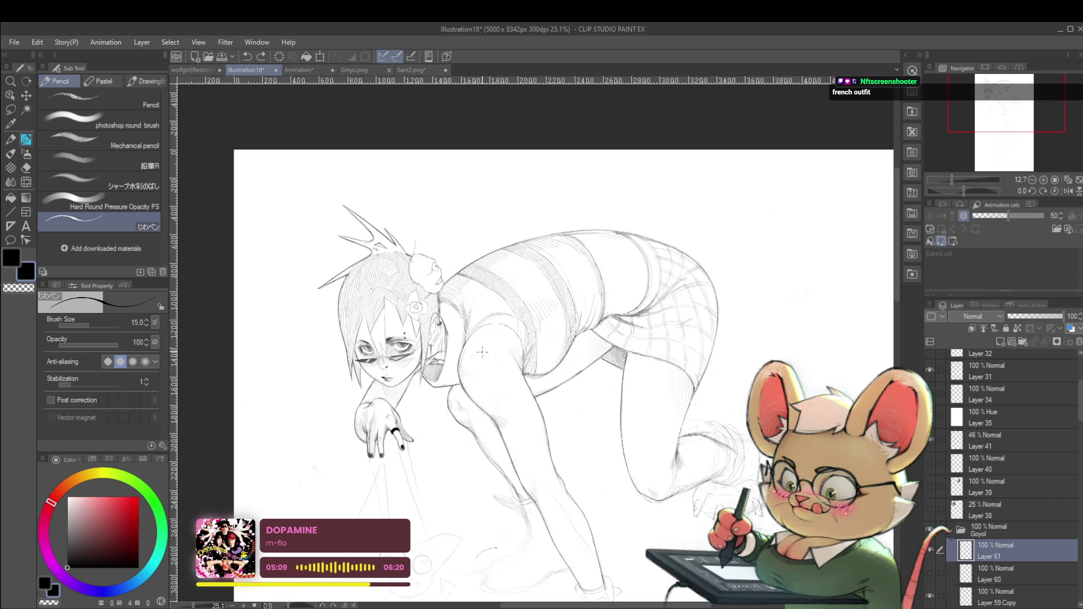
pyautogui.moveTo(492, 221); pyautogui.dragTo(524, 223)
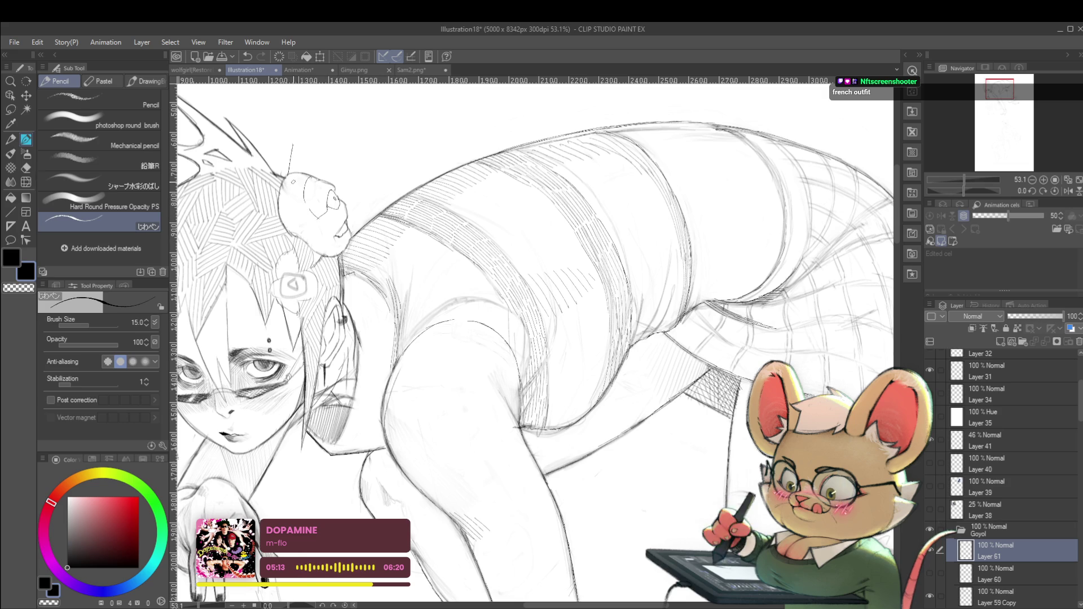
pyautogui.moveTo(304, 217); pyautogui.dragTo(316, 229)
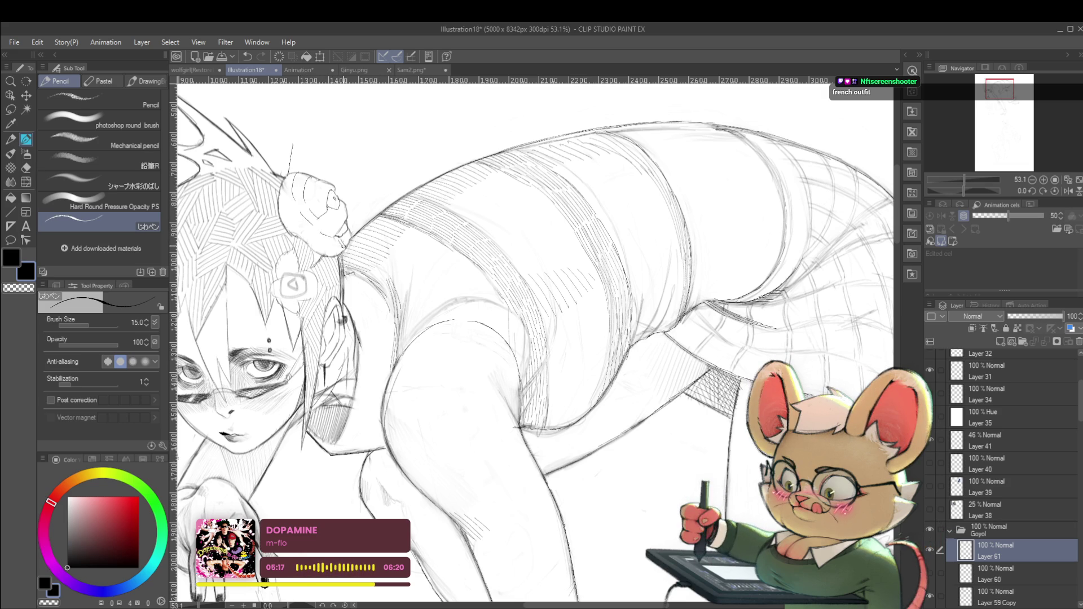
pyautogui.scroll(-5, 336, 213)
pyautogui.moveTo(499, 124); pyautogui.dragTo(530, 144)
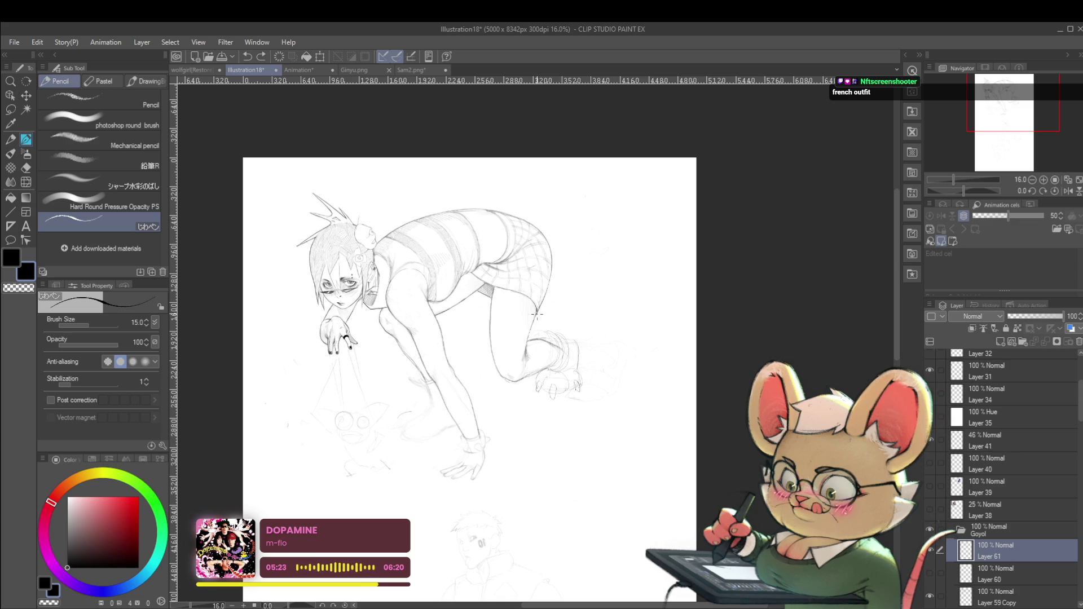
pyautogui.scroll(5, 537, 314)
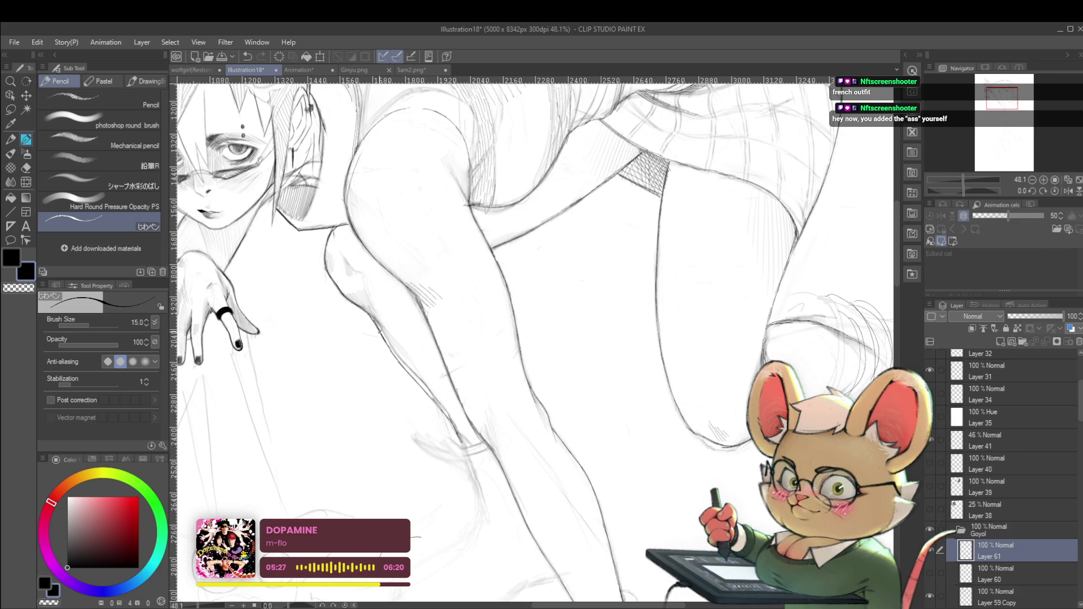
pyautogui.moveTo(437, 407); pyautogui.dragTo(388, 342)
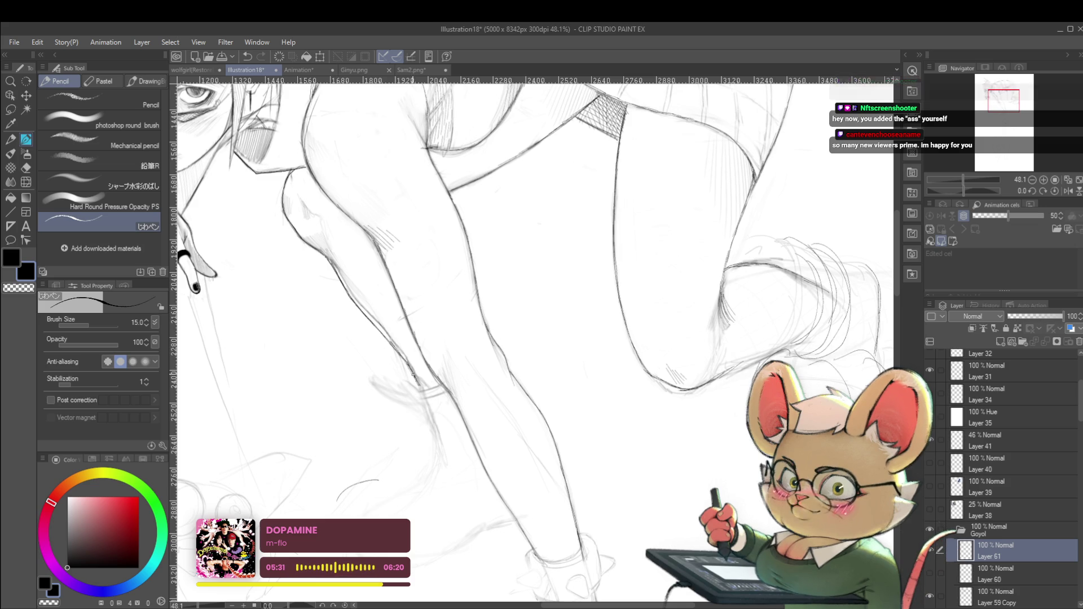
# Make Layer 61 active again and switch to the KAYCEM Soft Sketcher pen
pyautogui.scroll(-3, 390, 341)
pyautogui.scroll(3, 386, 337)
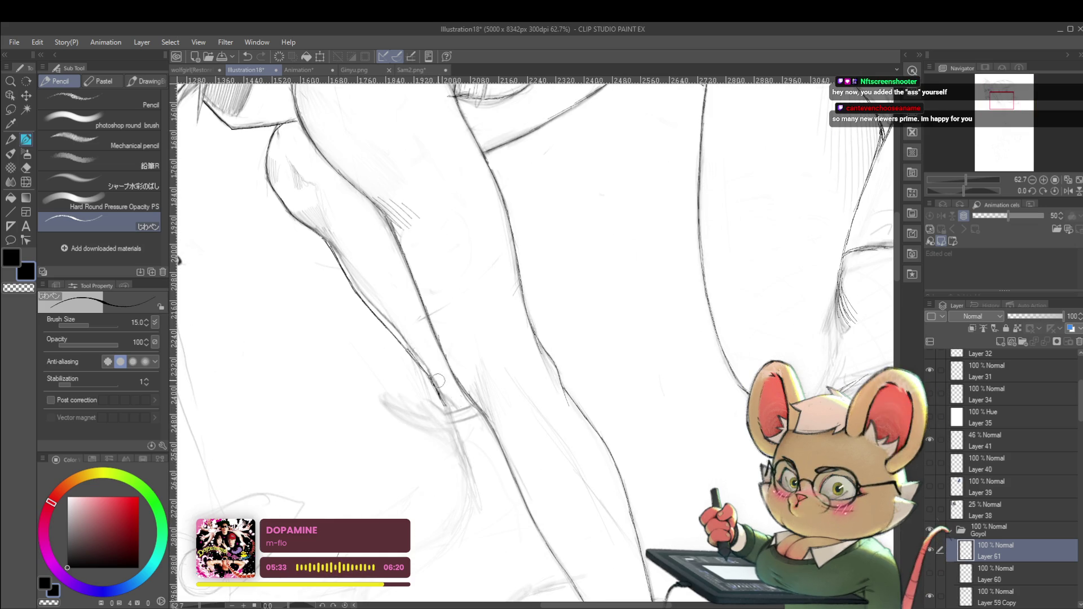
pyautogui.hotkey('alt', '[')
pyautogui.hotkey('alt', '[')
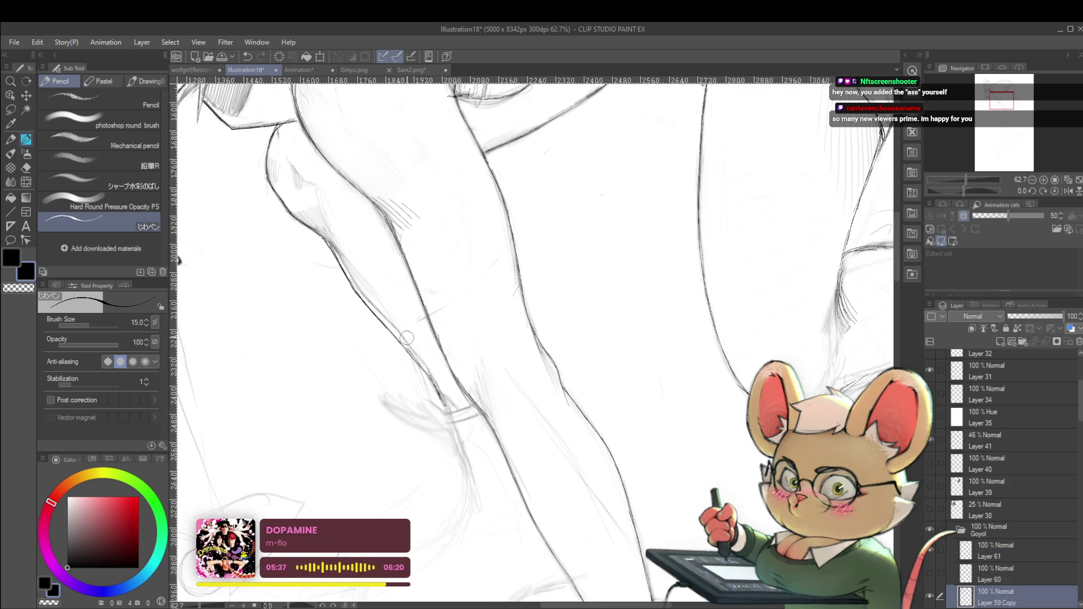
pyautogui.scroll(-5, 363, 290)
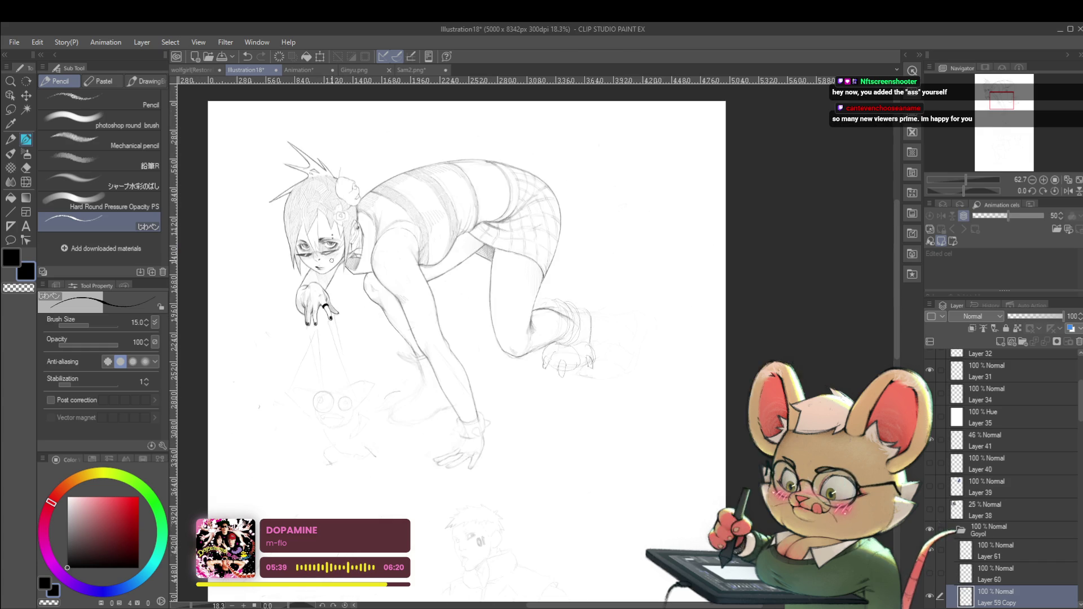
pyautogui.click(981, 559)
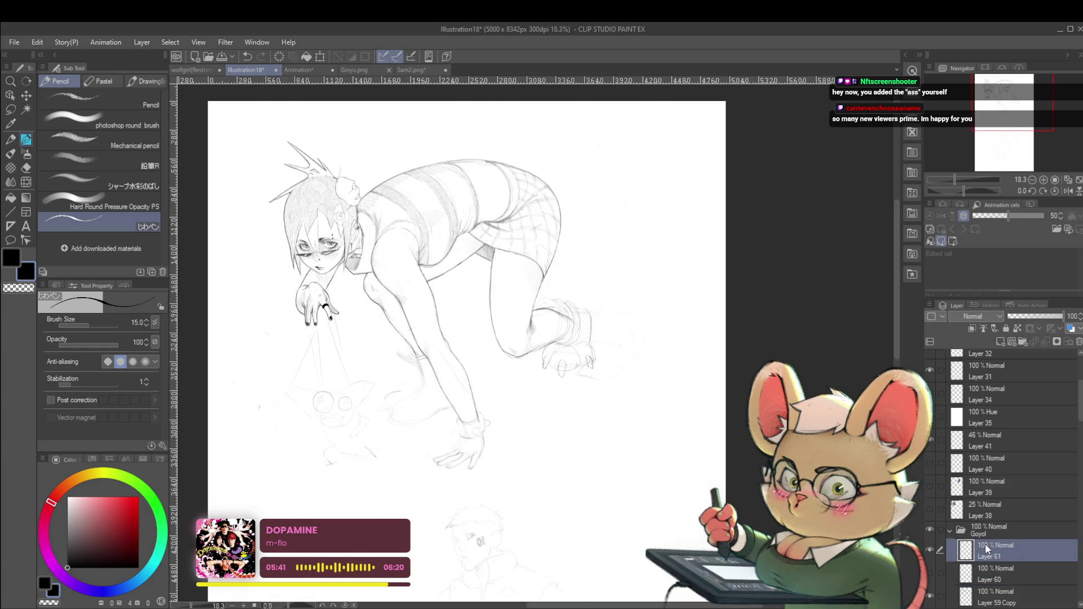
pyautogui.scroll(3, 409, 321)
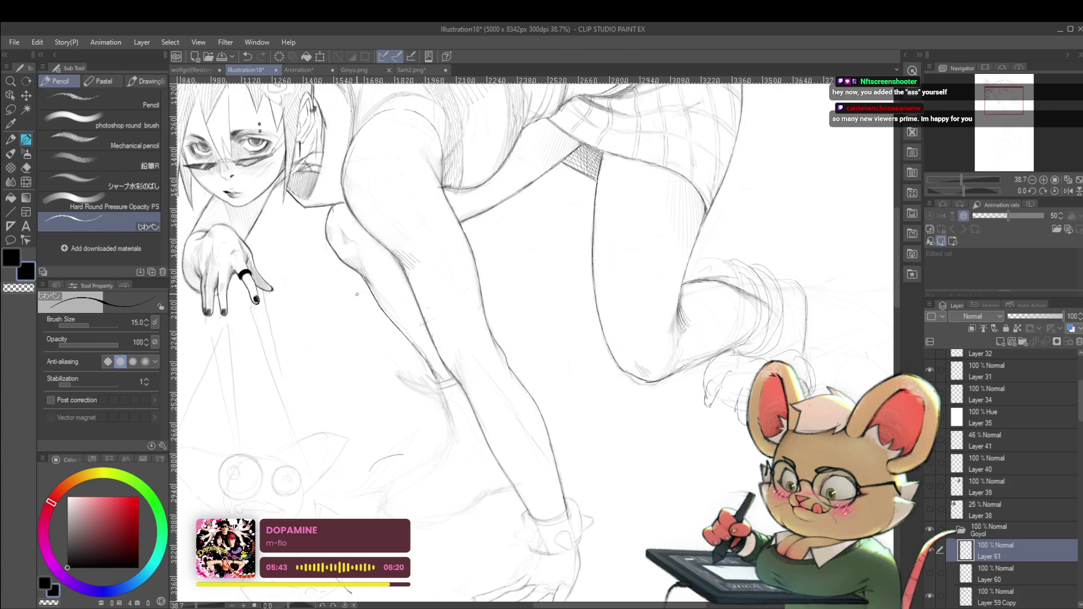
pyautogui.press('p')
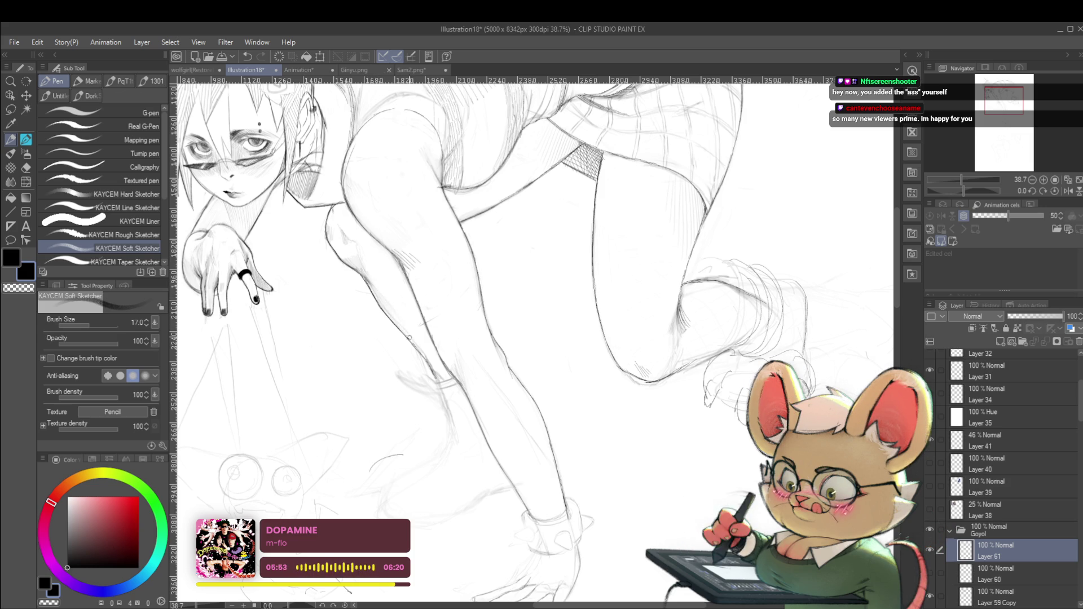
# Select Layer 59 Copy in the Layer panel as the drawing layer, then mirror the canvas view
pyautogui.scroll(-4, 397, 317)
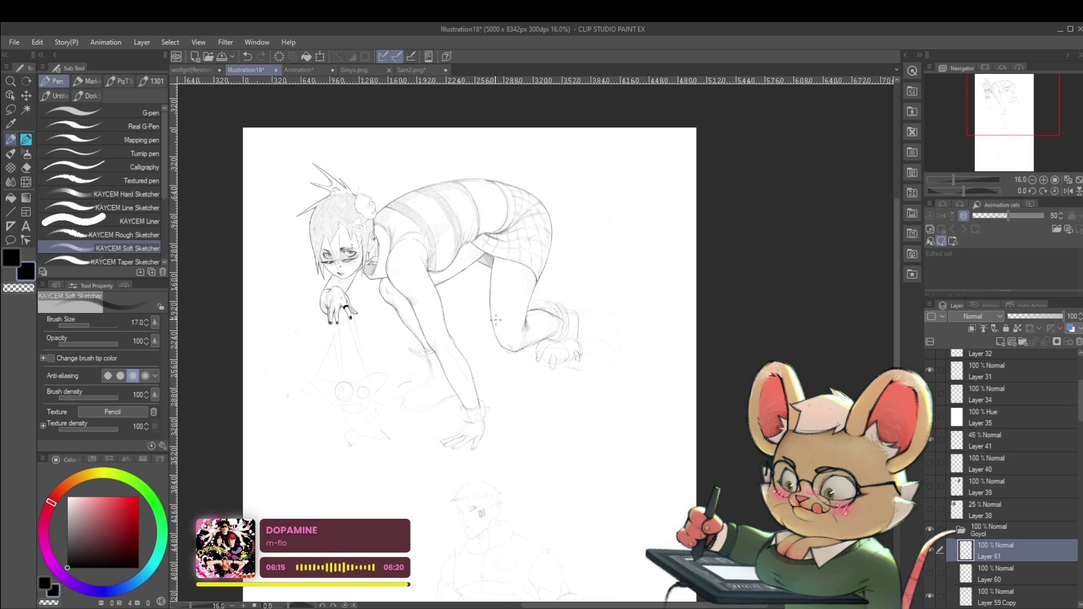
pyautogui.scroll(3, 437, 336)
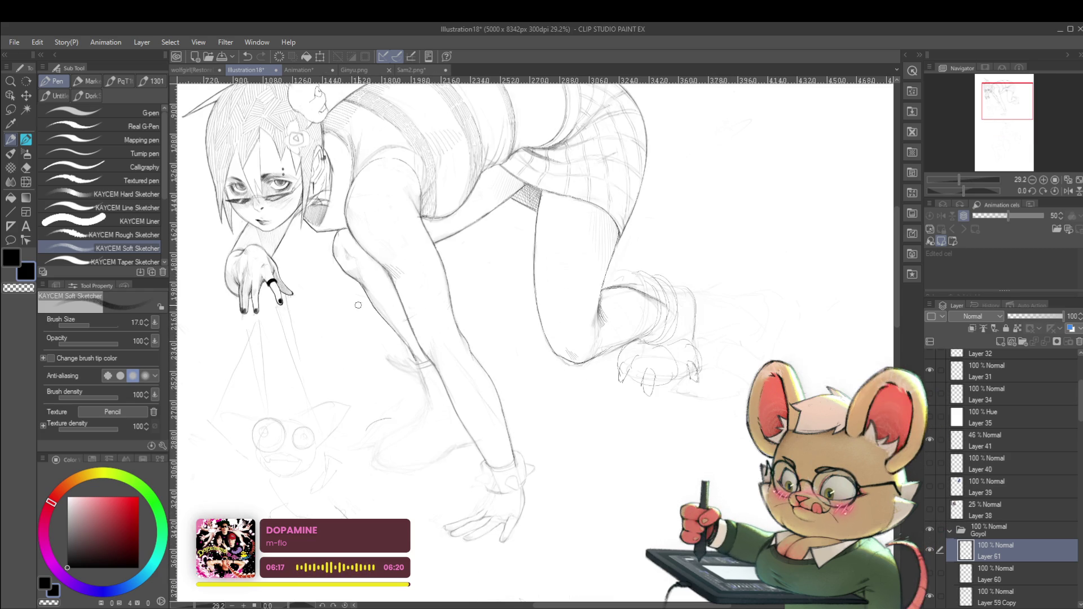
pyautogui.scroll(-2, 395, 406)
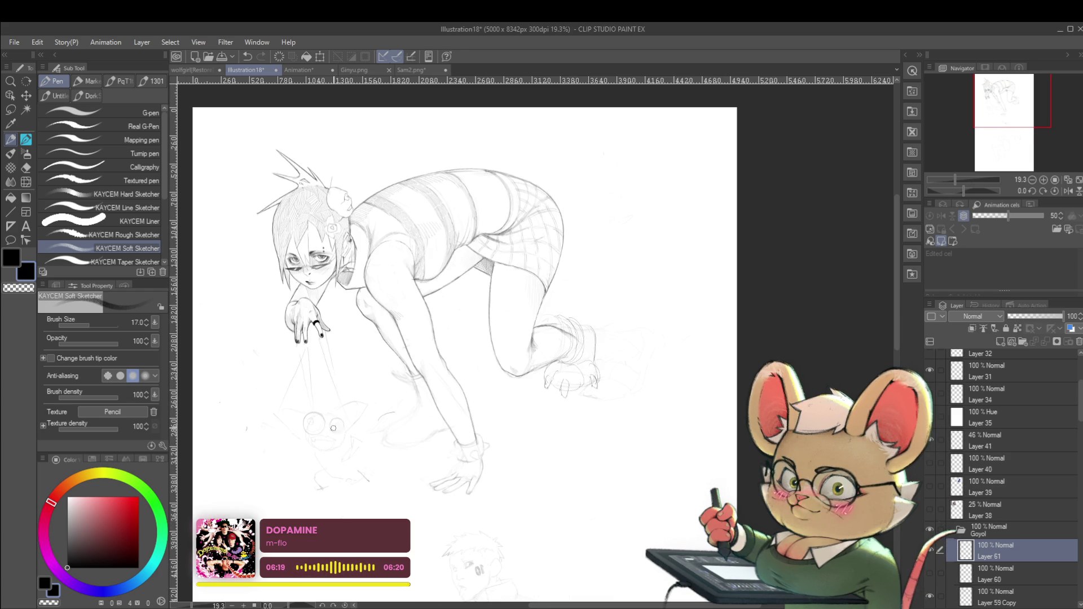
pyautogui.click(997, 596)
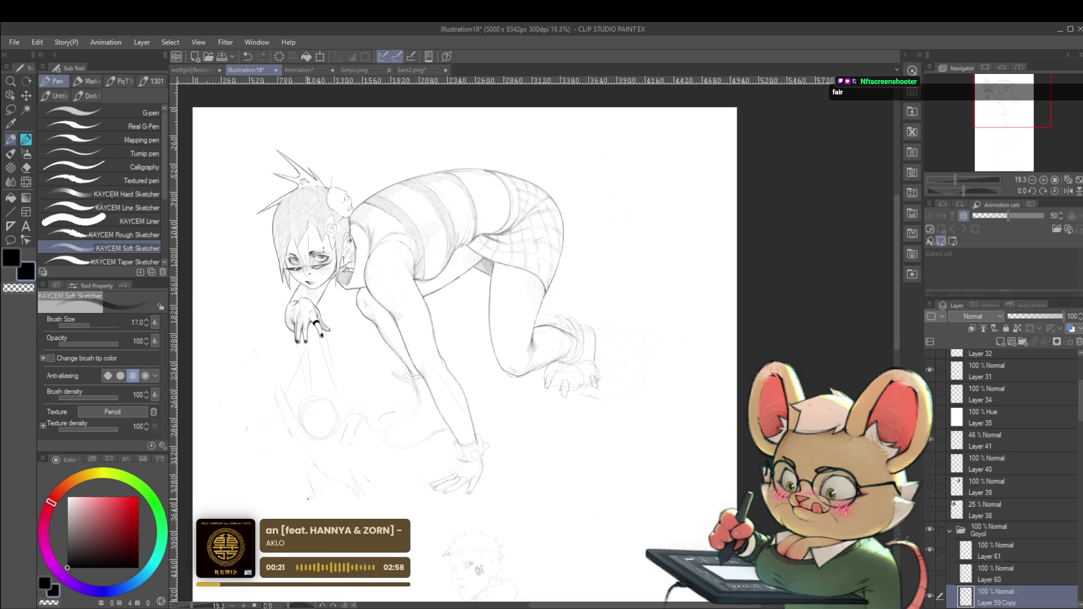
pyautogui.scroll(-2, 418, 395)
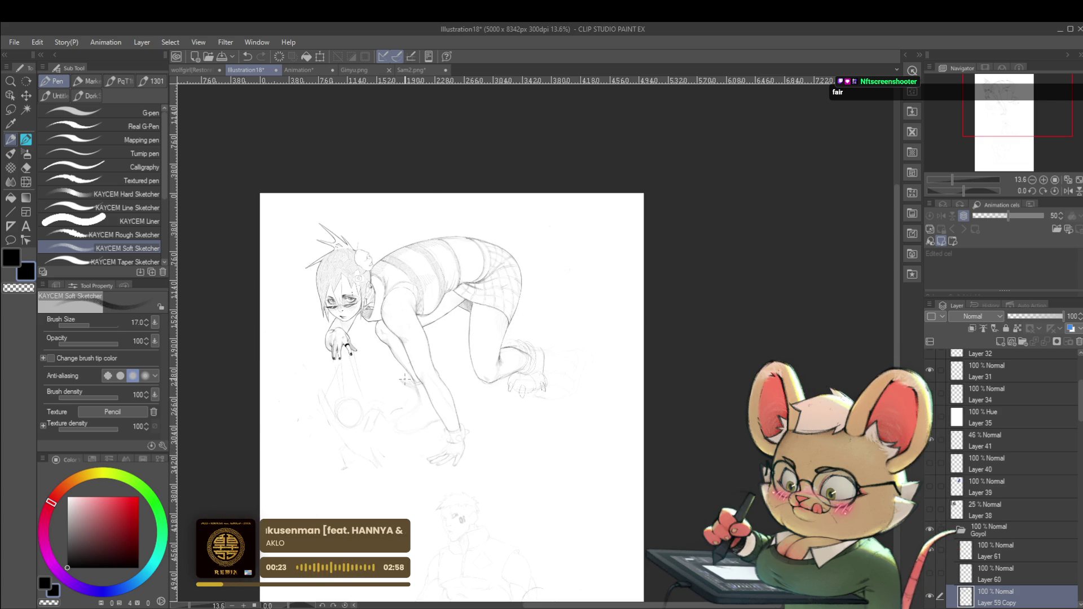
pyautogui.click(1067, 192)
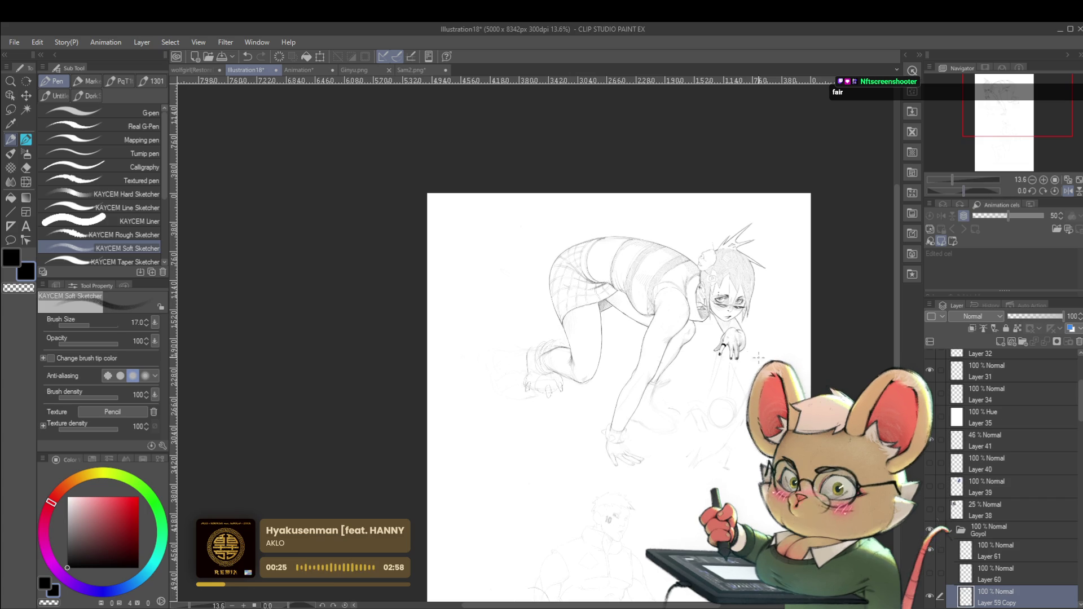
# Check the mirrored page, then restore the unmirrored view of the drawing
pyautogui.moveTo(764, 350); pyautogui.dragTo(716, 344)
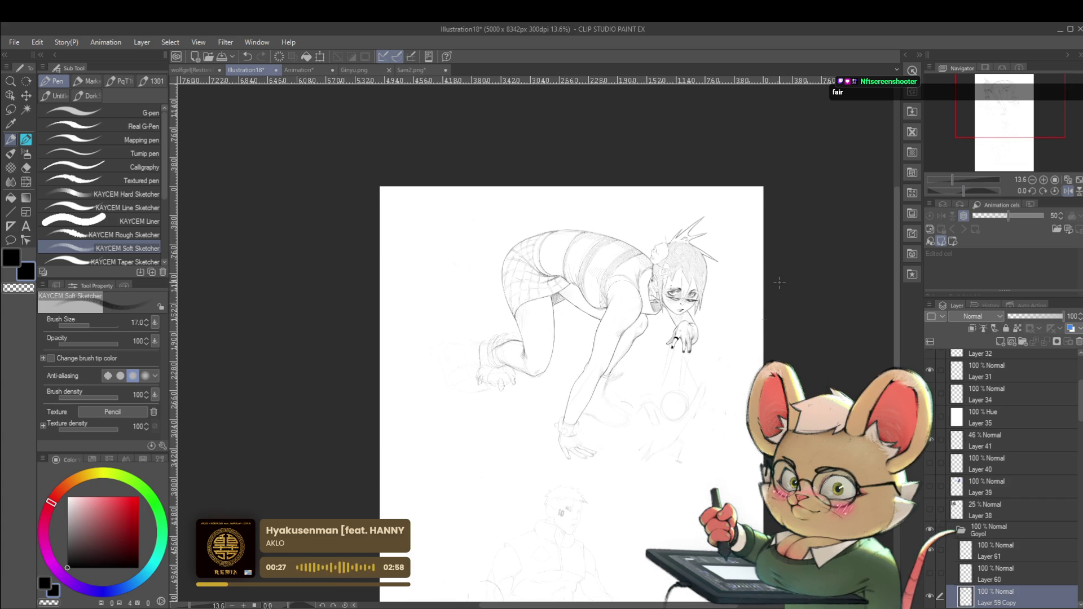
pyautogui.scroll(1, 613, 422)
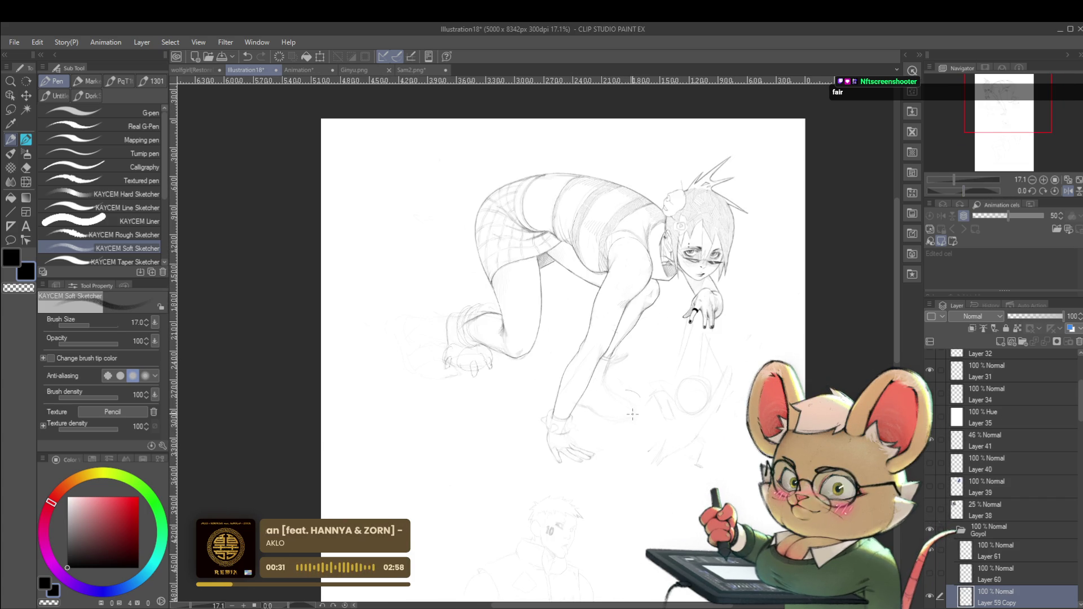
pyautogui.click(1065, 192)
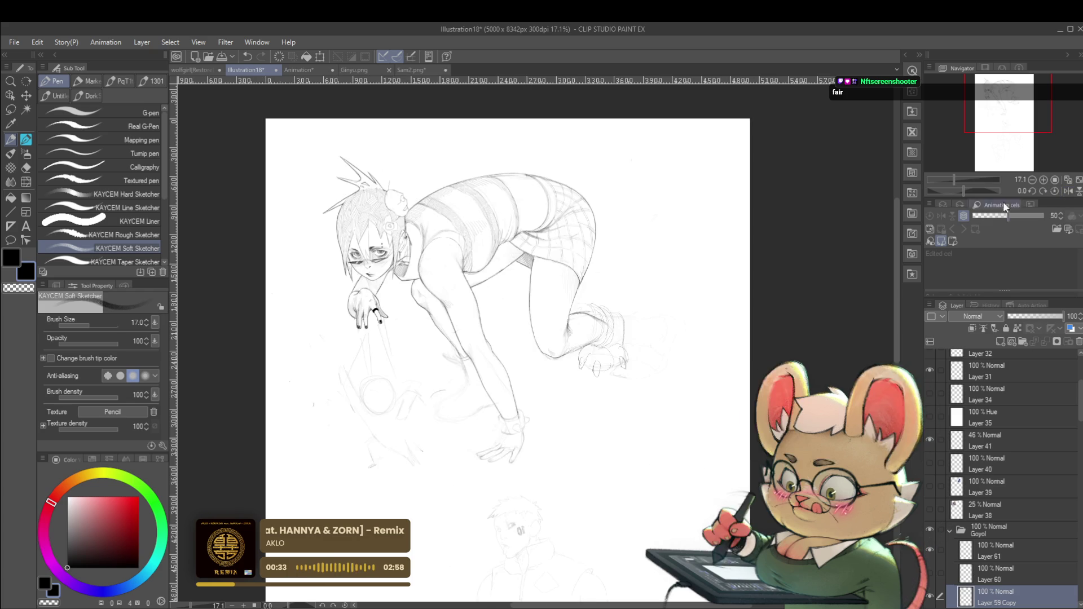
pyautogui.scroll(4, 483, 411)
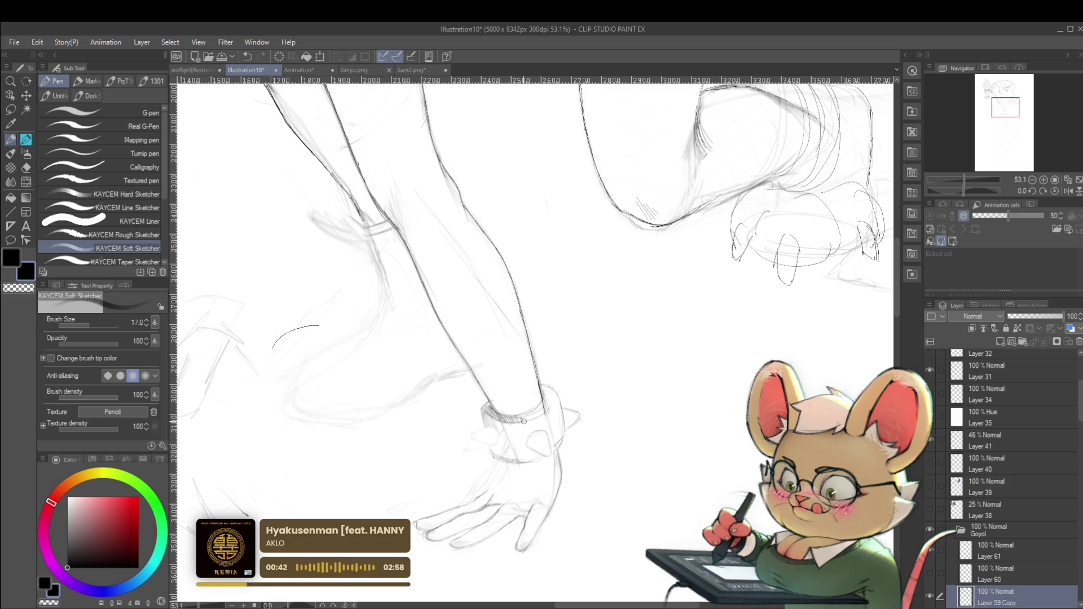
# Sketch a short soft-sketcher stroke at the reaching wrist's cuff
pyautogui.scroll(-4, 521, 418)
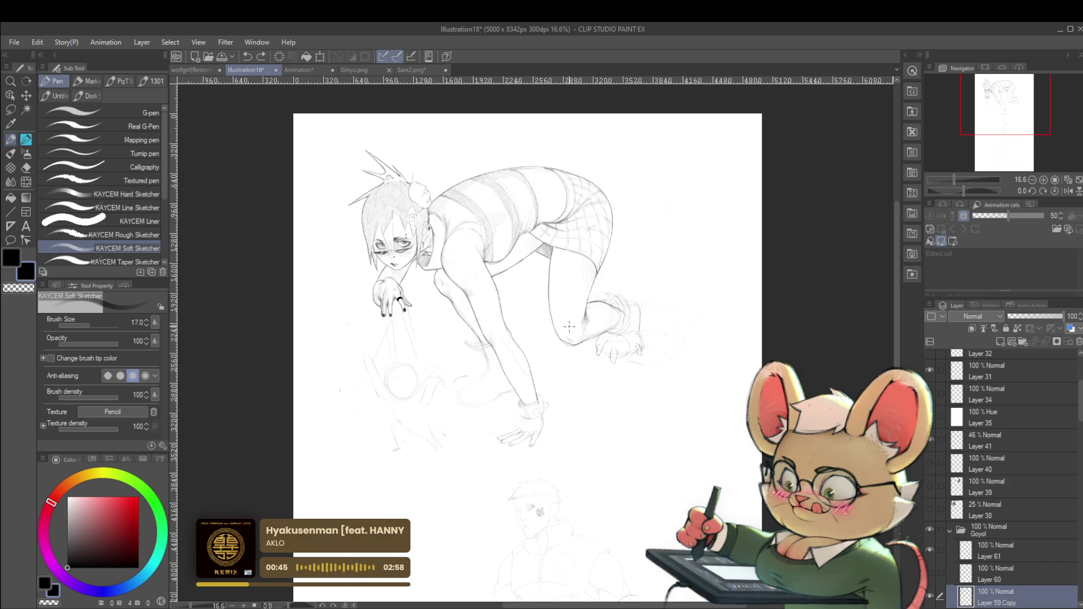
pyautogui.scroll(4, 559, 428)
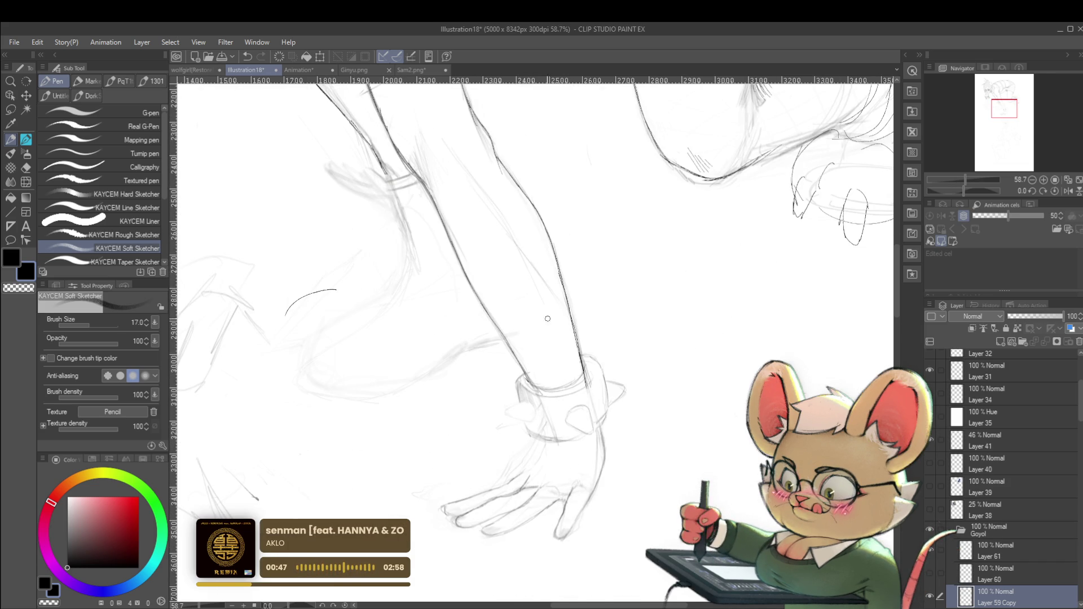
pyautogui.moveTo(521, 404)
pyautogui.mouseDown()
pyautogui.moveTo(507, 416)
pyautogui.moveTo(529, 424)
pyautogui.mouseUp()
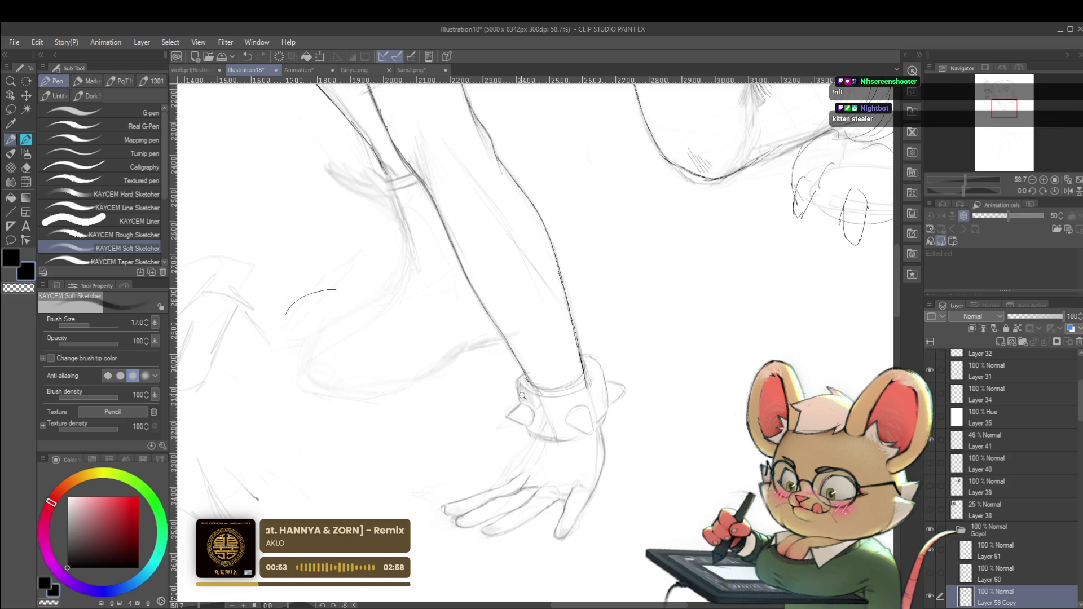
pyautogui.scroll(-5, 523, 407)
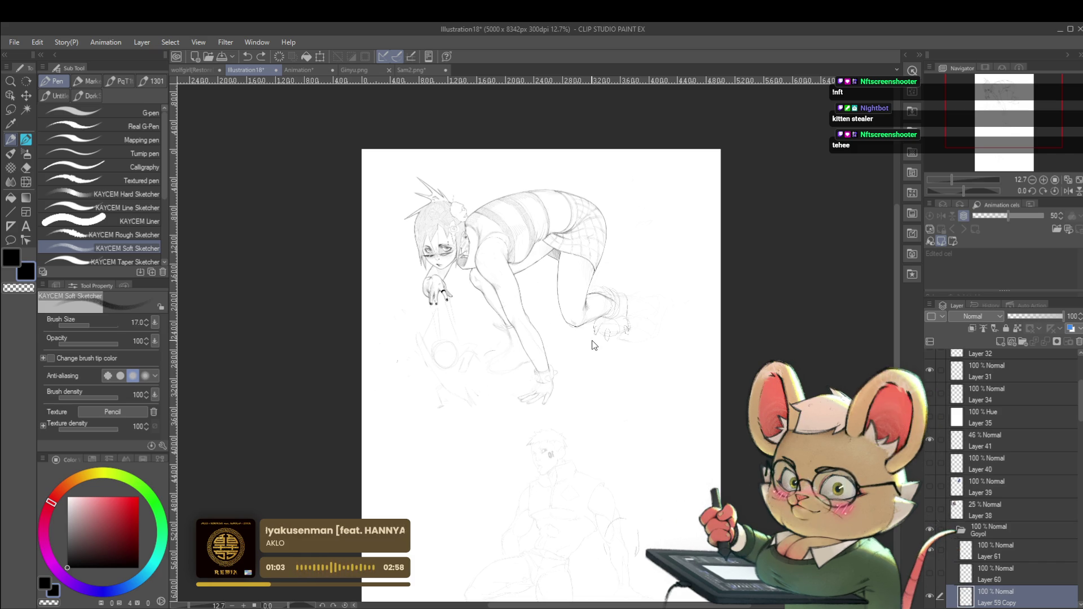
pyautogui.moveTo(577, 375); pyautogui.dragTo(602, 389)
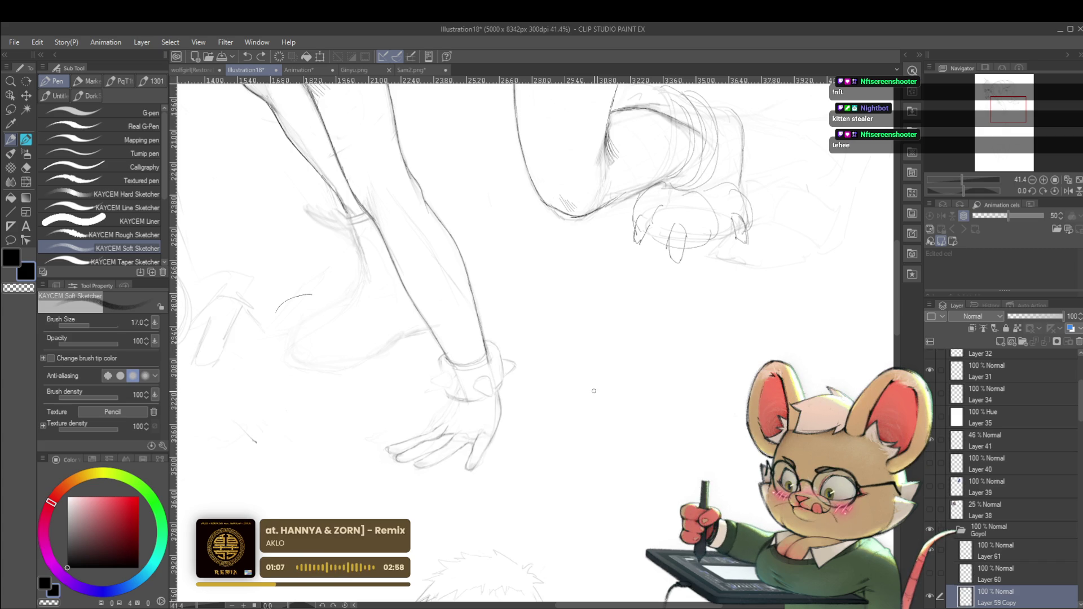
pyautogui.scroll(-3, 594, 390)
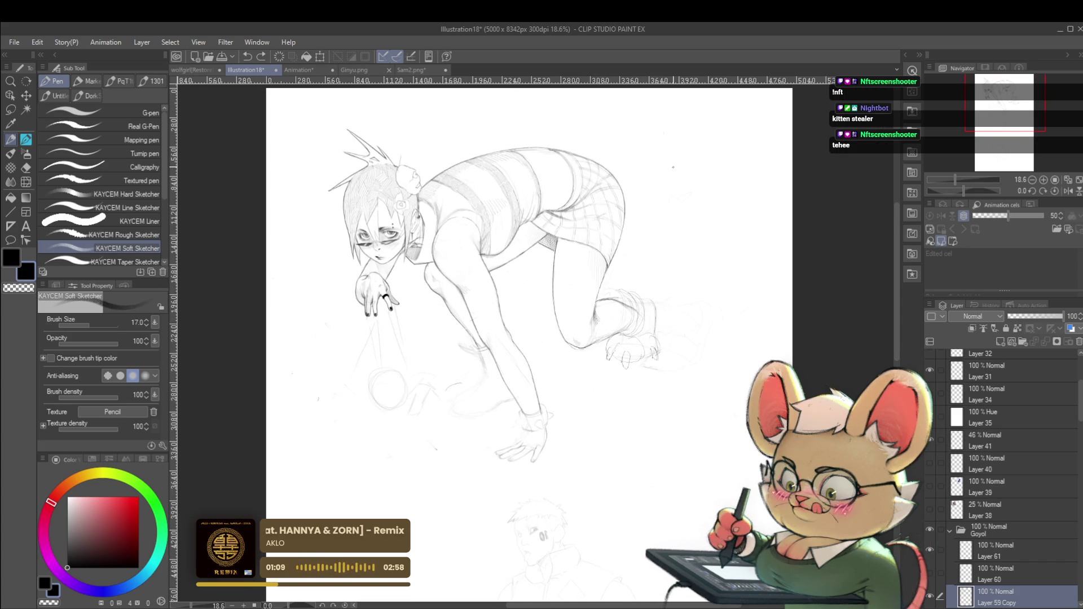
# Switch to Layer 61 and mirror the canvas to check the girl's proportions
pyautogui.scroll(3, 539, 225)
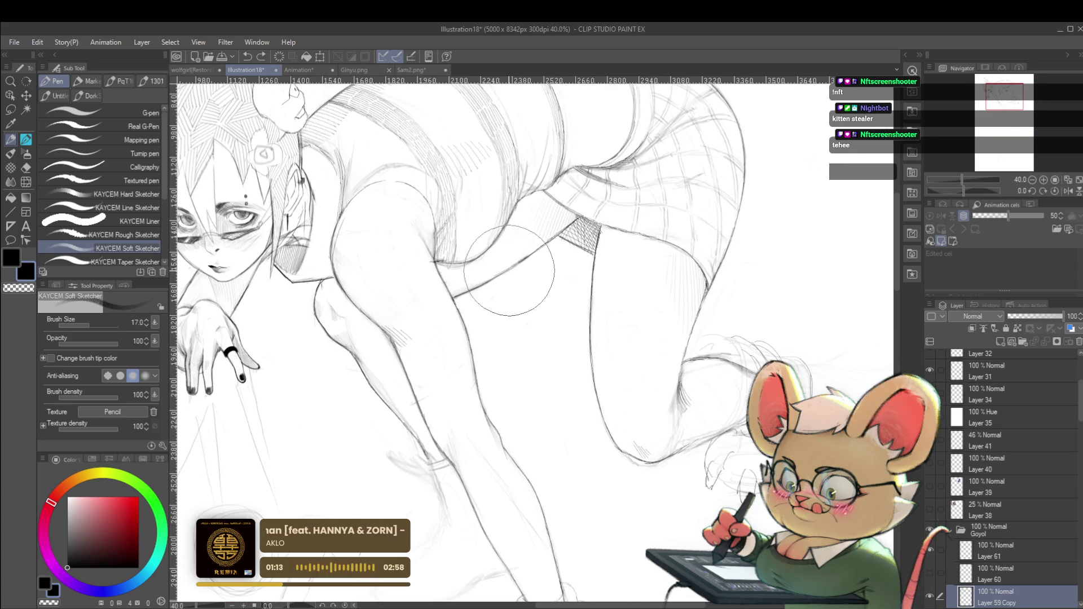
pyautogui.moveTo(493, 300); pyautogui.dragTo(588, 331)
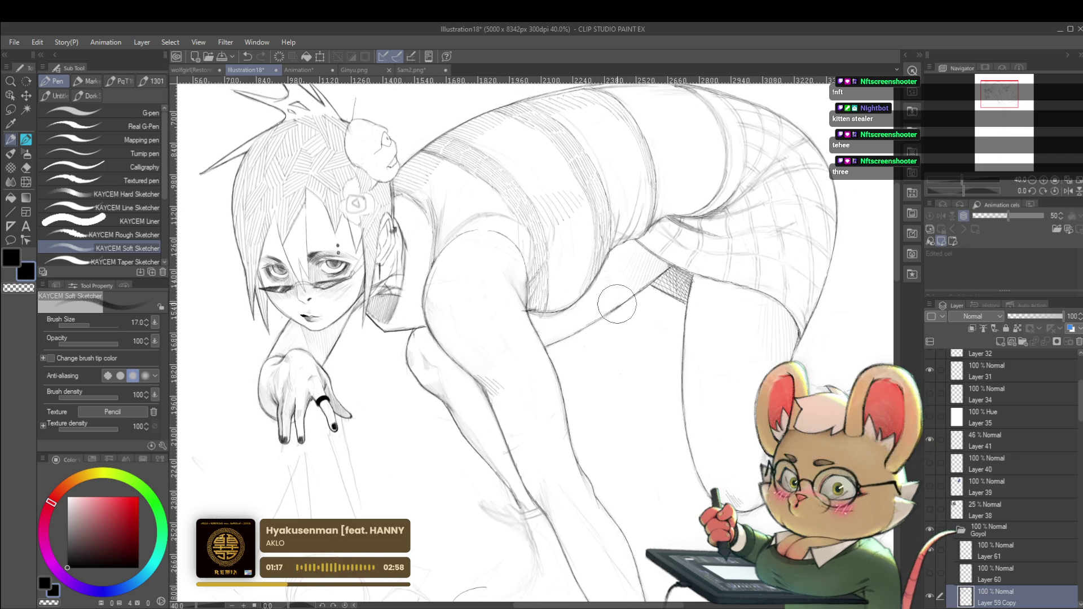
pyautogui.click(1003, 547)
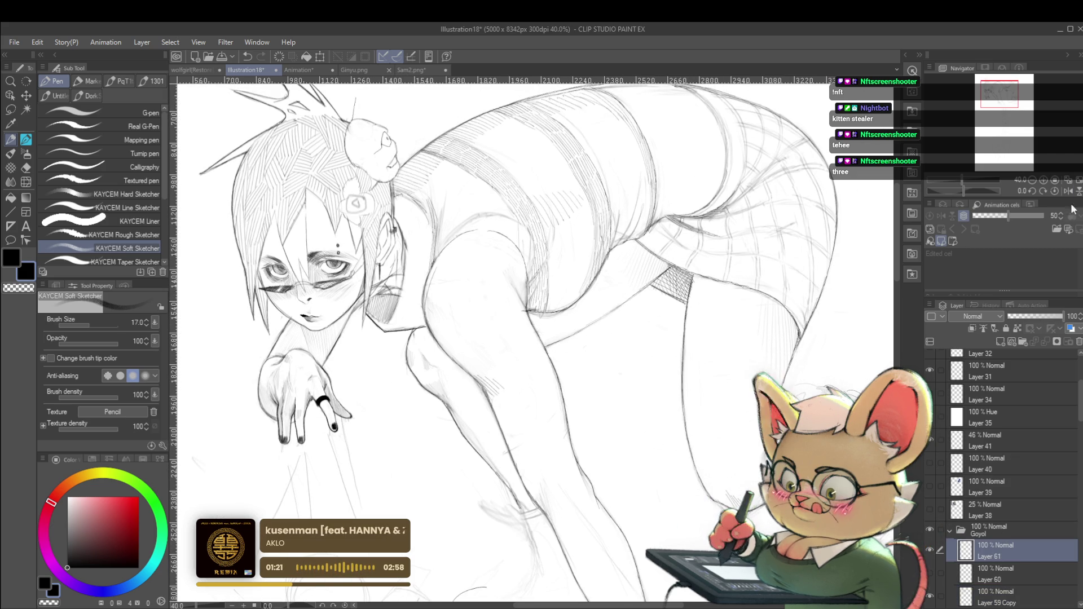
pyautogui.press('h')
pyautogui.moveTo(505, 478); pyautogui.dragTo(467, 498)
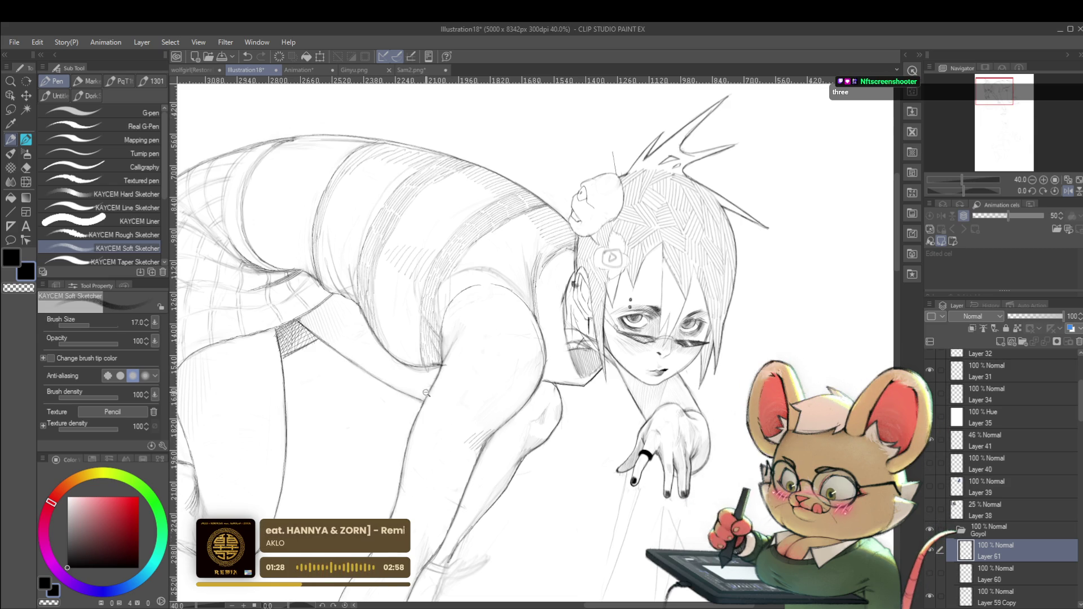
pyautogui.scroll(-5, 440, 266)
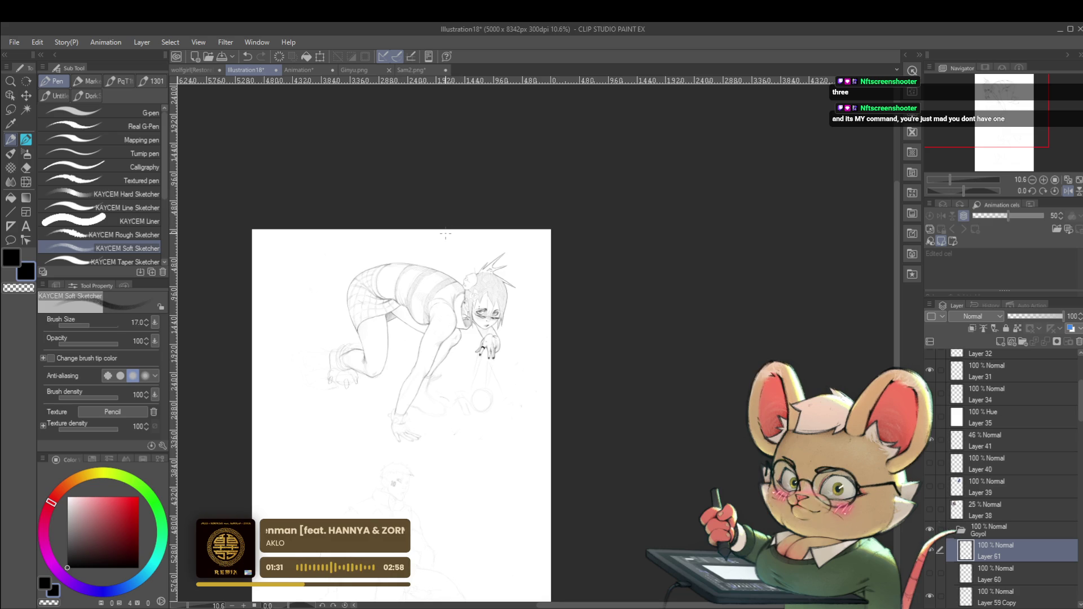
pyautogui.scroll(5, 395, 319)
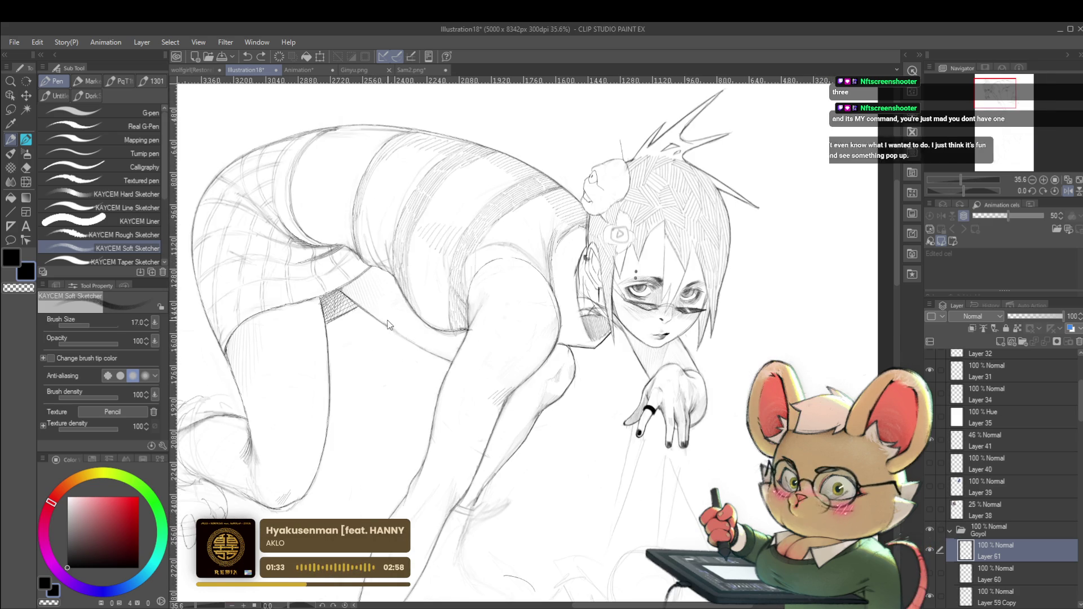
pyautogui.scroll(-4, 391, 310)
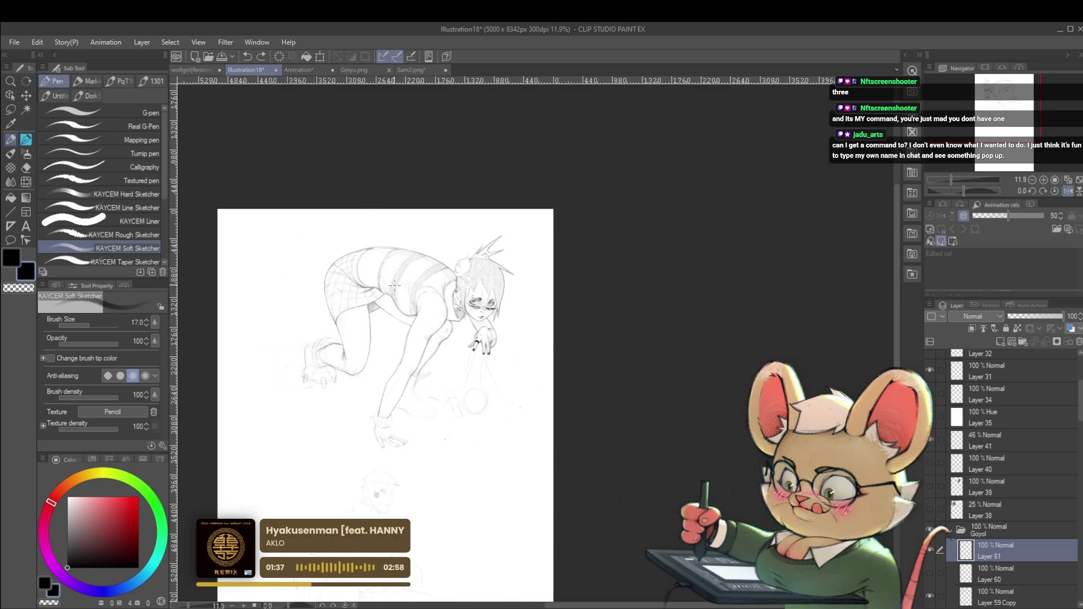
pyautogui.moveTo(418, 266); pyautogui.dragTo(449, 300)
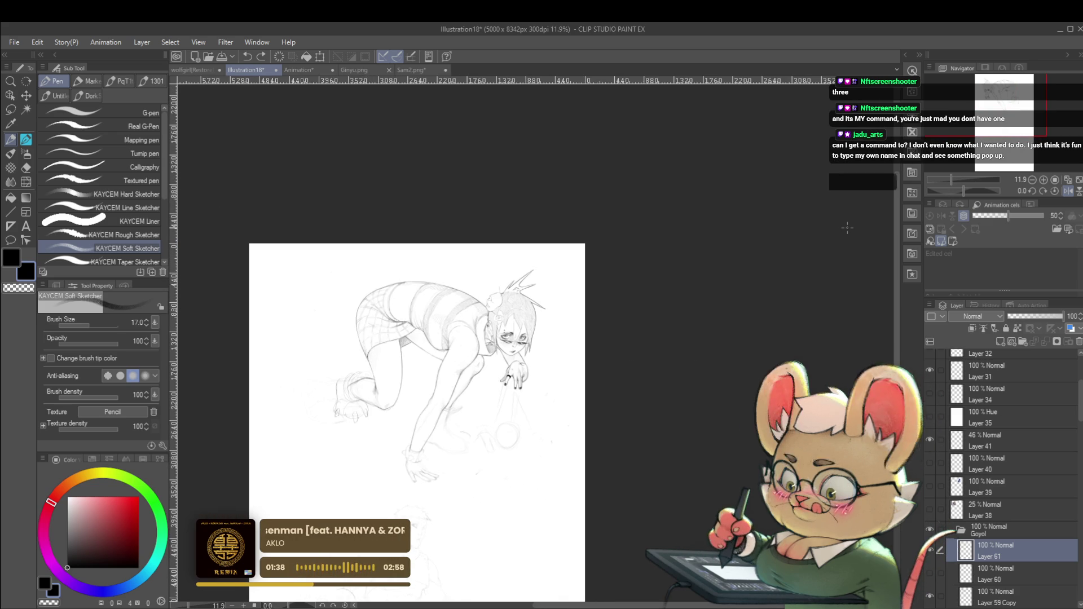
# Return to Layer 59 Copy, unflip the canvas, and switch to the じわペン pencil
pyautogui.scroll(4, 463, 395)
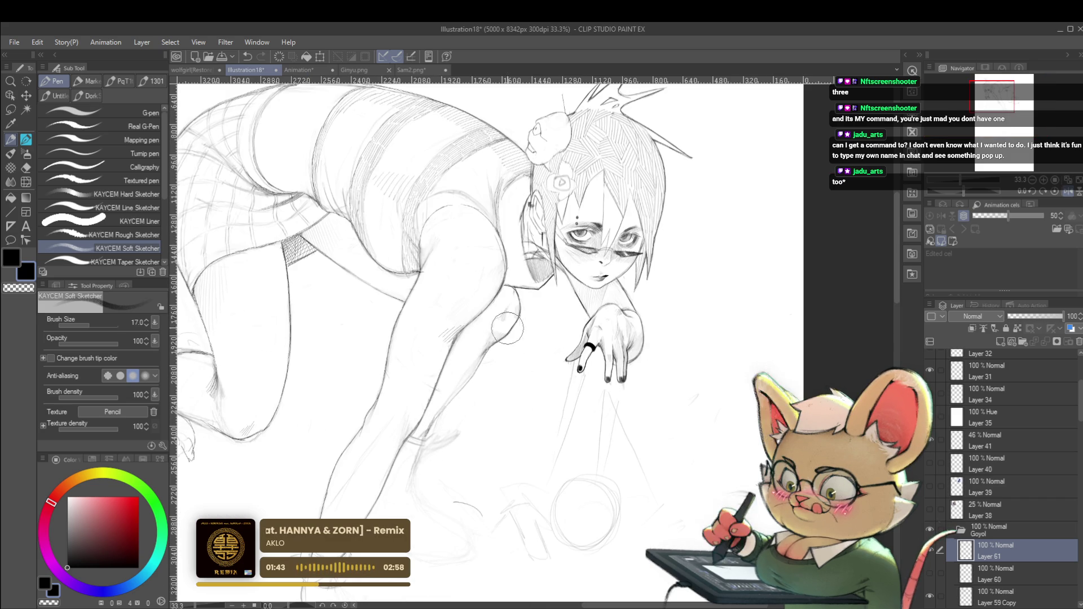
pyautogui.hotkey('alt', '[')
pyautogui.hotkey('alt', '[')
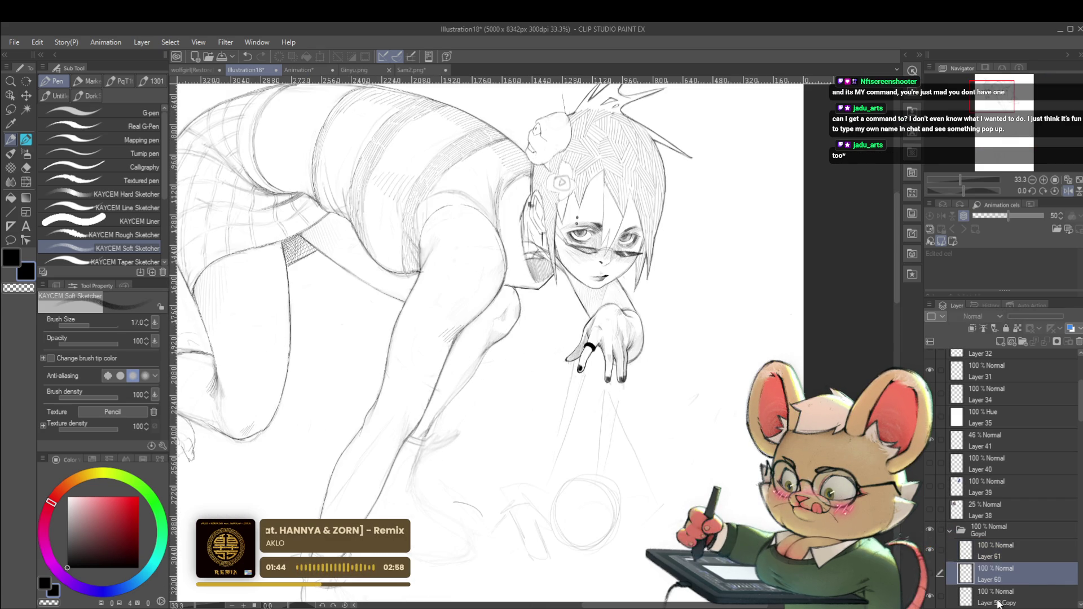
pyautogui.scroll(-3, 508, 322)
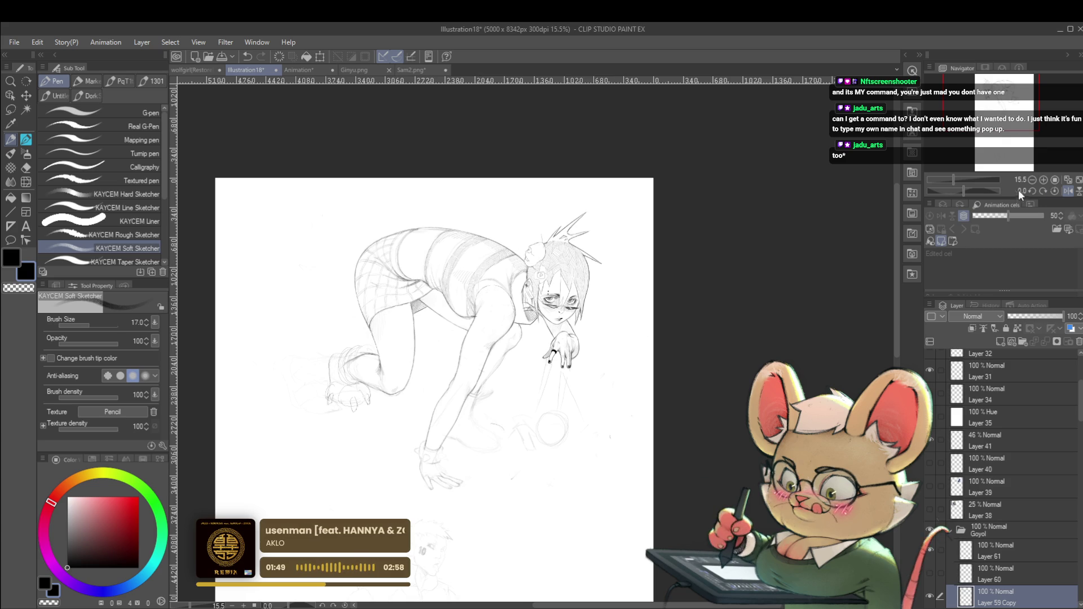
pyautogui.click(1068, 192)
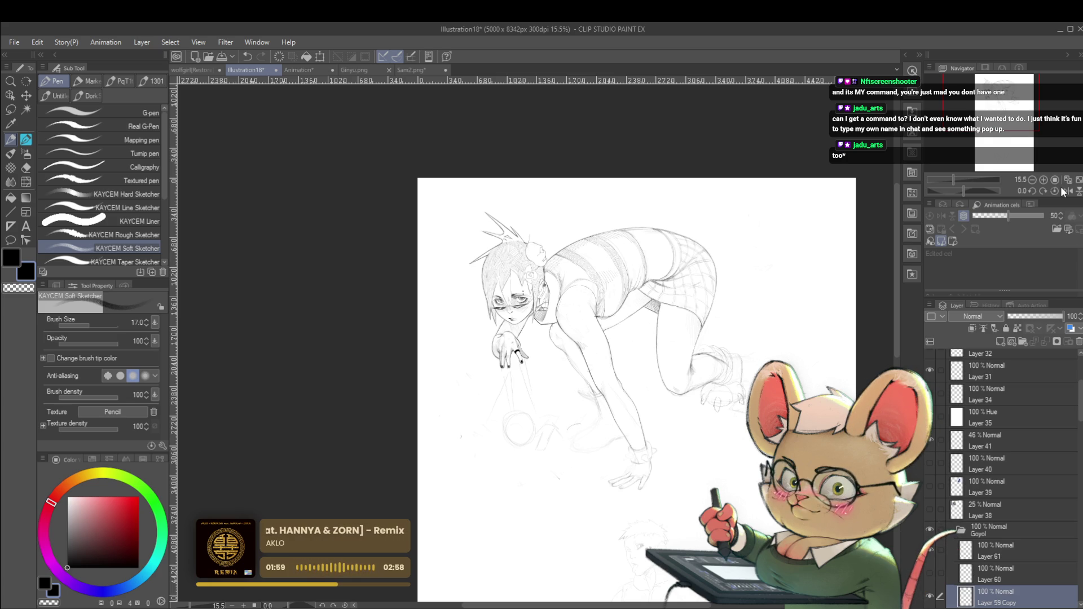
pyautogui.press('p')
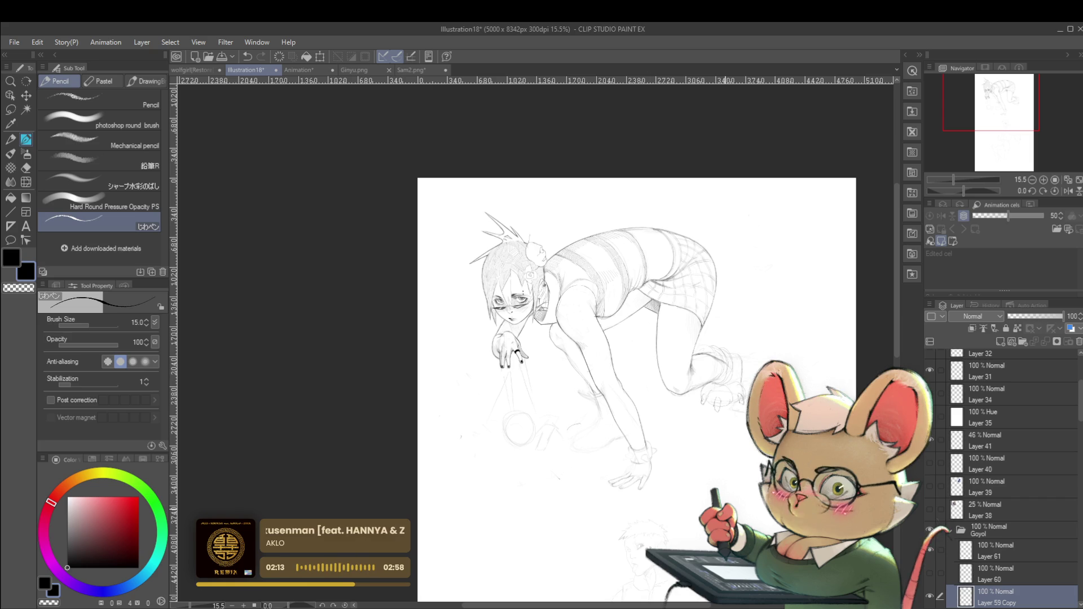
pyautogui.moveTo(552, 334); pyautogui.dragTo(558, 270)
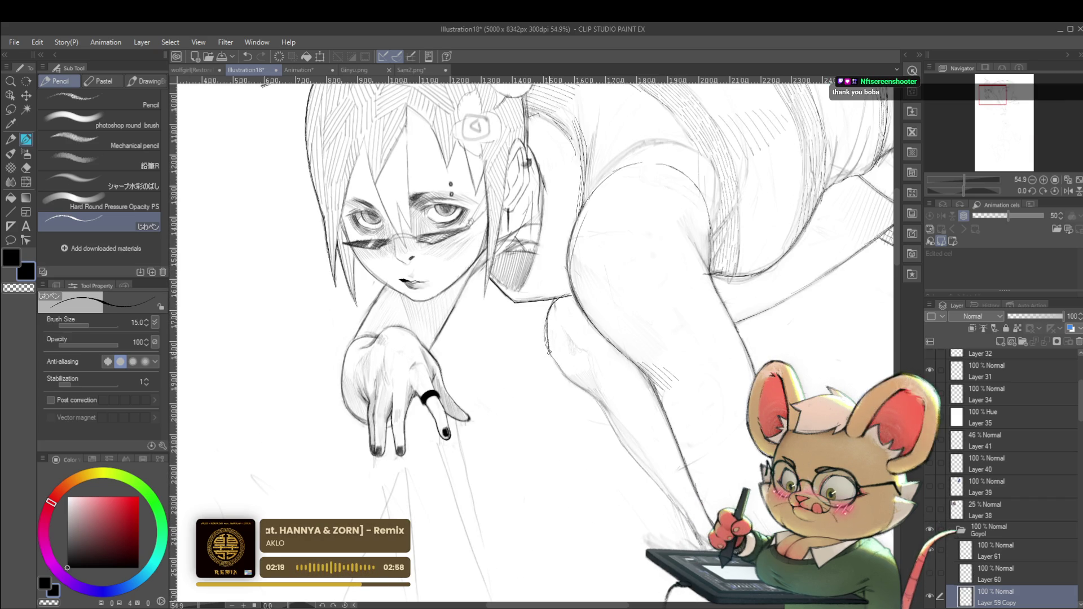
# Zoom out to the whole figure and make Layer 59 Copy the drawing layer
pyautogui.moveTo(546, 323); pyautogui.dragTo(515, 299)
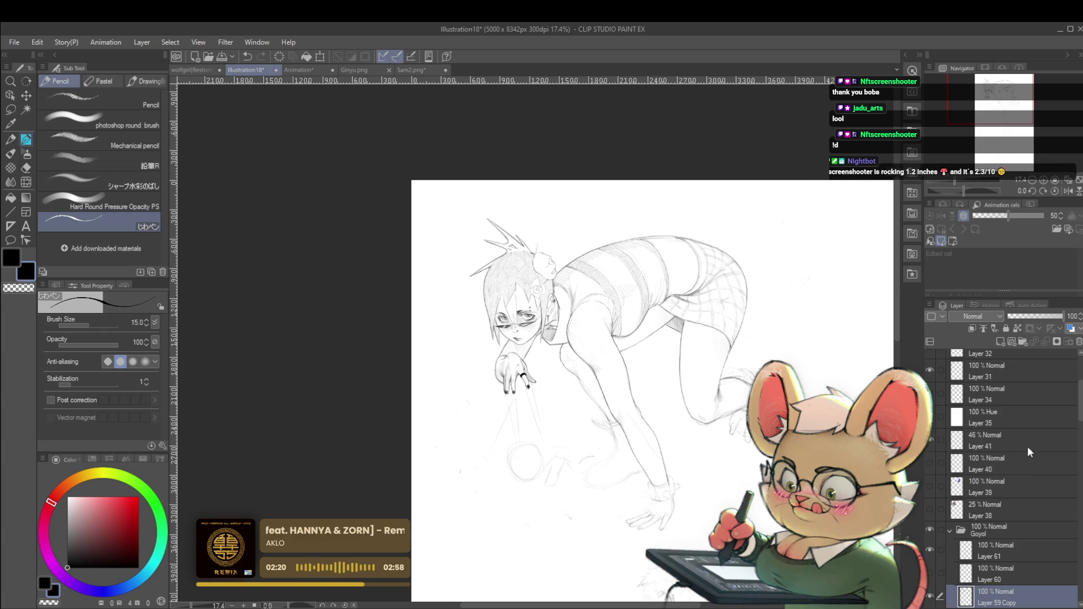
pyautogui.click(1009, 549)
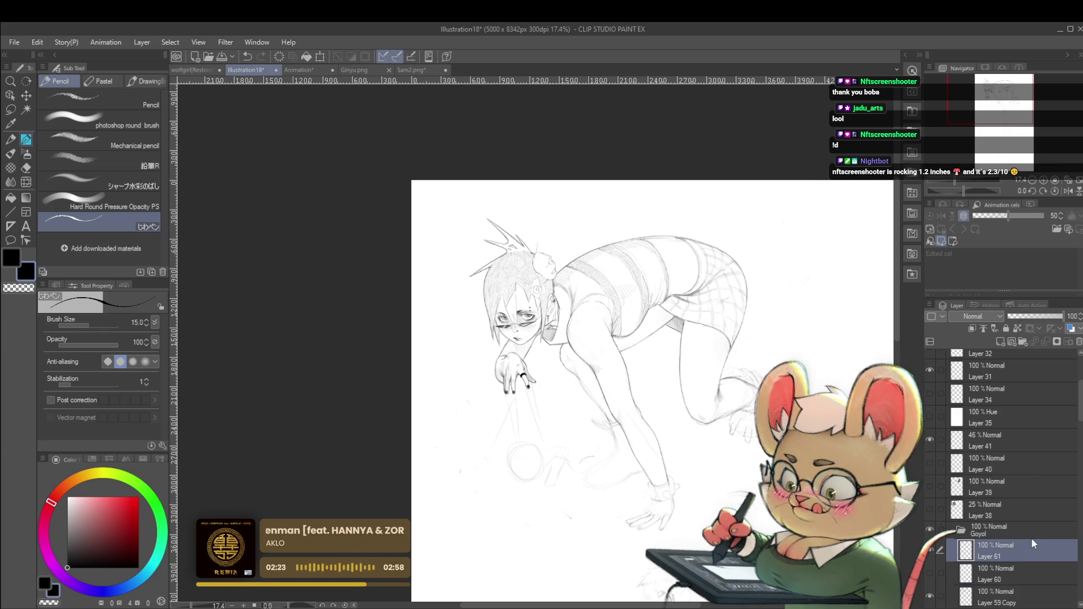
pyautogui.scroll(5, 565, 374)
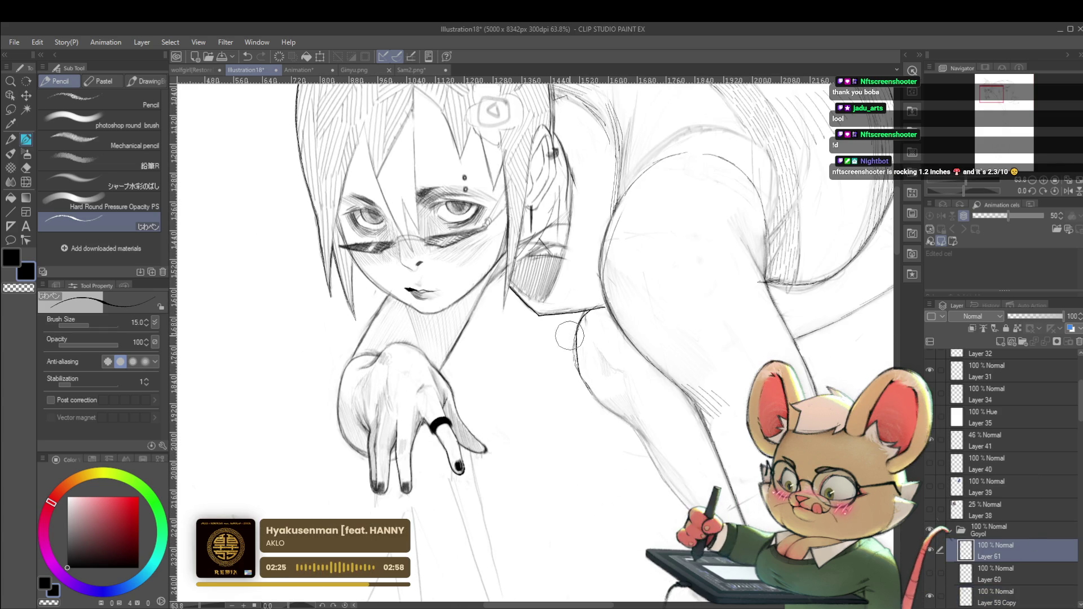
pyautogui.scroll(-5, 581, 388)
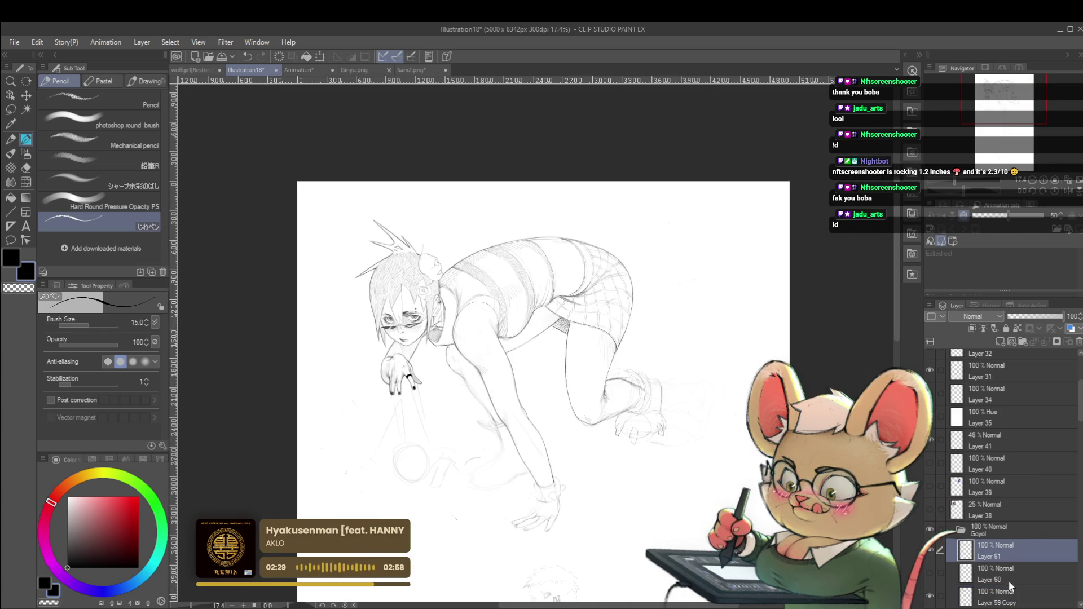
pyautogui.click(993, 602)
pyautogui.scroll(5, 452, 355)
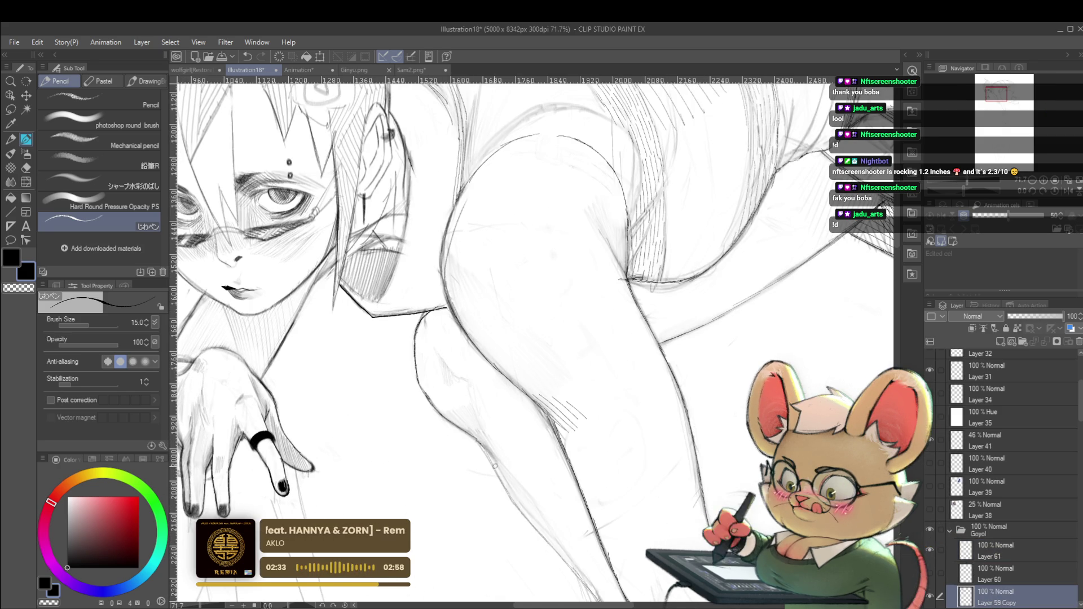
# Sketch a short pencil line on the bent leg, then zoom out to the whole page
pyautogui.moveTo(494, 485); pyautogui.dragTo(461, 388)
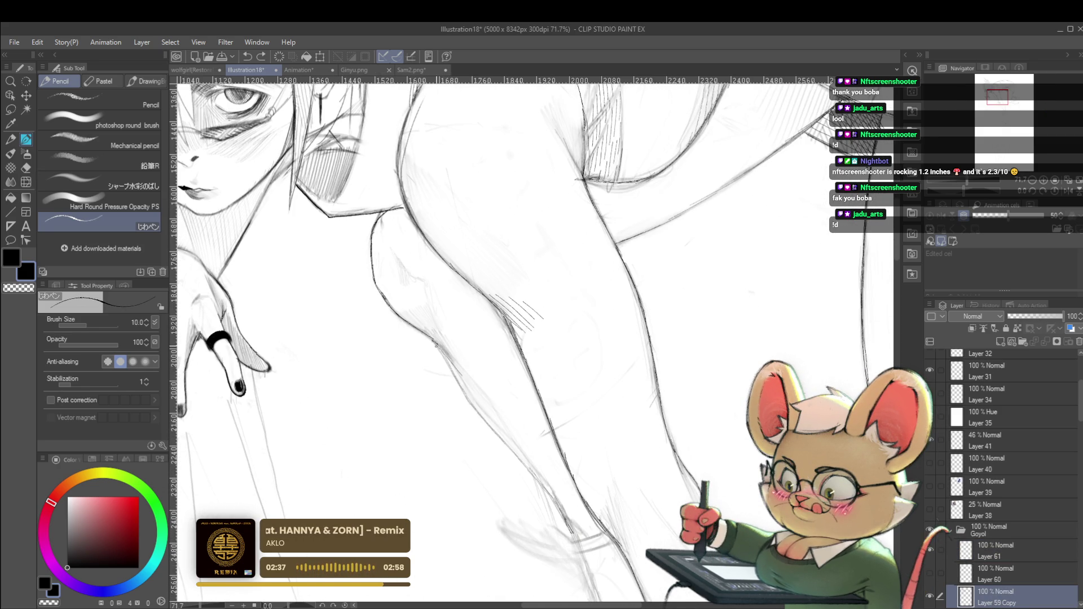
pyautogui.moveTo(435, 342); pyautogui.dragTo(442, 355)
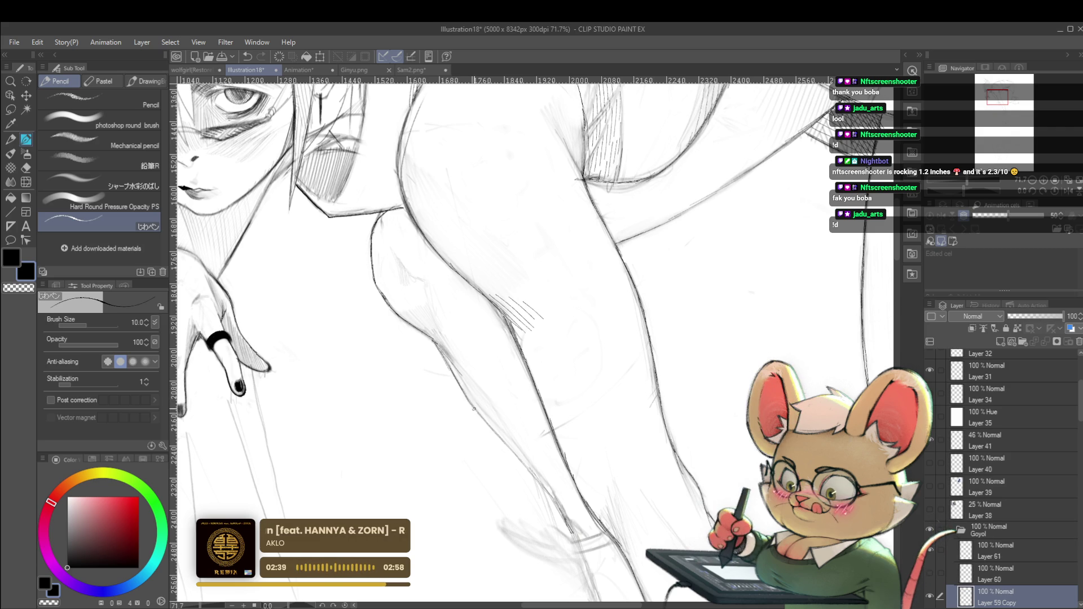
pyautogui.moveTo(519, 457); pyautogui.dragTo(460, 381)
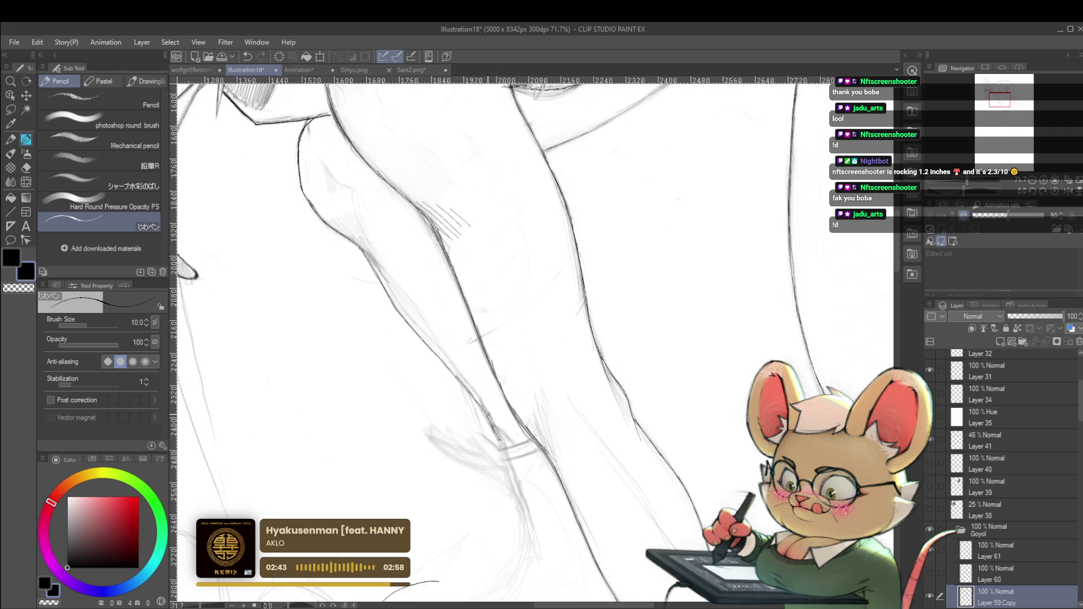
pyautogui.scroll(-5, 479, 398)
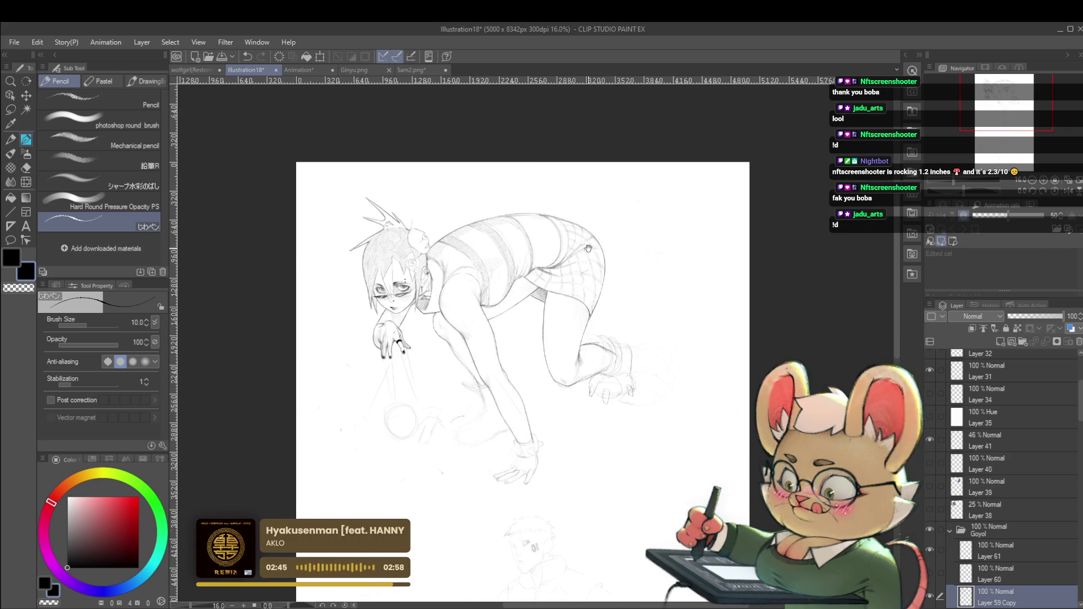
pyautogui.moveTo(558, 255); pyautogui.dragTo(630, 354)
pyautogui.scroll(5, 630, 354)
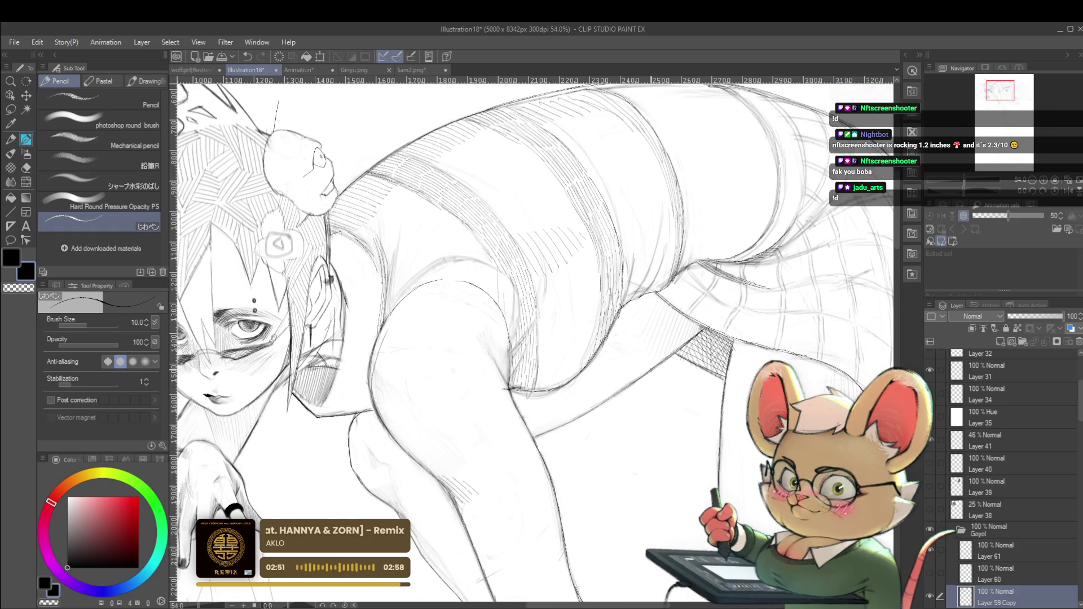
pyautogui.scroll(-5, 627, 385)
pyautogui.moveTo(715, 405); pyautogui.dragTo(539, 344)
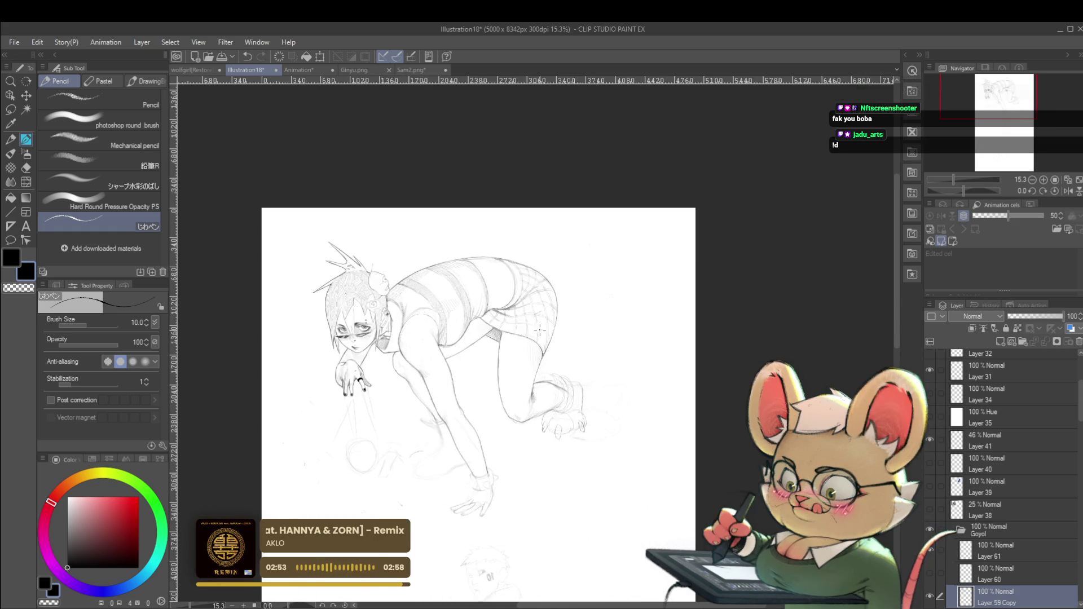
pyautogui.scroll(-2, 566, 305)
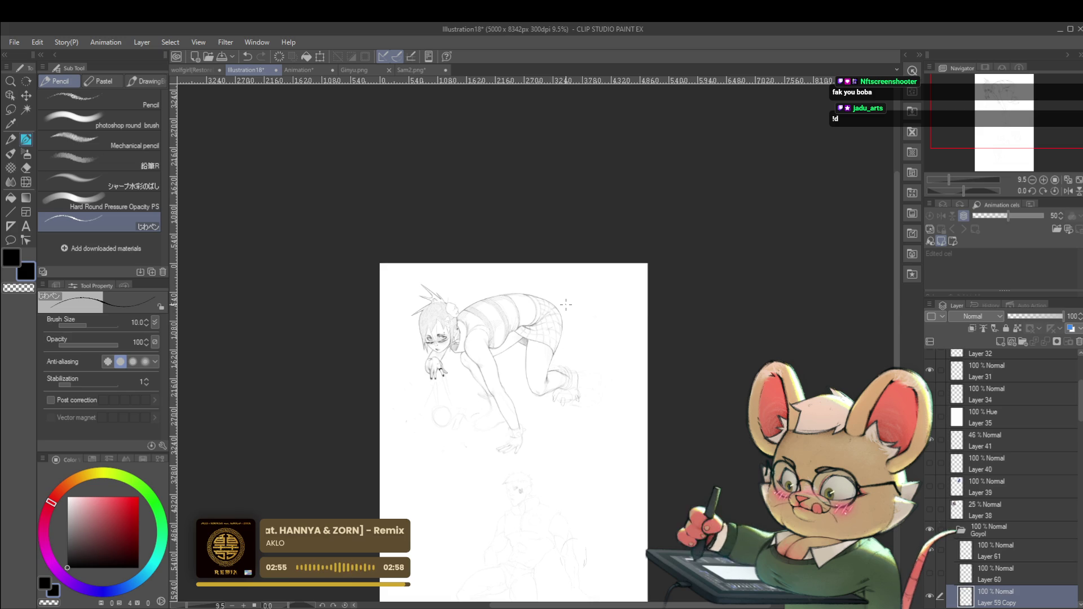
# Flip the canvas horizontally and inspect the mirrored hips, torso and page top edge
pyautogui.press('h')
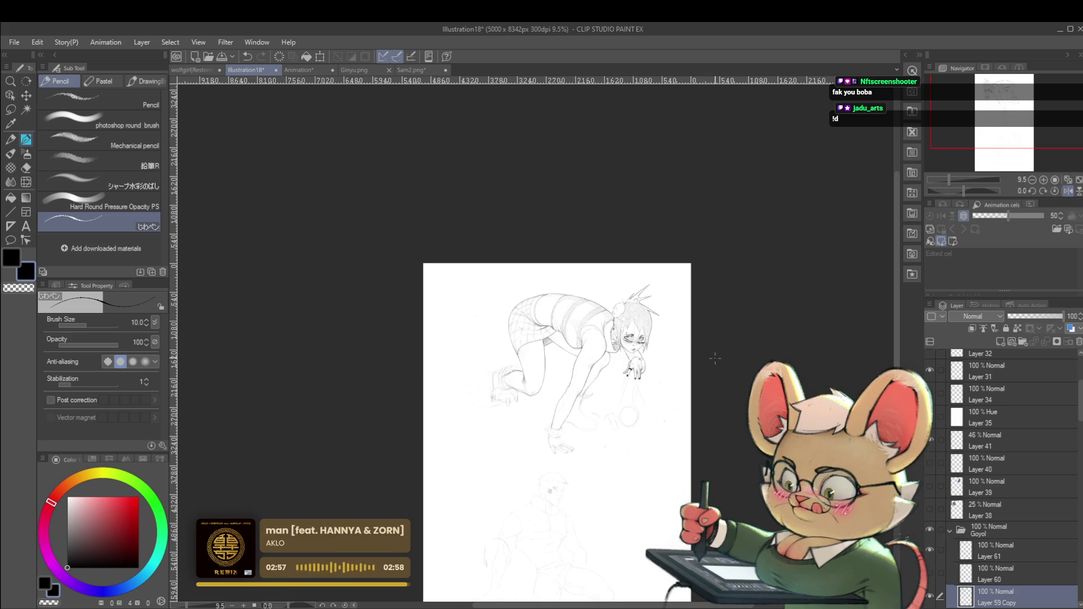
pyautogui.scroll(6, 575, 321)
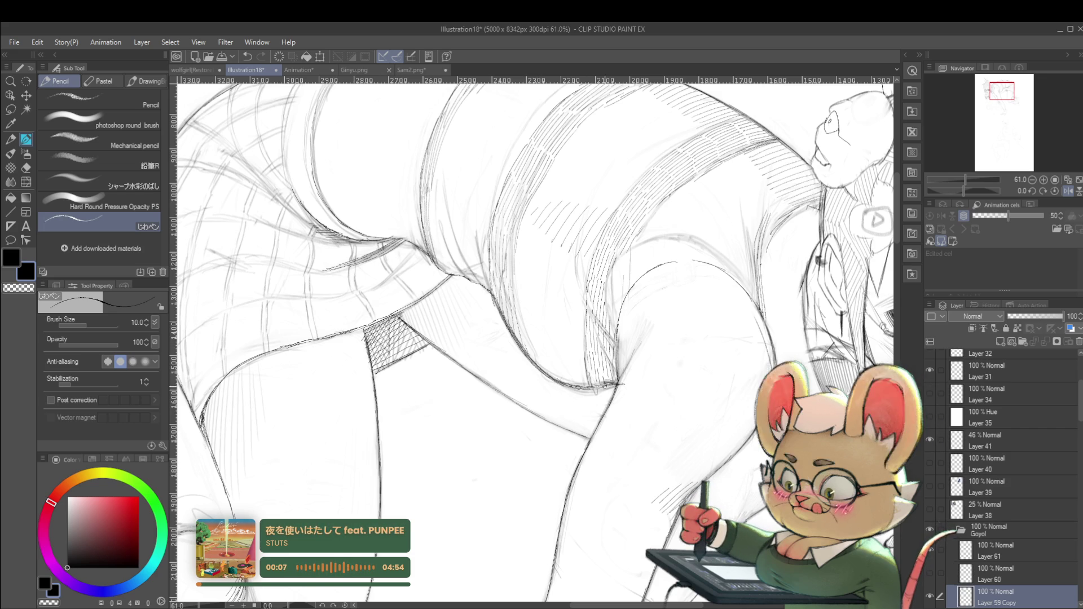
pyautogui.scroll(-6, 541, 320)
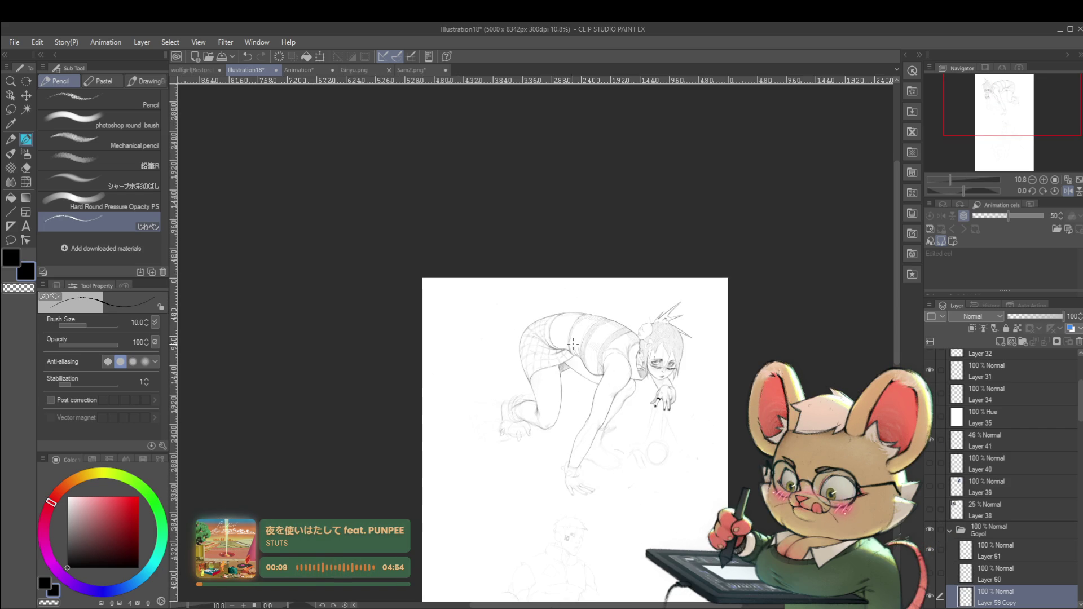
pyautogui.scroll(4, 556, 326)
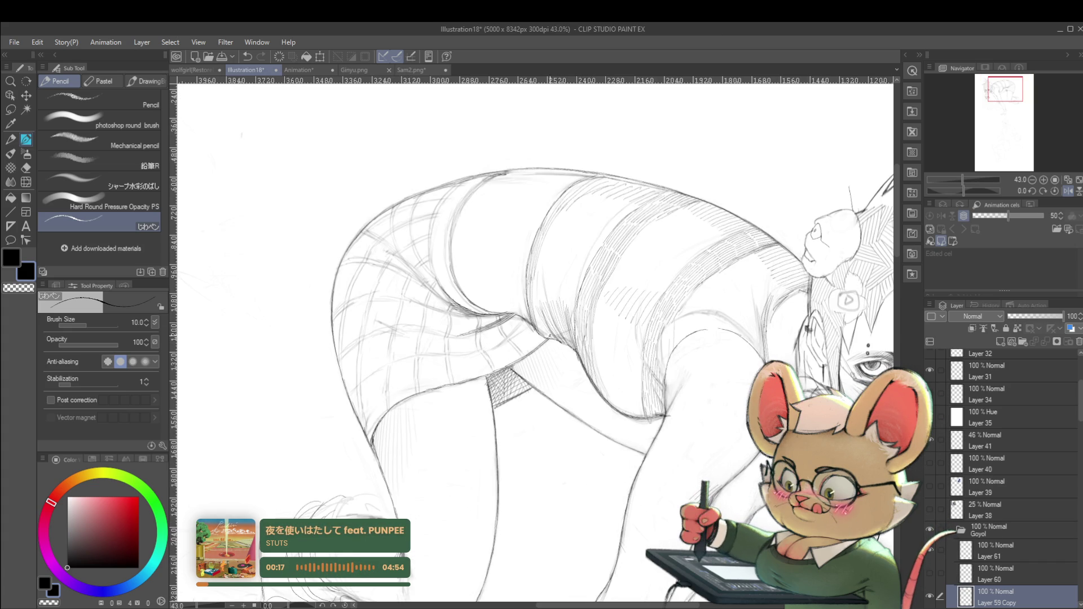
pyautogui.scroll(-5, 539, 327)
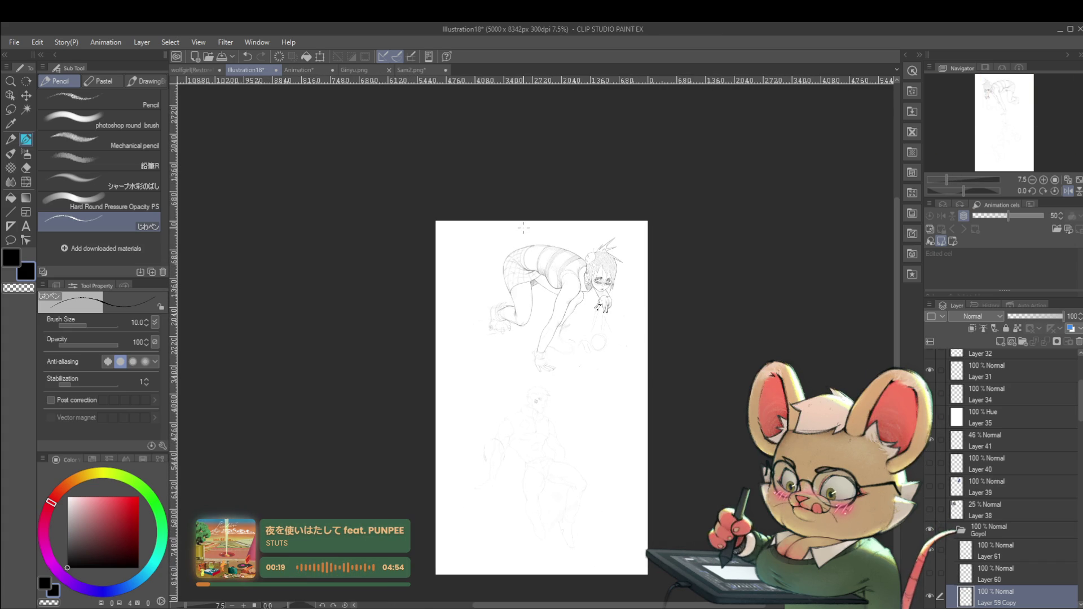
pyautogui.scroll(5, 524, 228)
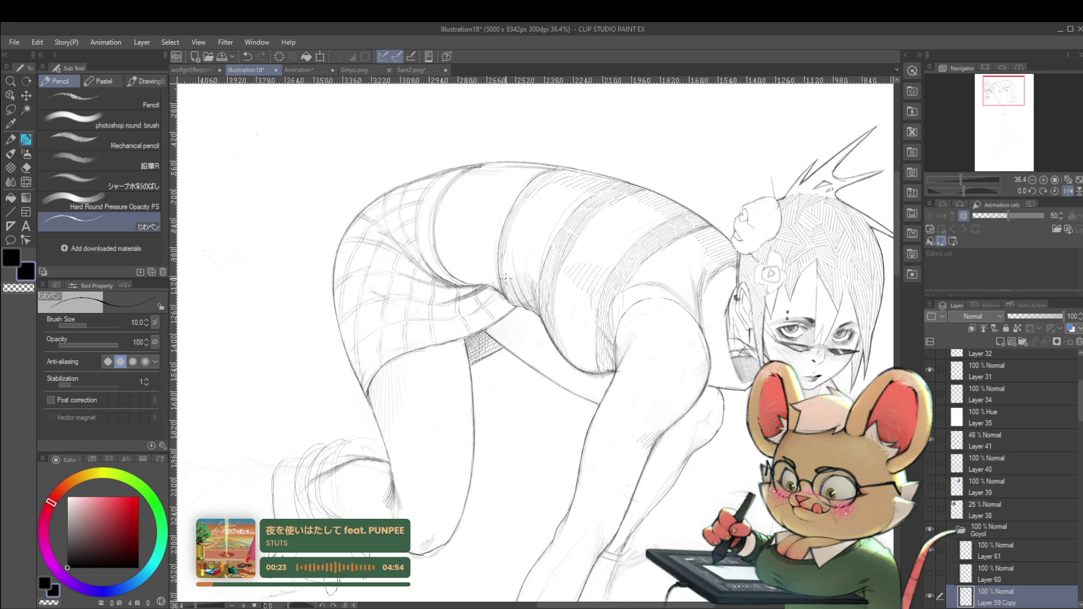
pyautogui.moveTo(513, 290); pyautogui.dragTo(514, 336)
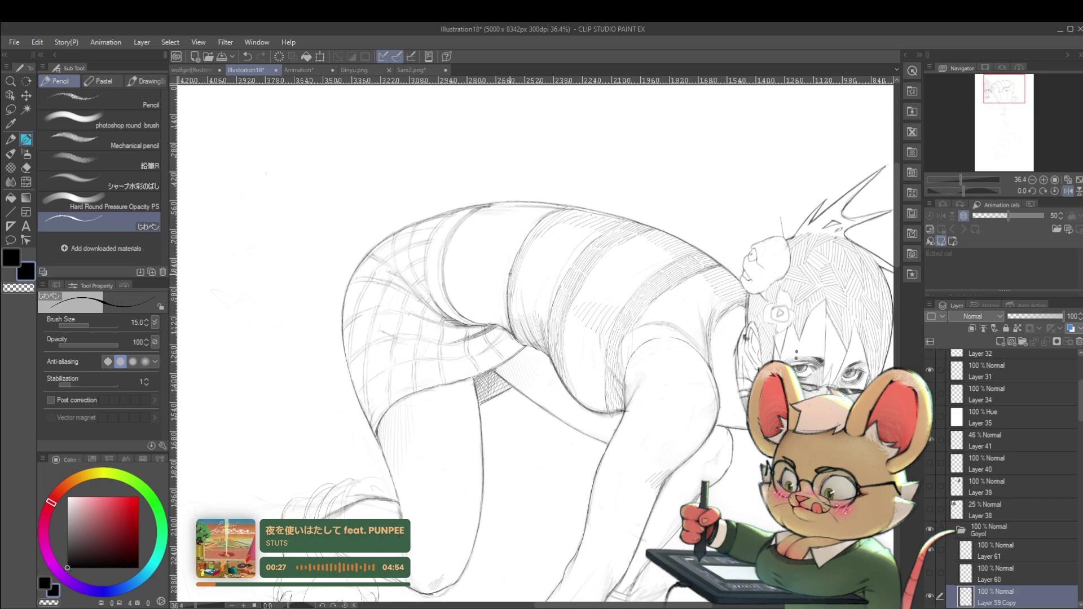
pyautogui.moveTo(538, 249); pyautogui.dragTo(535, 294)
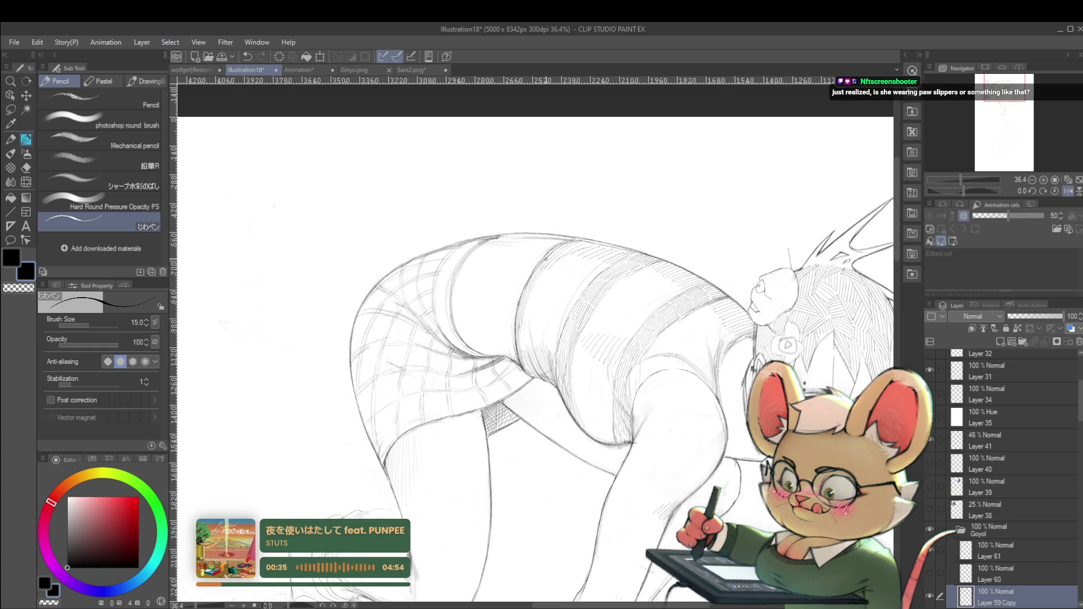
pyautogui.scroll(-4, 590, 237)
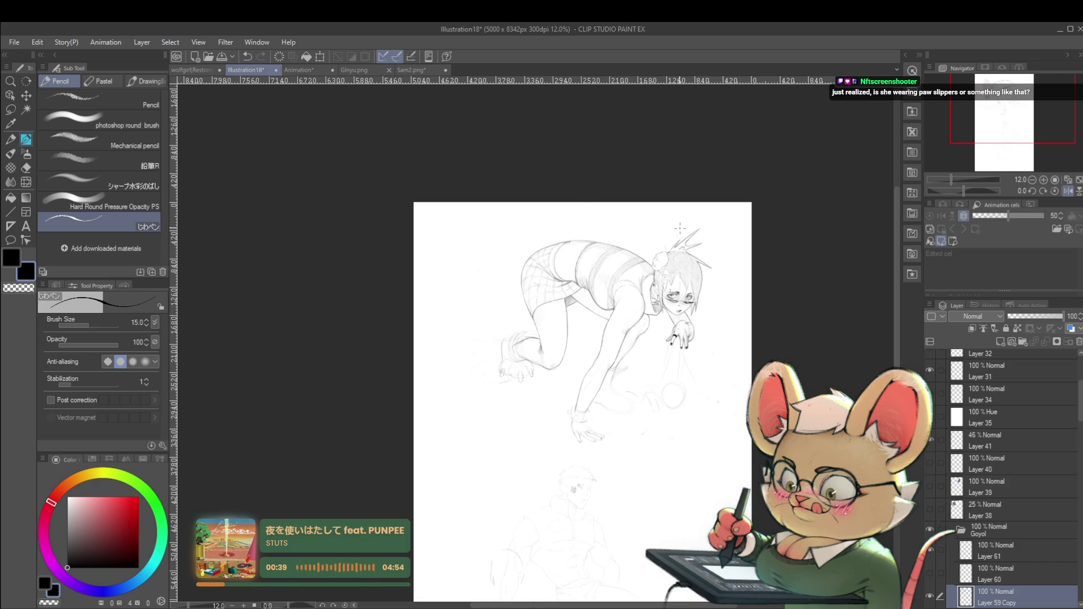
pyautogui.scroll(3, 607, 238)
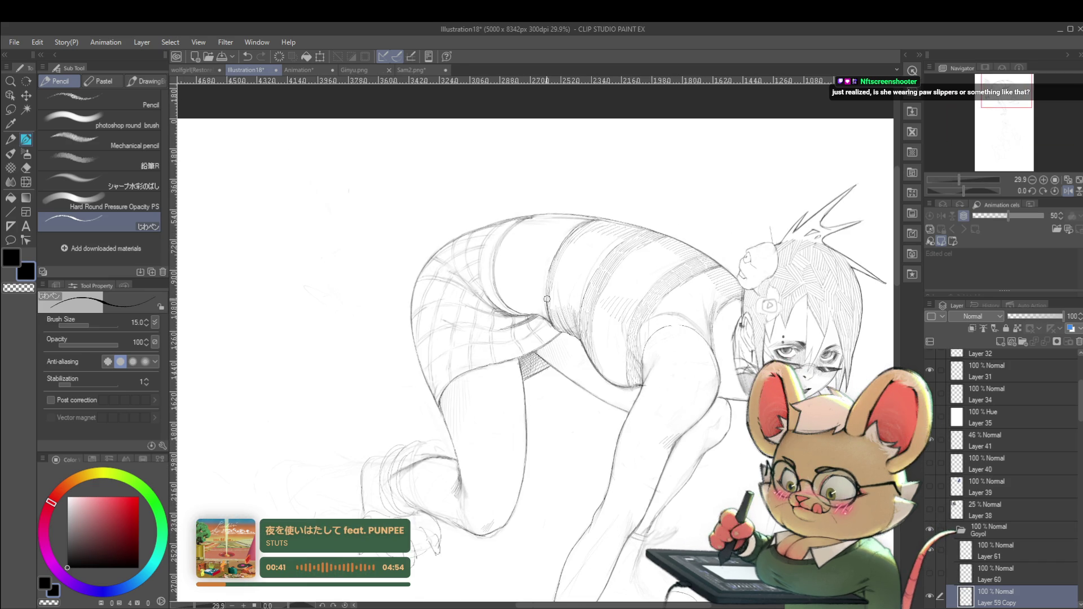
# On Layer 61, darken the torso-edge pencil line, then flip the view and back
pyautogui.click(1010, 560)
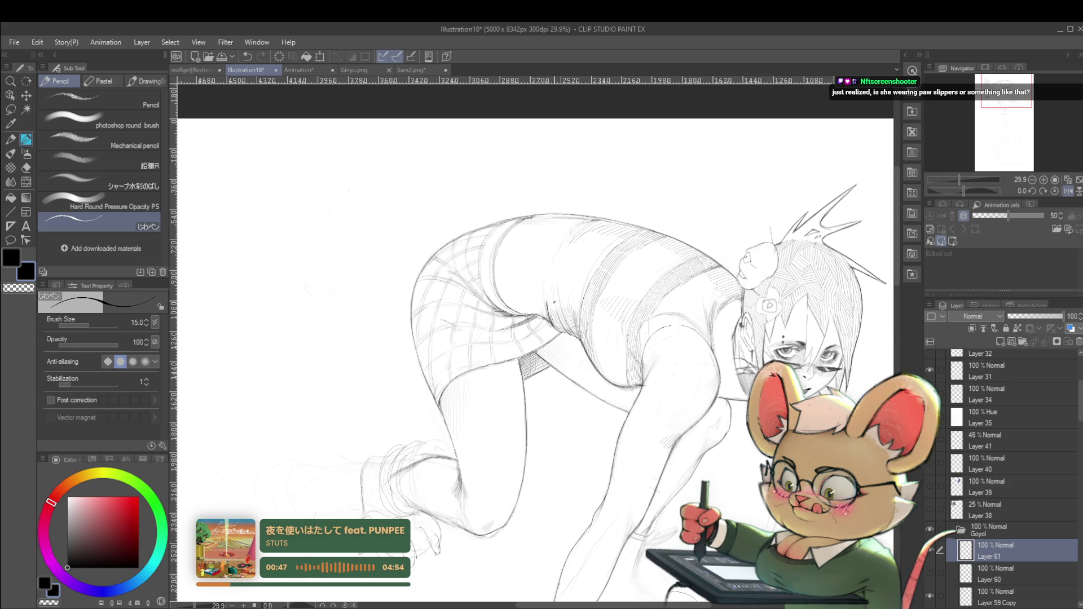
pyautogui.moveTo(546, 322); pyautogui.dragTo(545, 265)
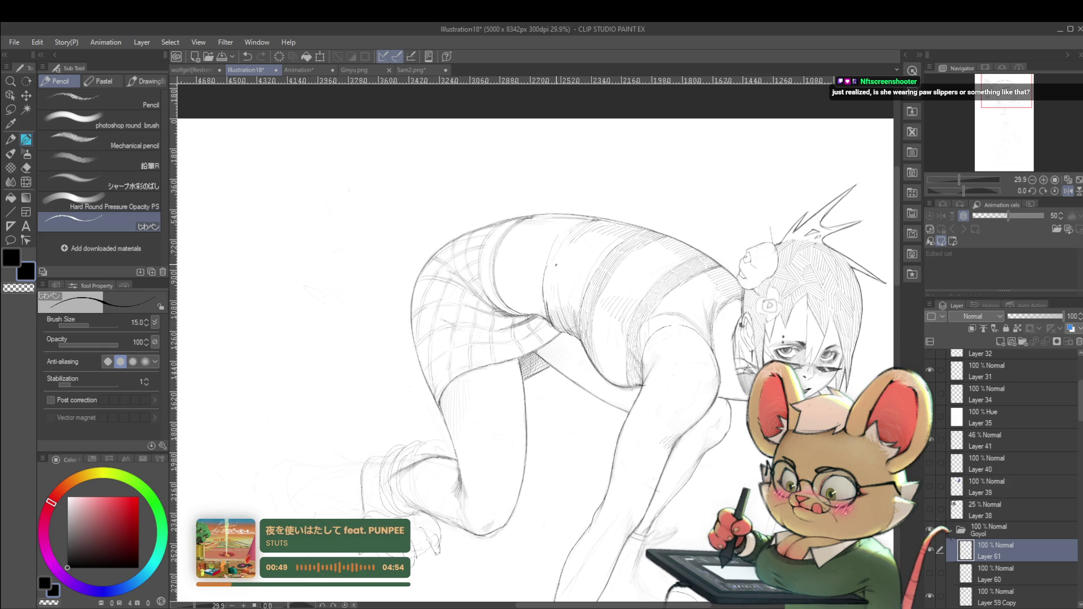
pyautogui.scroll(-5, 615, 231)
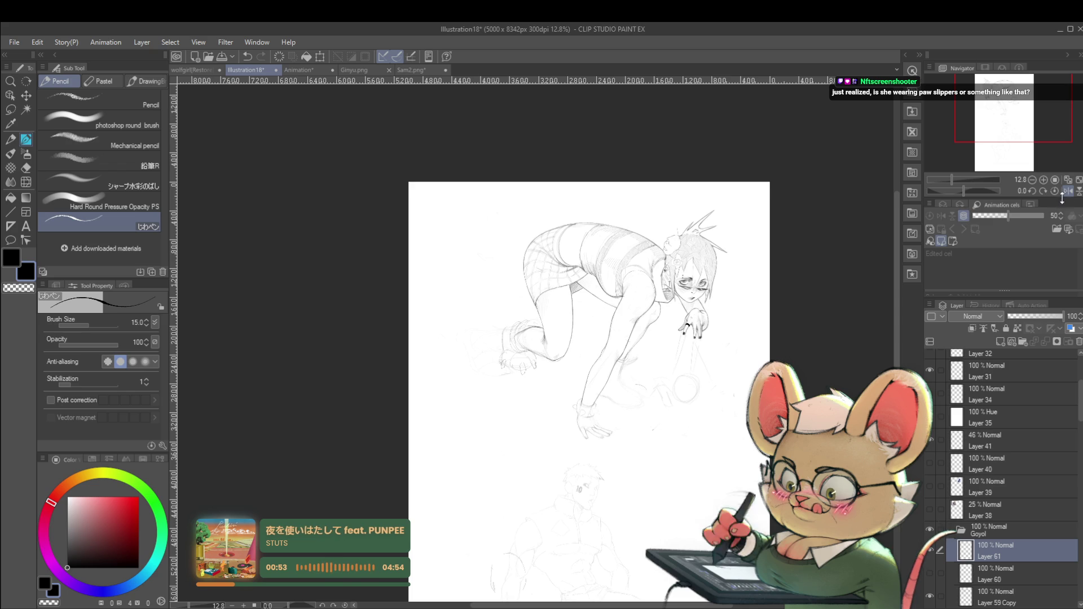
pyautogui.click(1054, 192)
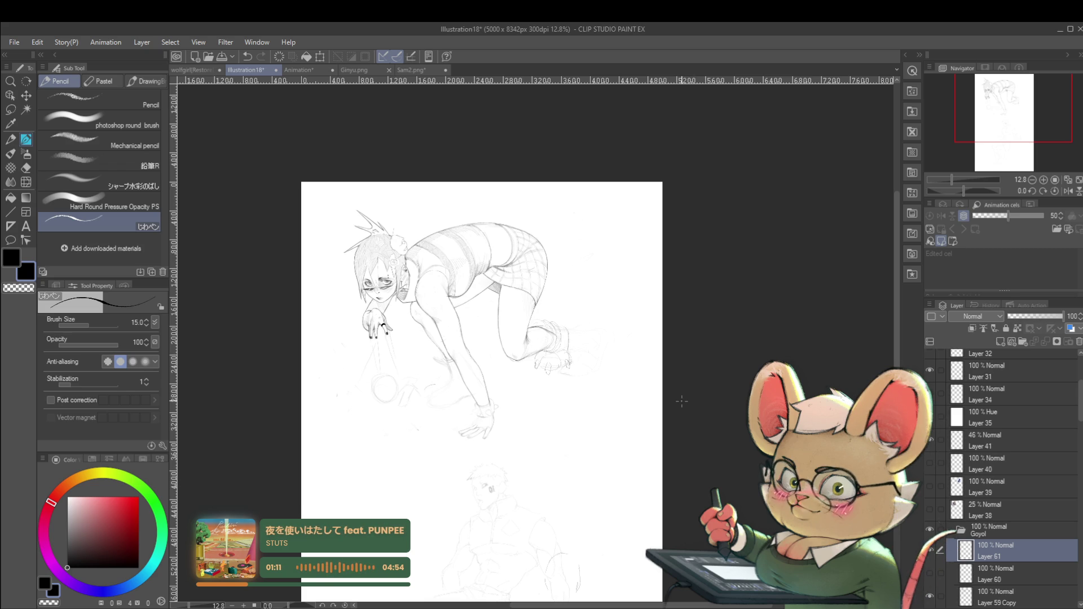
pyautogui.press('h')
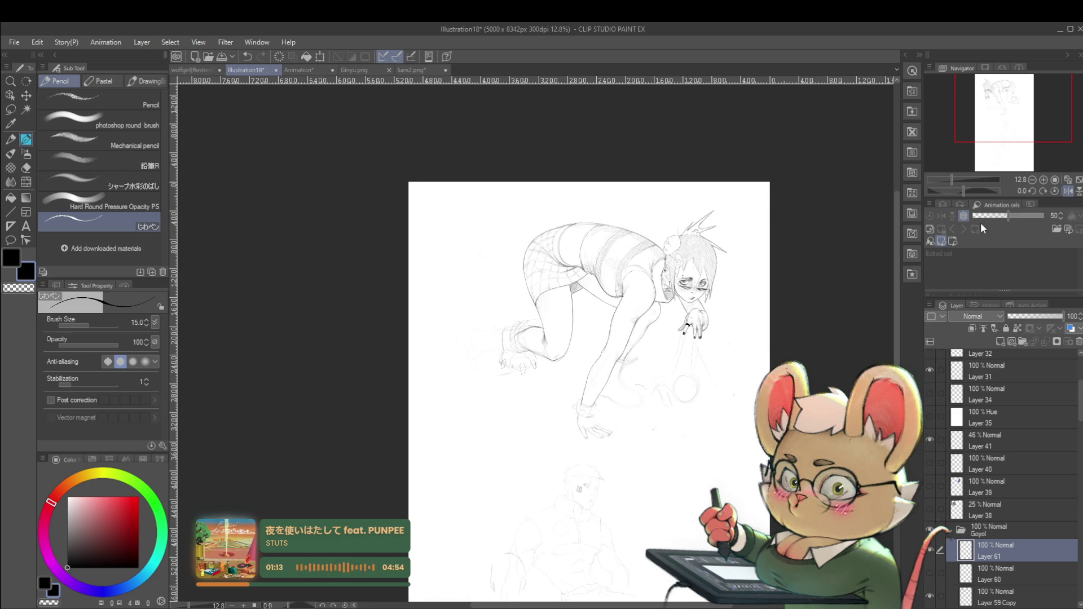
pyautogui.scroll(3, 527, 370)
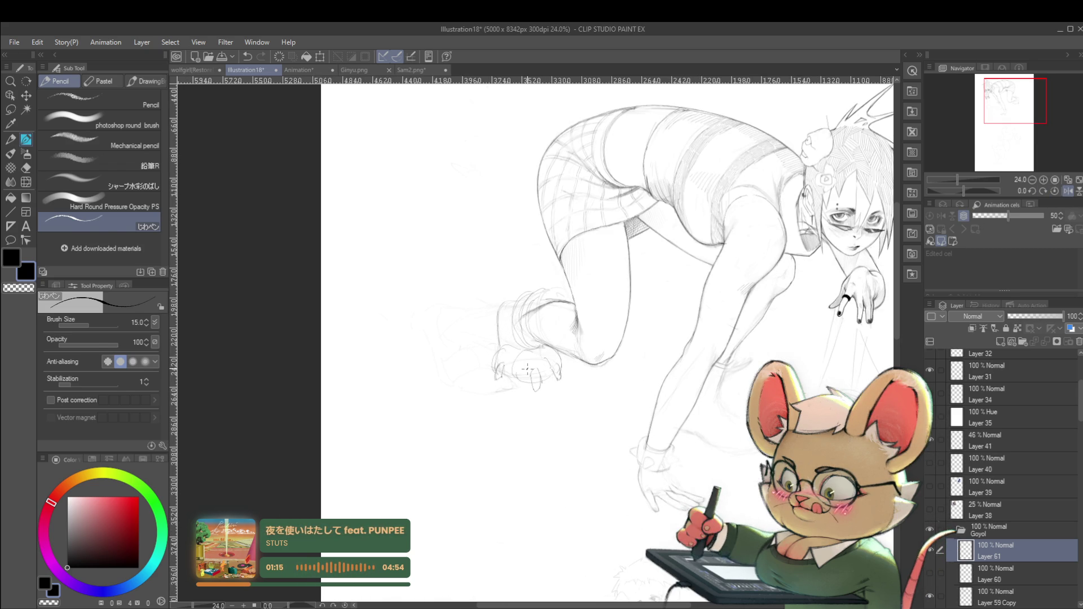
pyautogui.press('p')
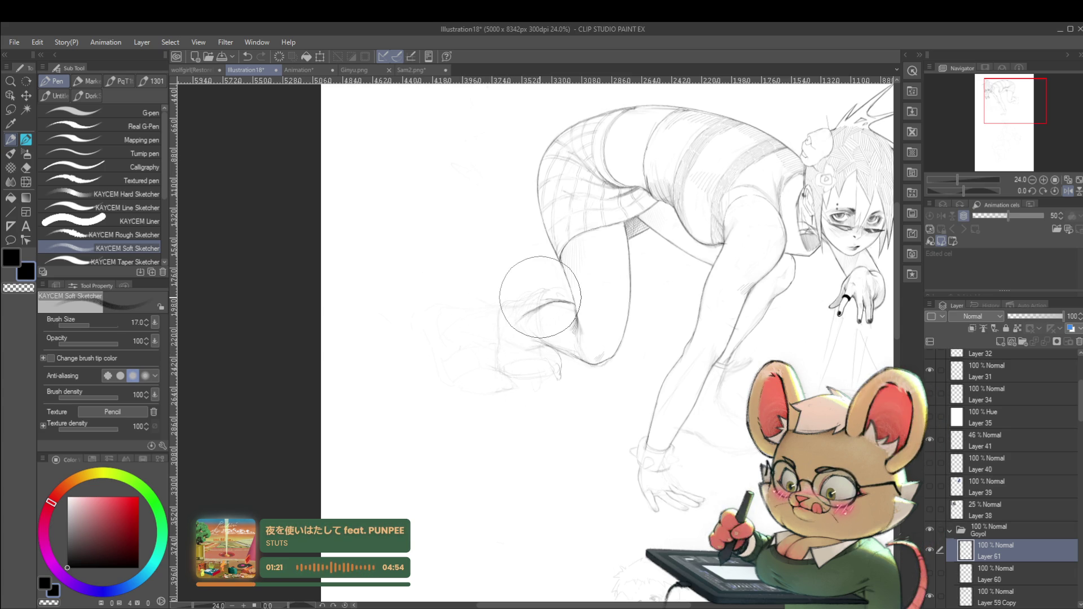
pyautogui.click(995, 601)
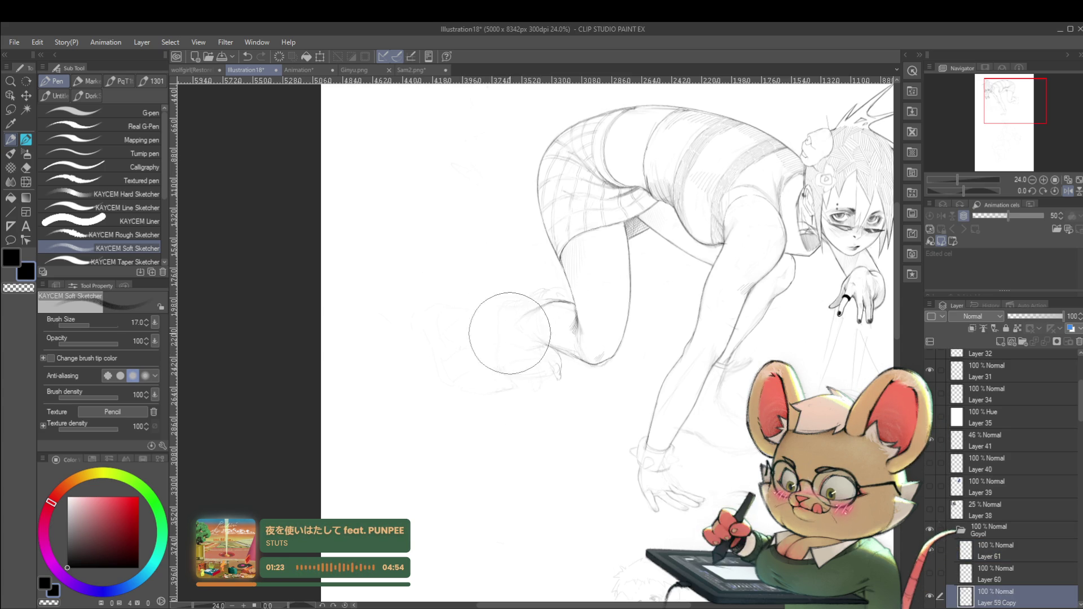
pyautogui.scroll(-3, 508, 265)
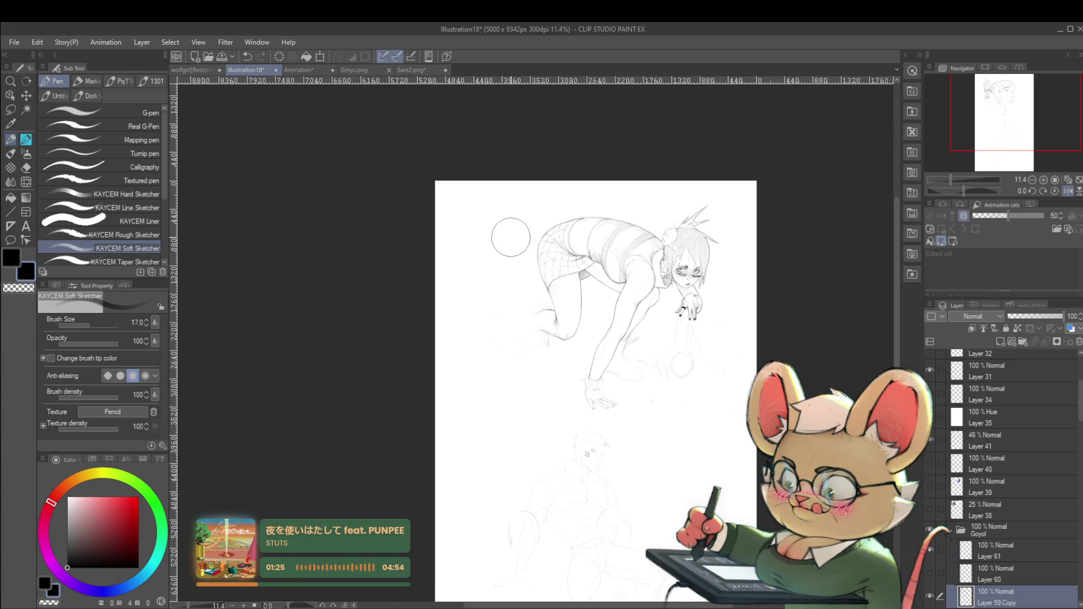
pyautogui.scroll(1, 578, 349)
pyautogui.scroll(4, 579, 348)
pyautogui.moveTo(499, 339); pyautogui.dragTo(502, 285)
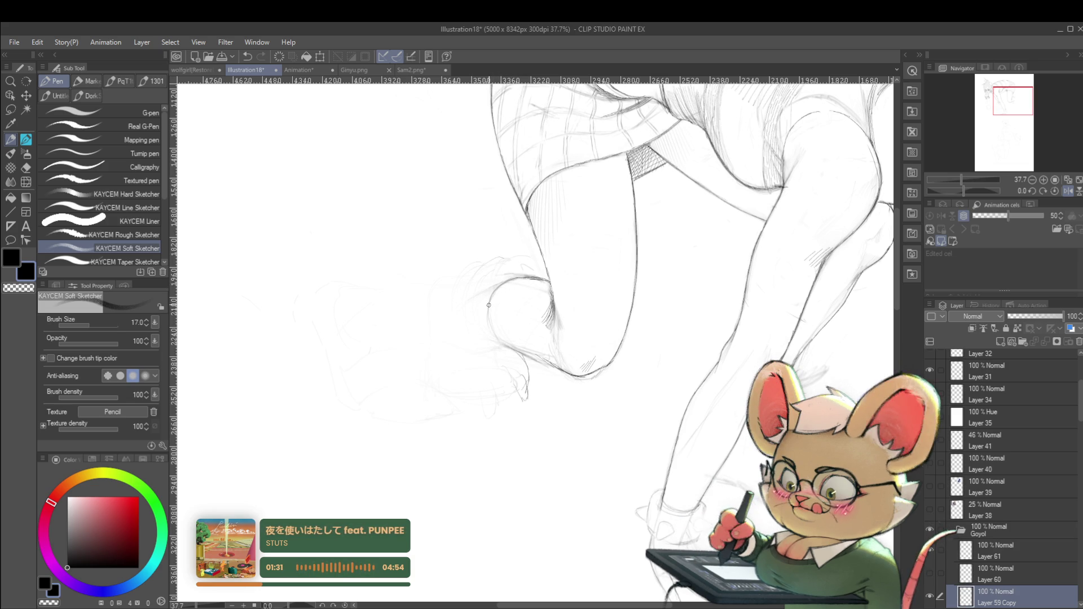
pyautogui.moveTo(499, 339); pyautogui.dragTo(534, 355)
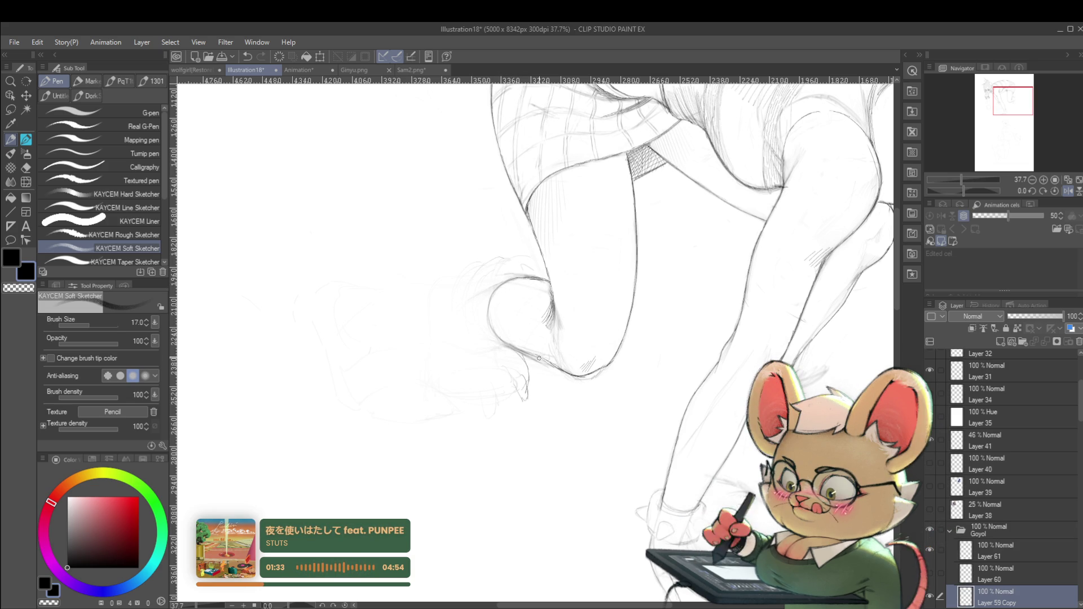
pyautogui.scroll(-6, 534, 357)
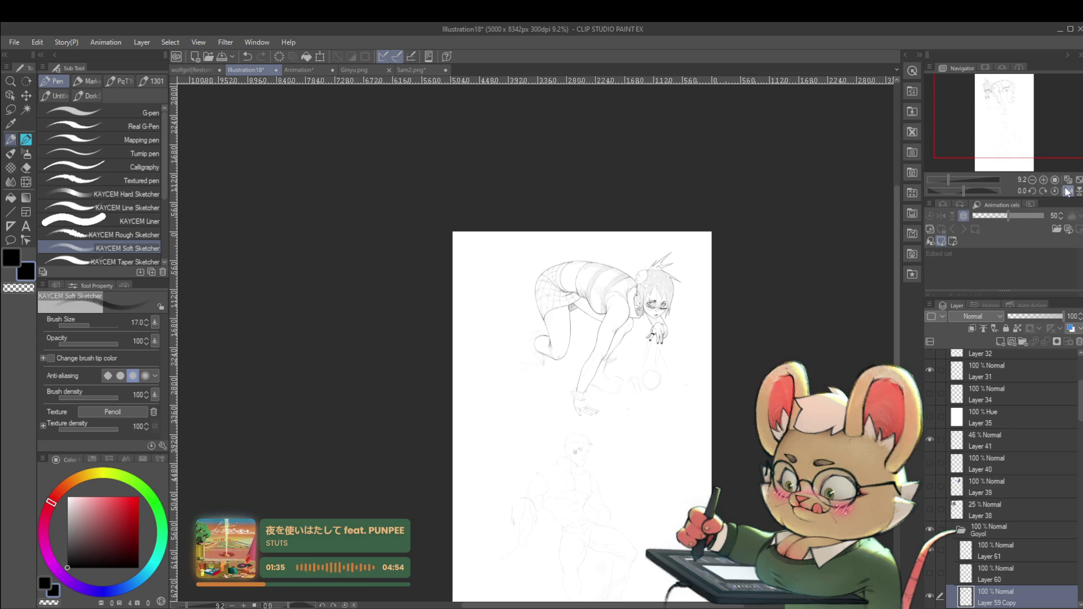
pyautogui.click(1064, 192)
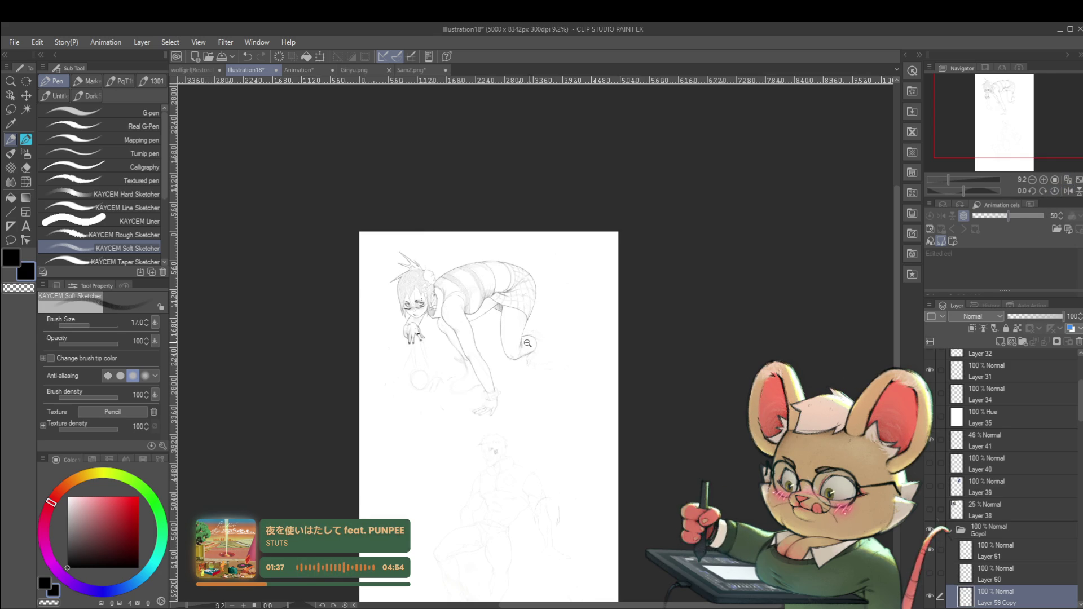
pyautogui.scroll(4, 553, 337)
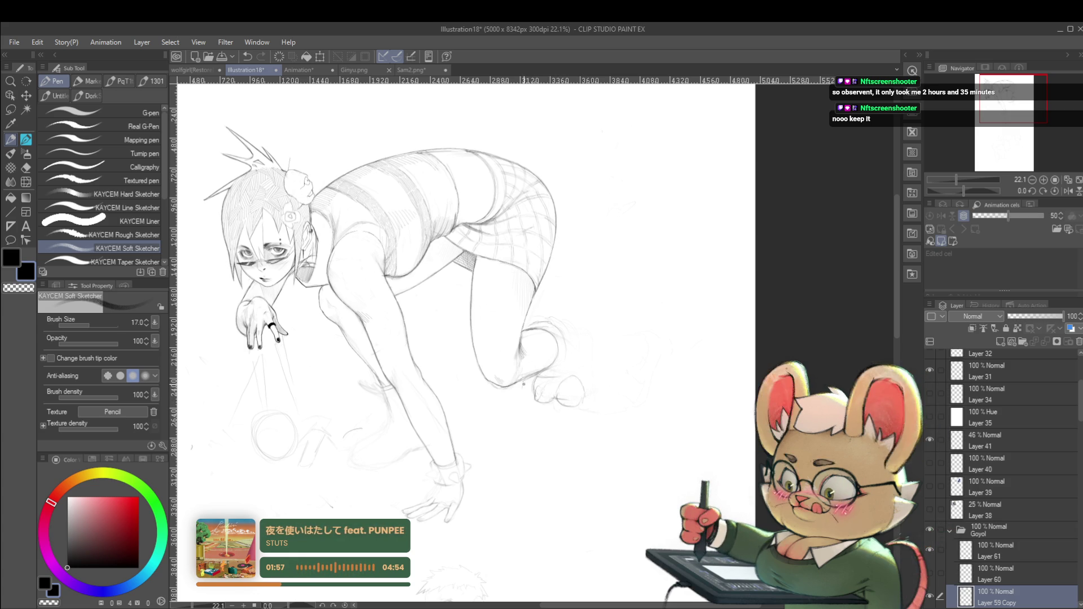
pyautogui.scroll(-3, 533, 361)
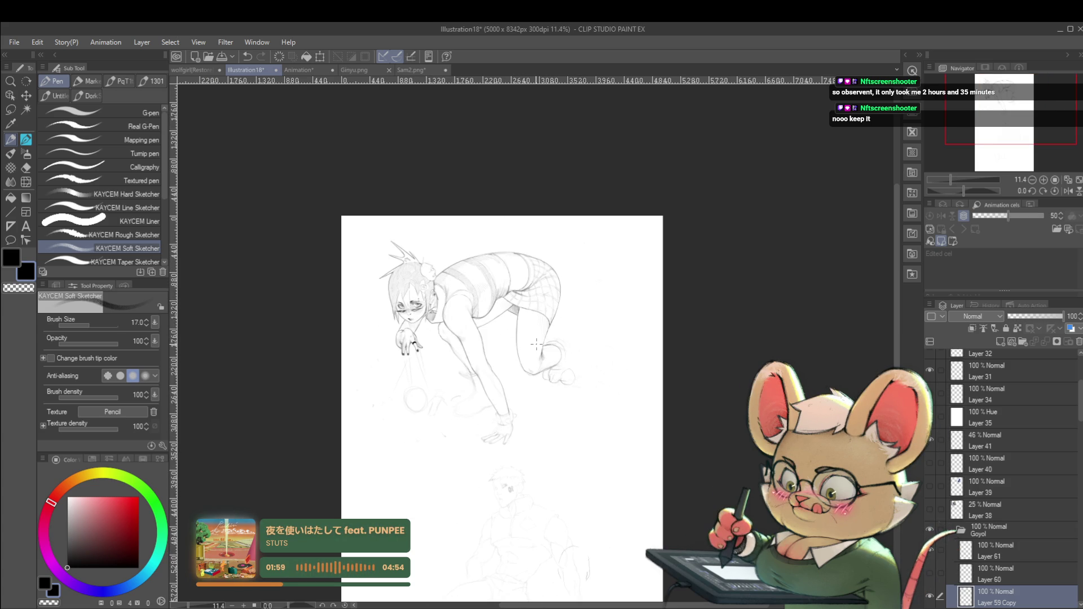
pyautogui.scroll(3, 587, 357)
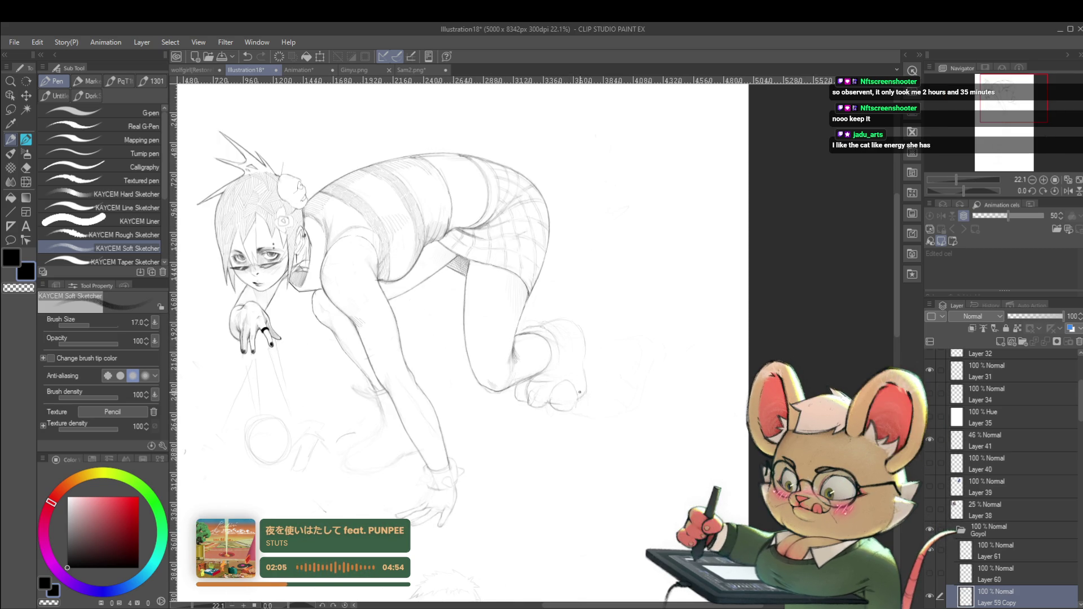
pyautogui.scroll(-4, 569, 352)
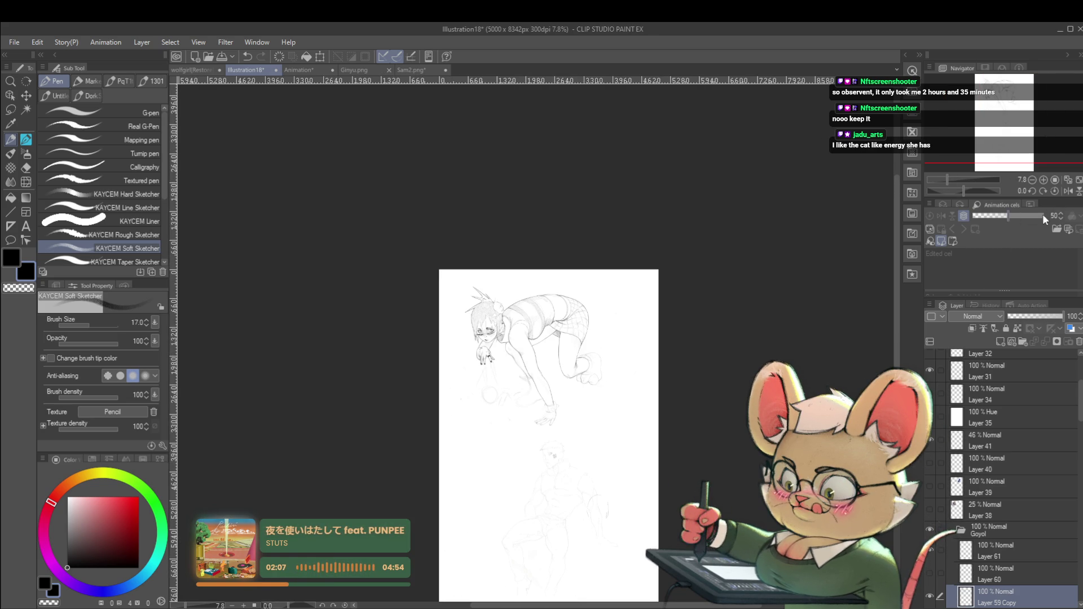
pyautogui.click(1068, 190)
pyautogui.scroll(2, 531, 344)
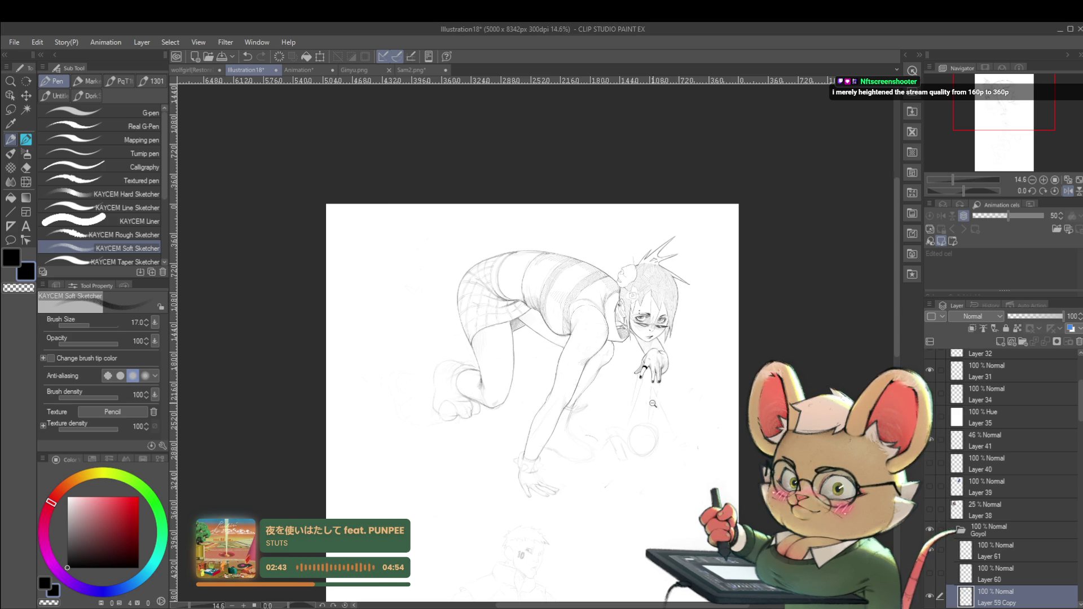
pyautogui.scroll(-1, 657, 405)
# Paste the paw-slipper photo and scale it to about 281% in the upper-left corner
pyautogui.hotkey('ctrl', 'v')
pyautogui.hotkey('ctrl', 't')
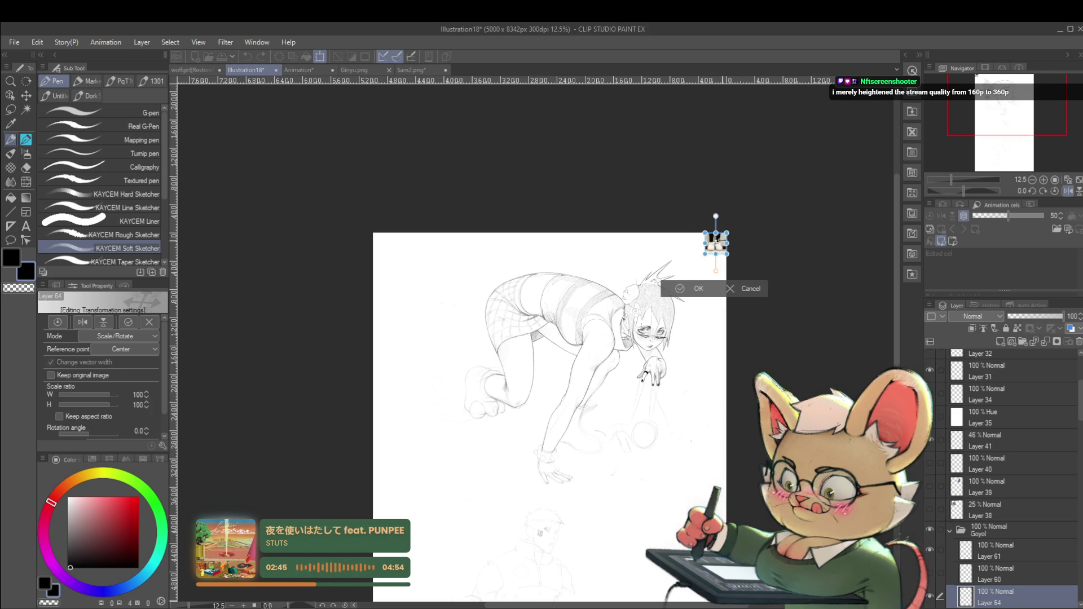
pyautogui.moveTo(727, 254)
pyautogui.mouseDown()
pyautogui.moveTo(749, 303)
pyautogui.moveTo(454, 306)
pyautogui.moveTo(429, 284)
pyautogui.mouseUp()
pyautogui.press('Return')
pyautogui.scroll(5, 429, 283)
pyautogui.moveTo(455, 372); pyautogui.dragTo(489, 404)
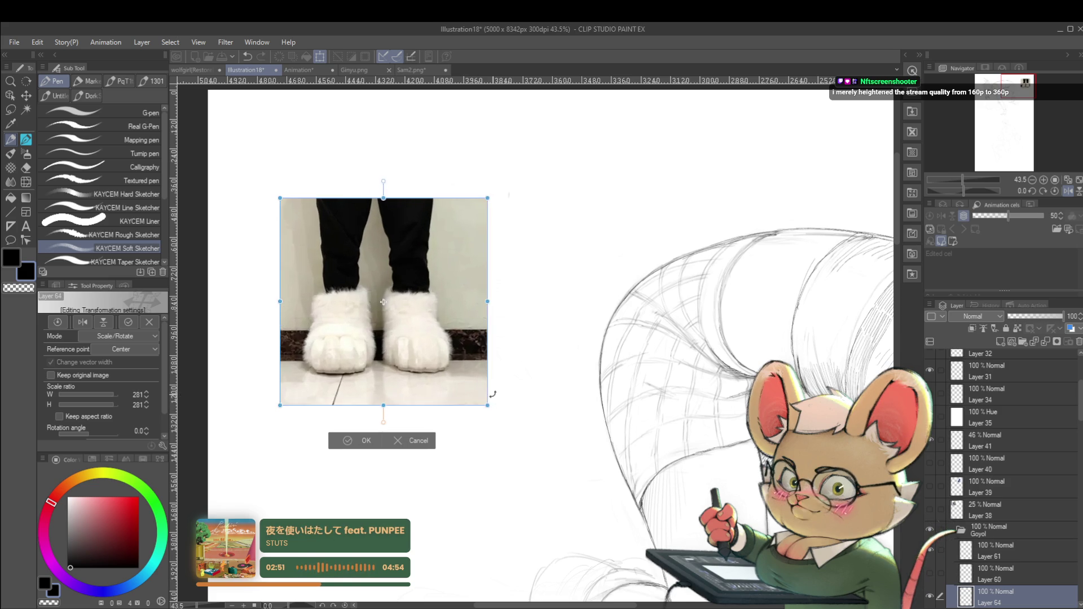
pyautogui.scroll(-2, 535, 255)
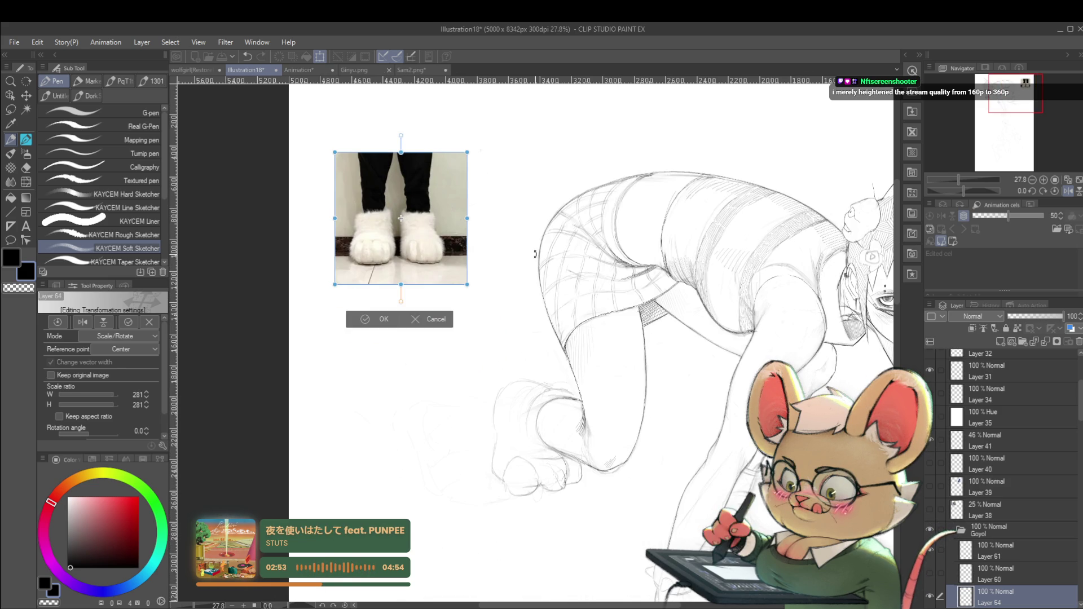
pyautogui.press('Return')
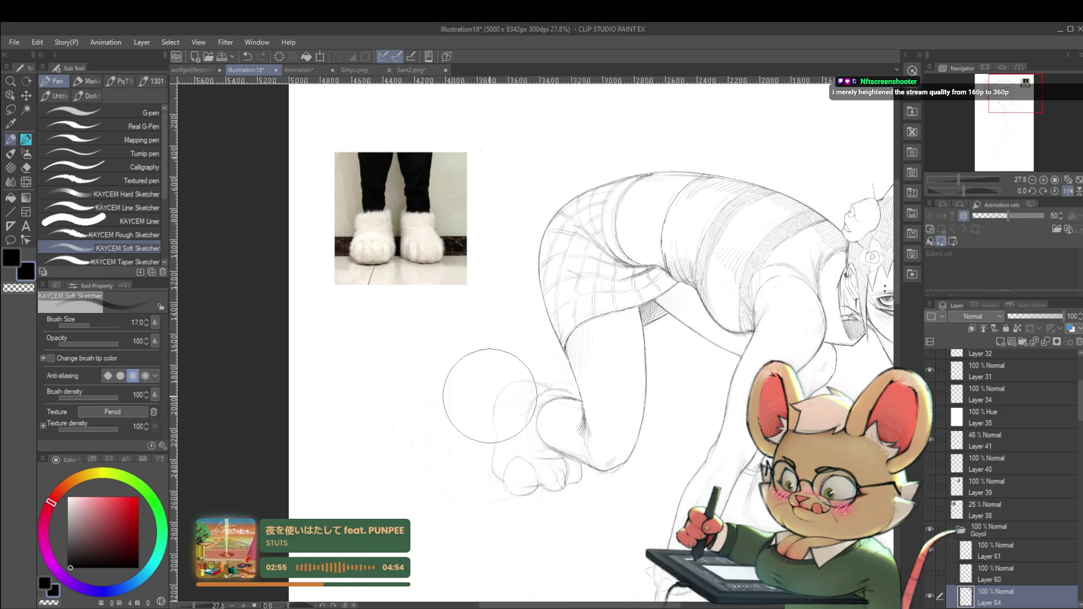
pyautogui.scroll(-3, 1002, 479)
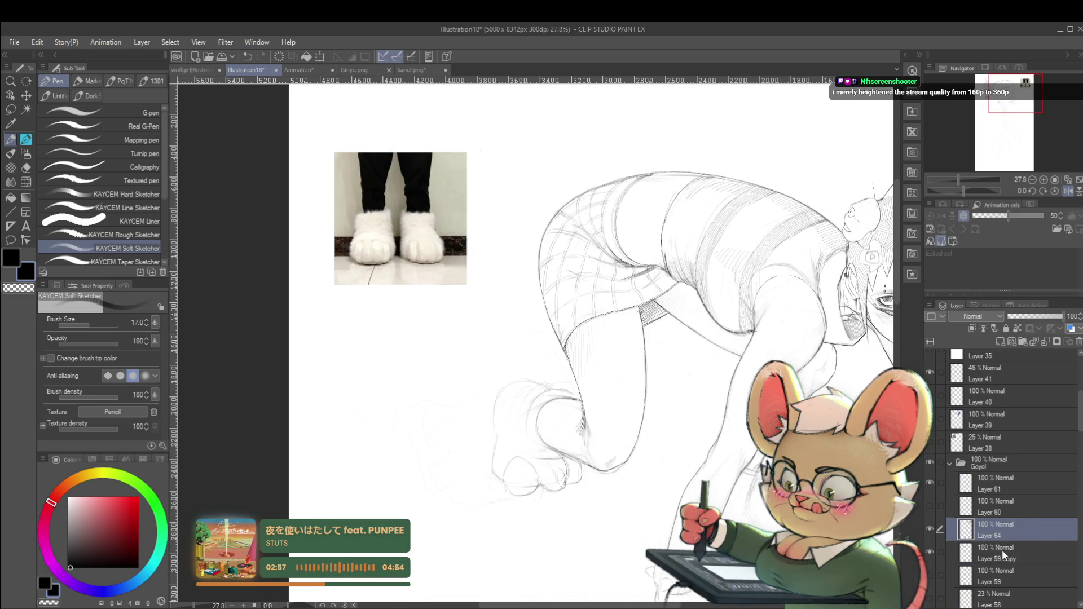
# Select Layer 59 Copy and zoom around to compare the rear foot with the paw-slipper photo
pyautogui.click(998, 552)
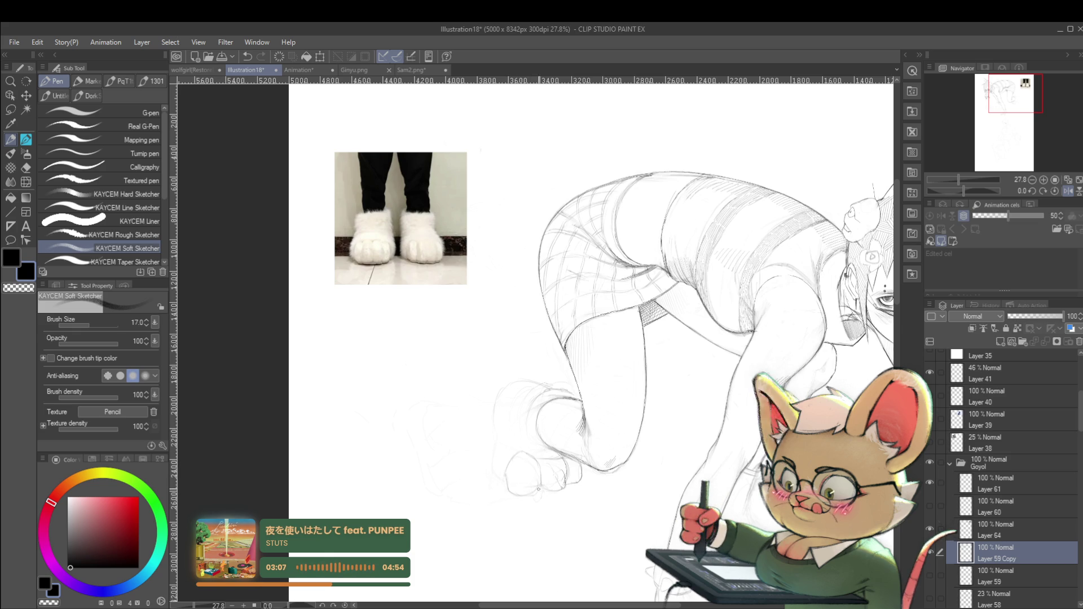
pyautogui.scroll(-5, 510, 418)
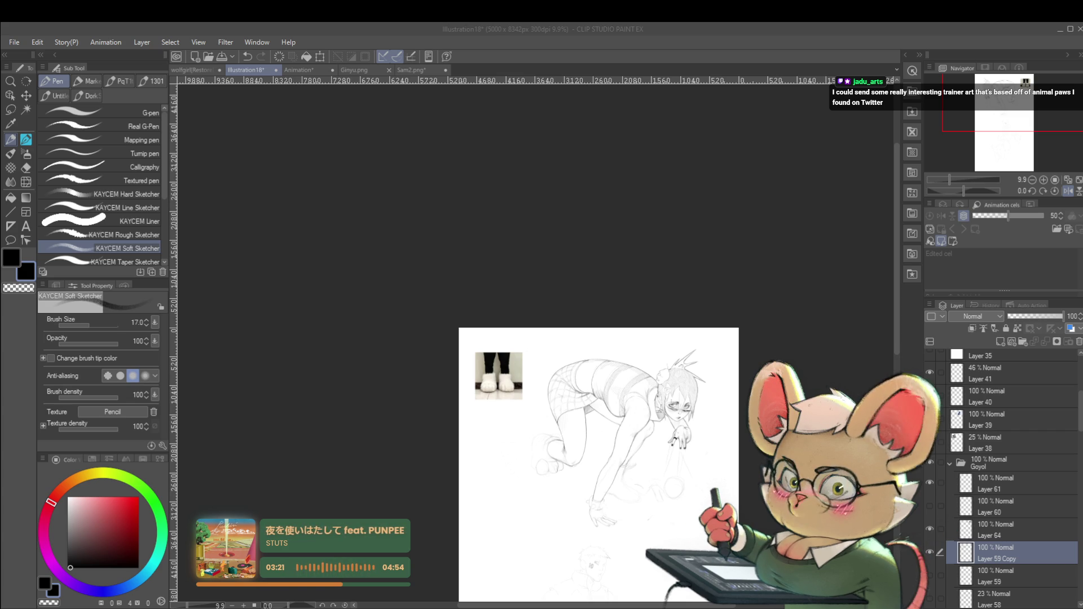
pyautogui.click(593, 489)
pyautogui.scroll(3, 550, 462)
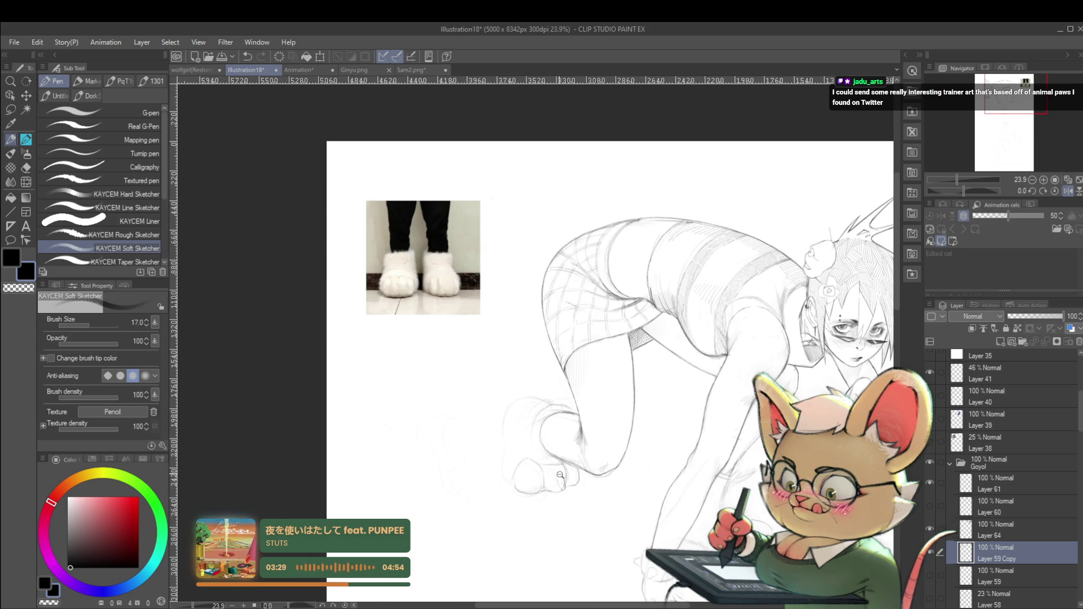
pyautogui.scroll(-3, 550, 474)
pyautogui.scroll(3, 524, 361)
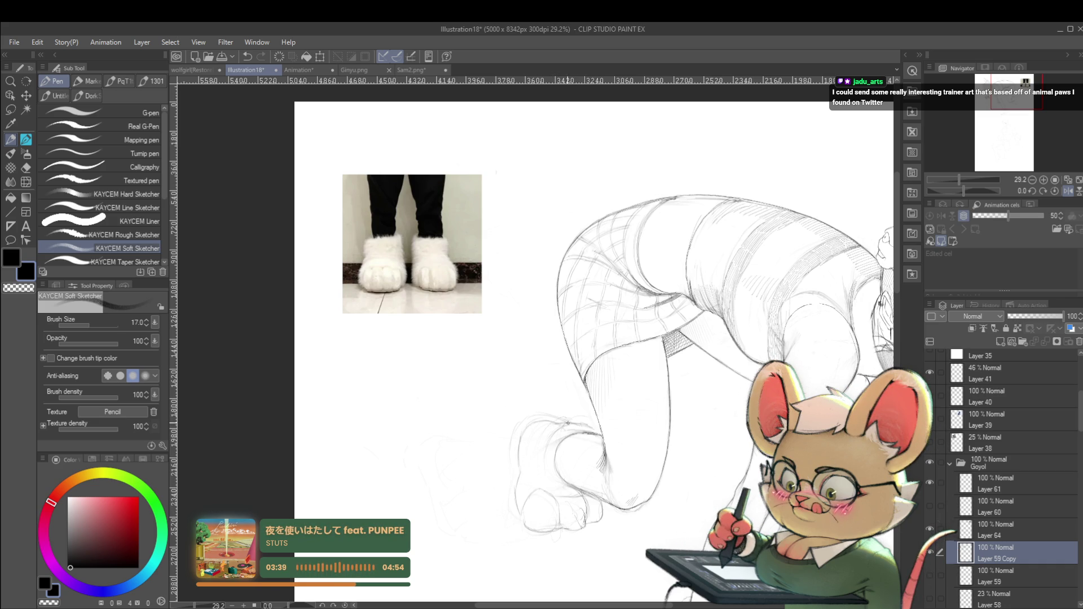
pyautogui.scroll(-5, 572, 425)
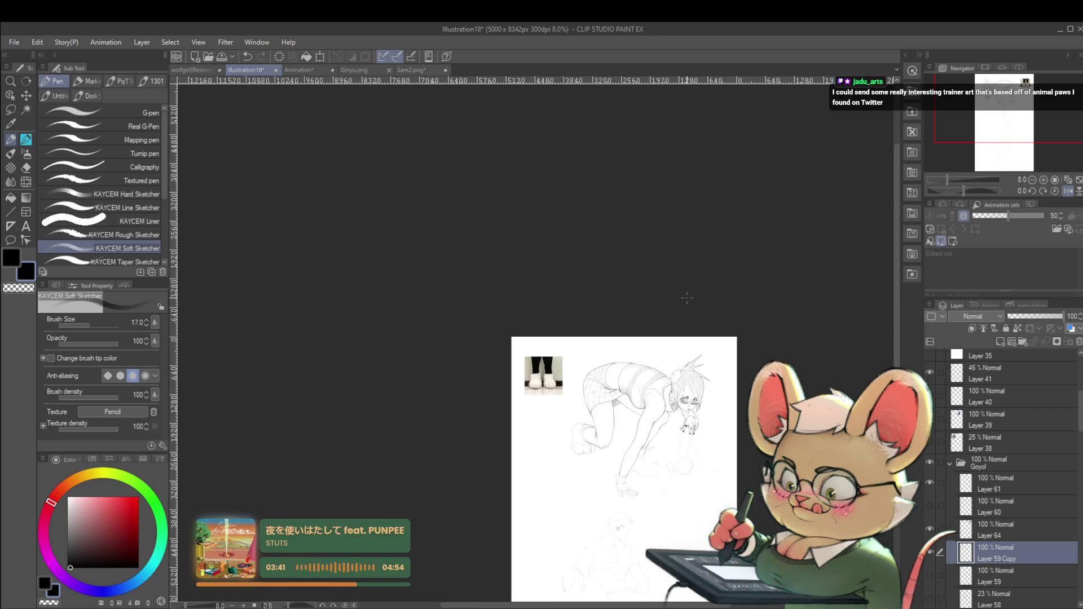
pyautogui.scroll(5, 583, 420)
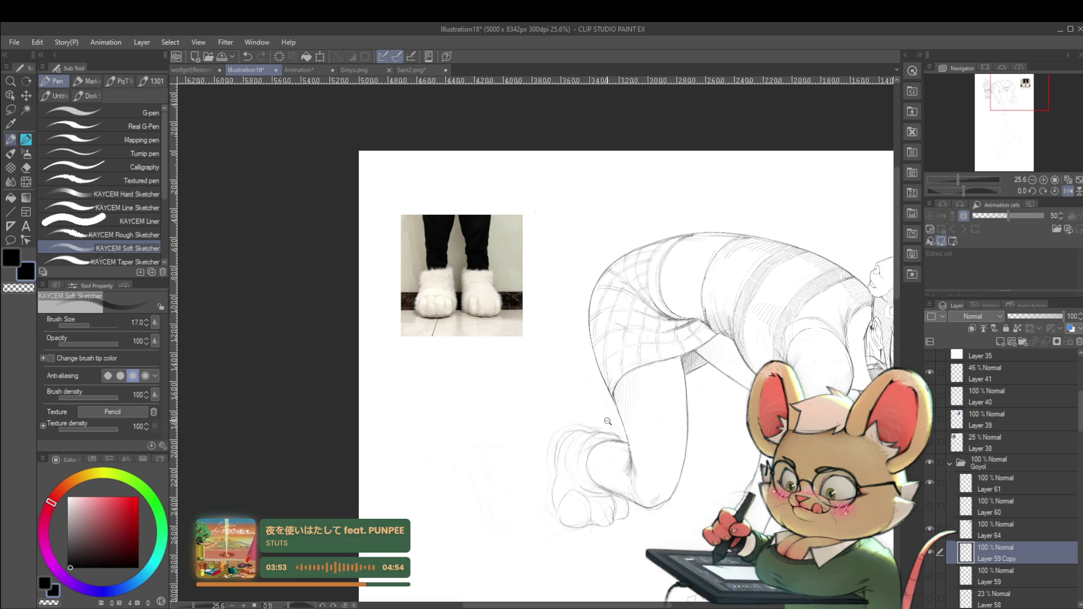
pyautogui.scroll(-2, 607, 420)
pyautogui.scroll(3, 575, 395)
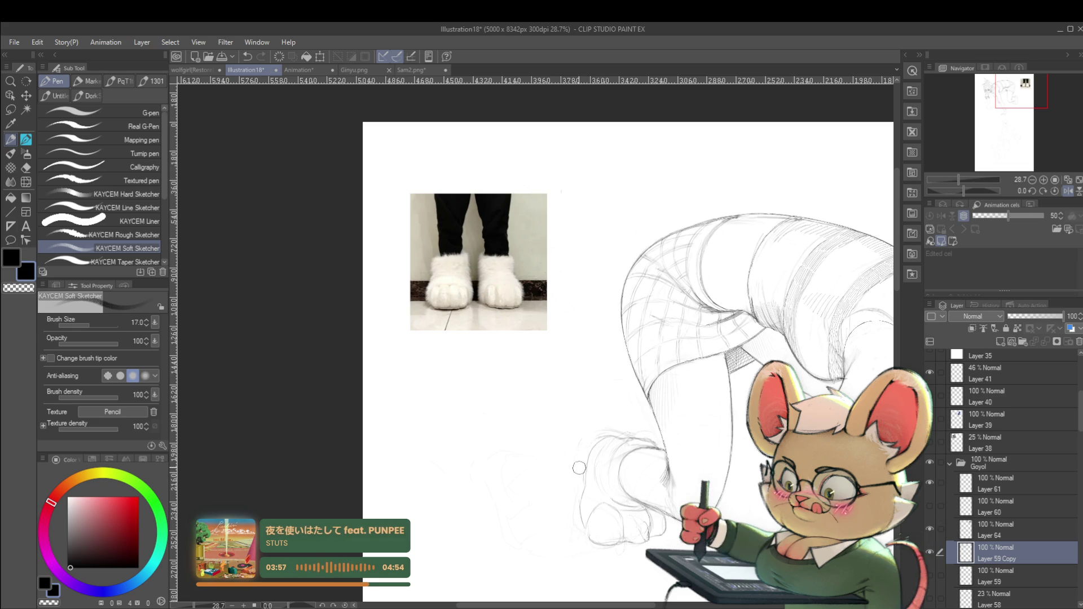
pyautogui.scroll(-5, 600, 383)
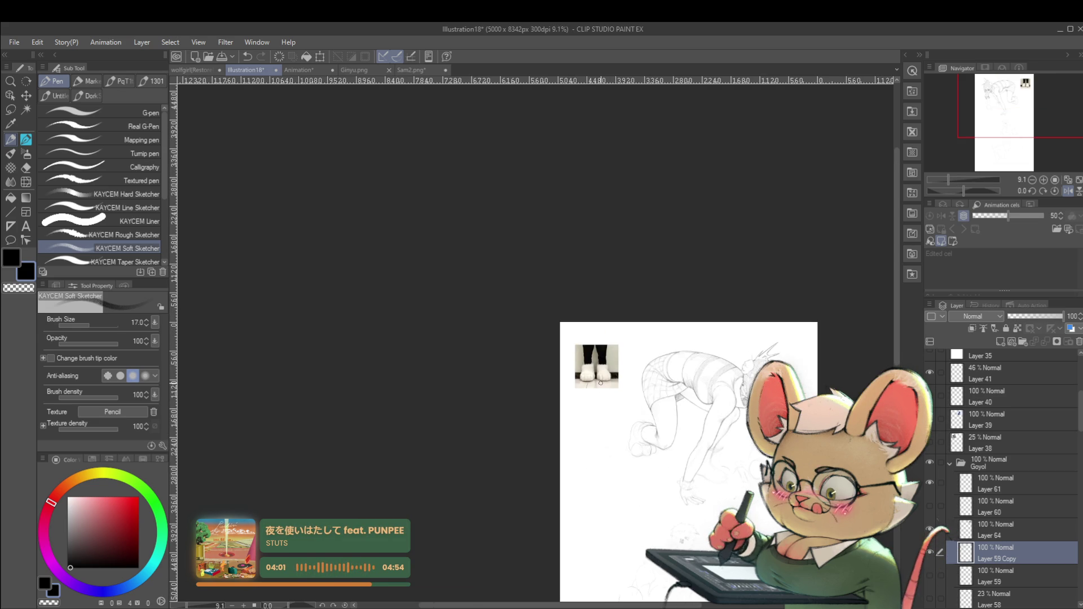
# Flip the canvas view horizontally and zoom in and out to check the mirrored sketch
pyautogui.press('h')
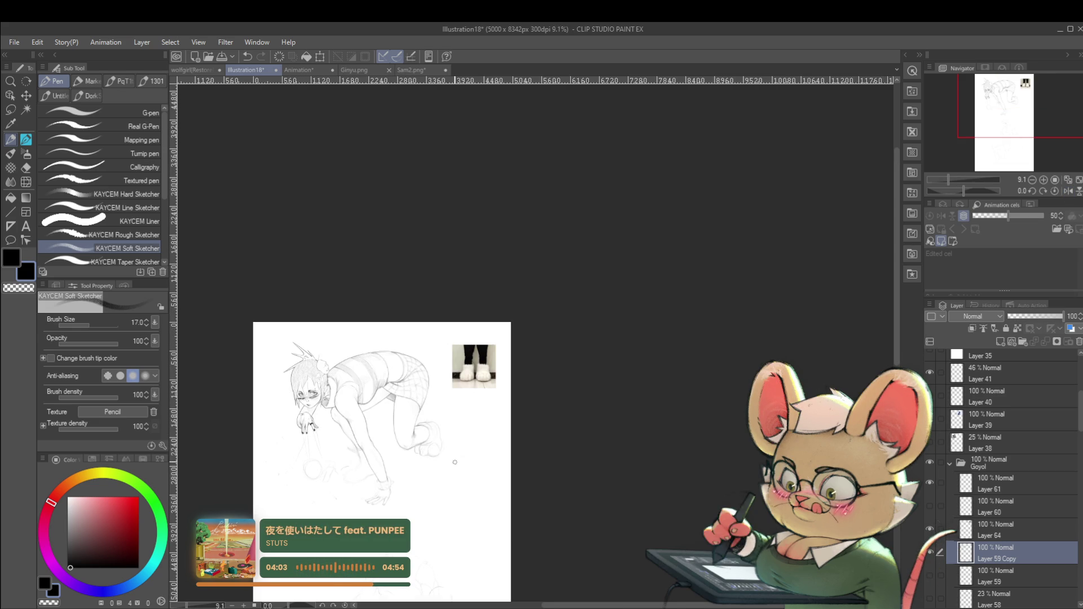
pyautogui.scroll(5, 475, 431)
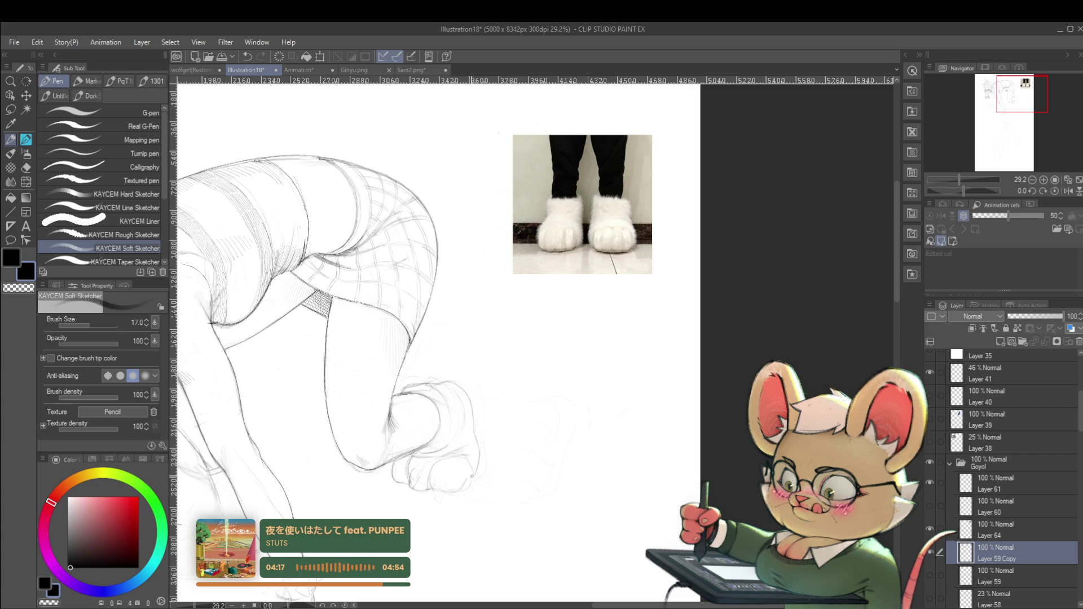
pyautogui.scroll(-5, 479, 467)
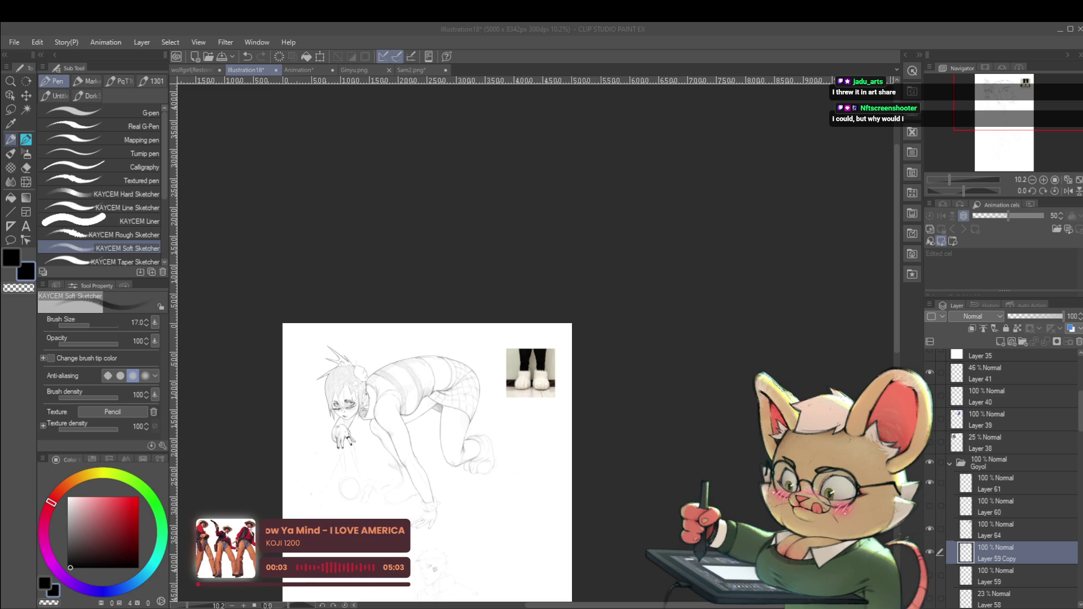
# Paste the sneaker-and-boot collage and position it beneath the crawling figure
pyautogui.hotkey('alt', 'Tab')
pyautogui.hotkey('ctrl', 'v')
pyautogui.hotkey('ctrl', 't')
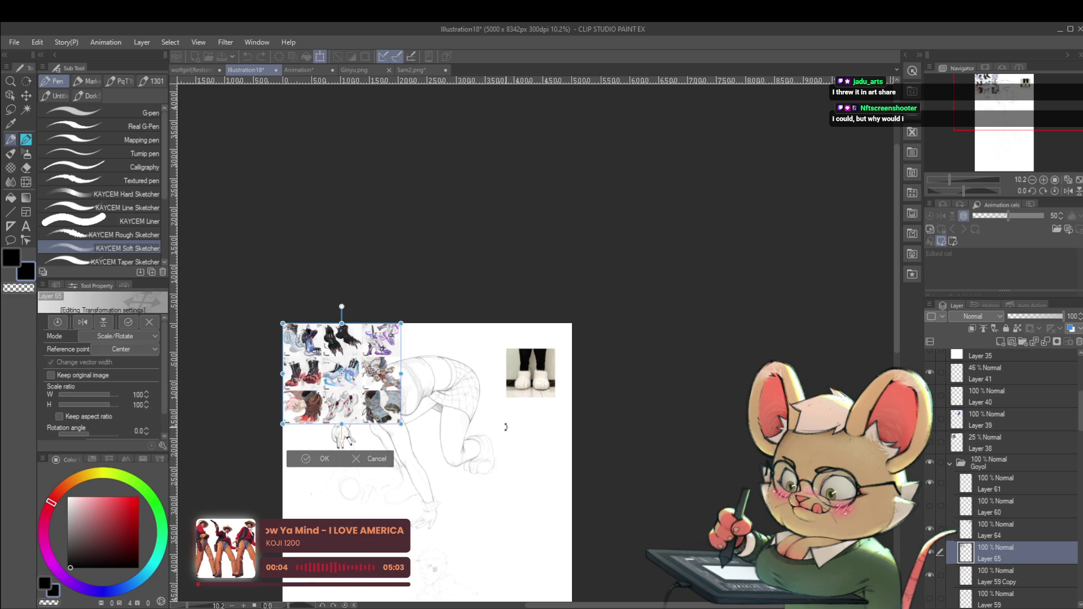
pyautogui.moveTo(349, 383)
pyautogui.mouseDown()
pyautogui.moveTo(428, 451)
pyautogui.moveTo(443, 443)
pyautogui.moveTo(403, 464)
pyautogui.mouseUp()
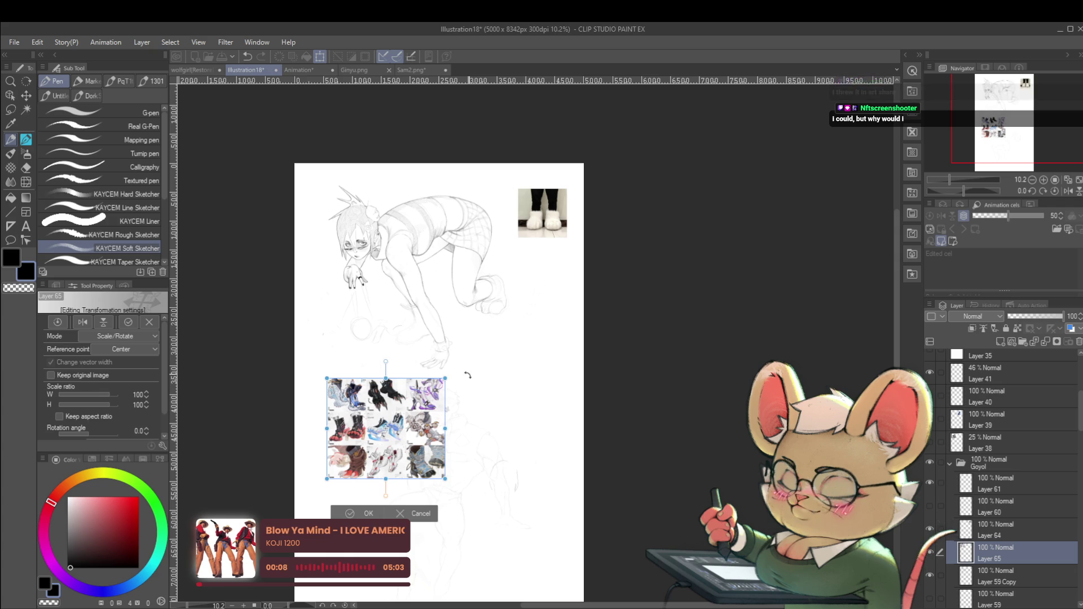
pyautogui.press('Return')
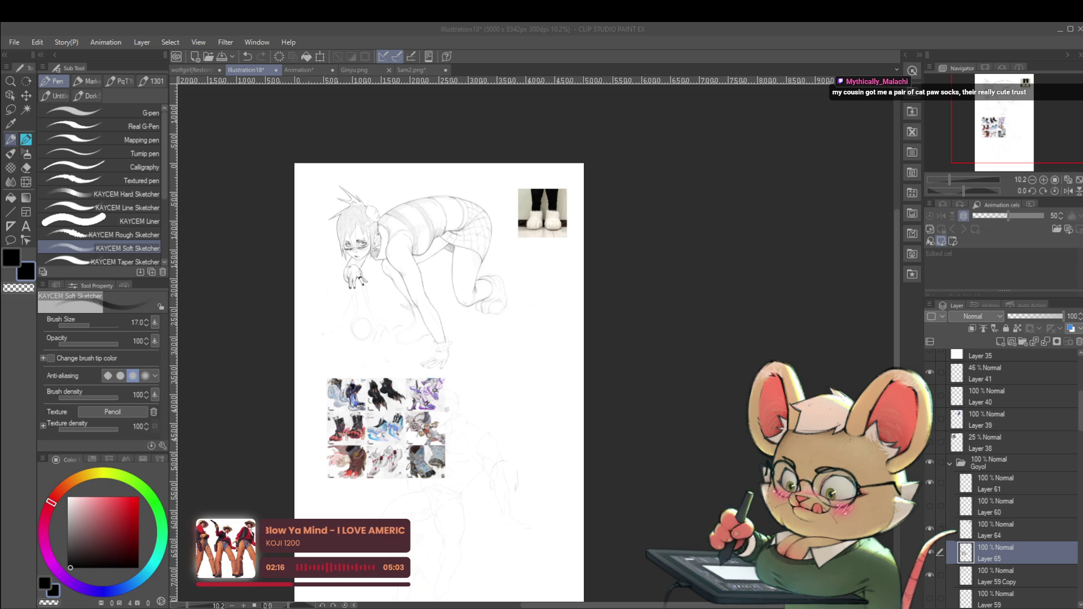
pyautogui.scroll(3, 501, 292)
# Centre the shoe collage in view and fade it to 57% opacity
pyautogui.moveTo(501, 292)
pyautogui.mouseDown()
pyautogui.moveTo(523, 303)
pyautogui.moveTo(530, 281)
pyautogui.mouseUp()
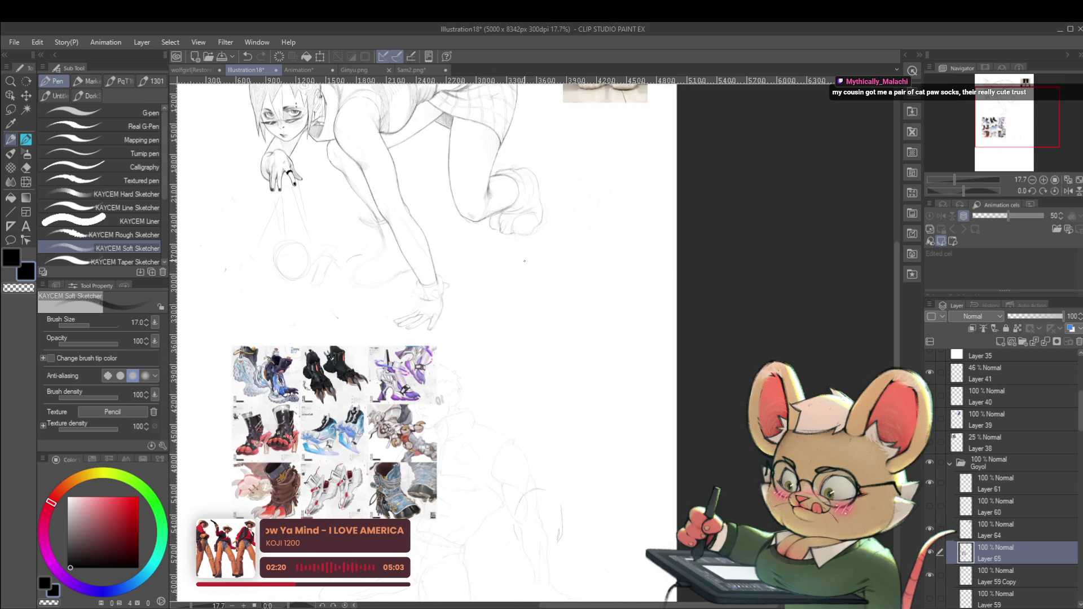
pyautogui.scroll(3, 527, 296)
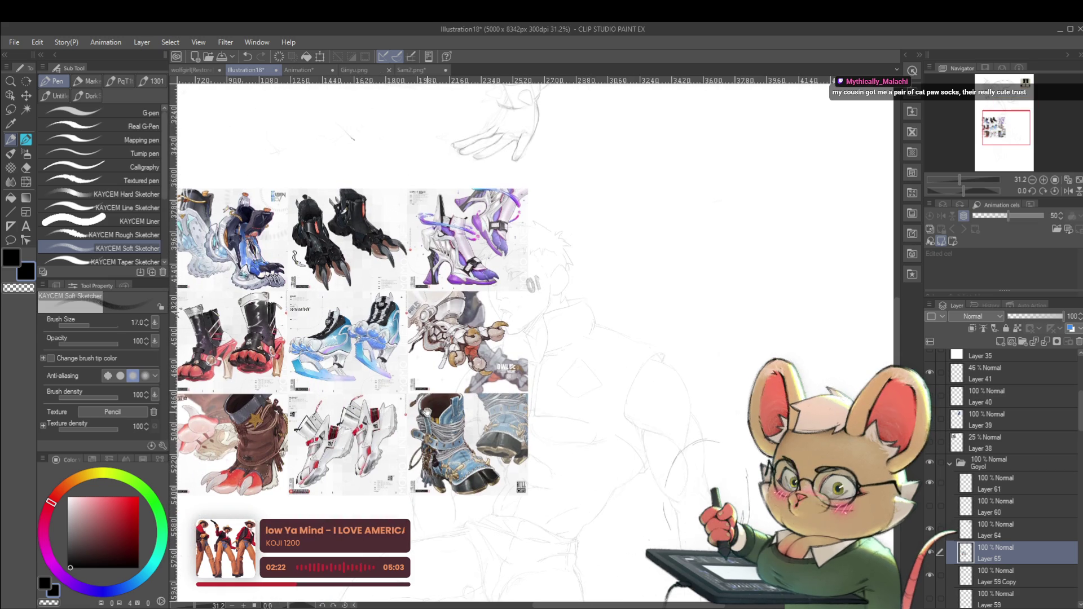
pyautogui.moveTo(303, 515); pyautogui.dragTo(472, 363)
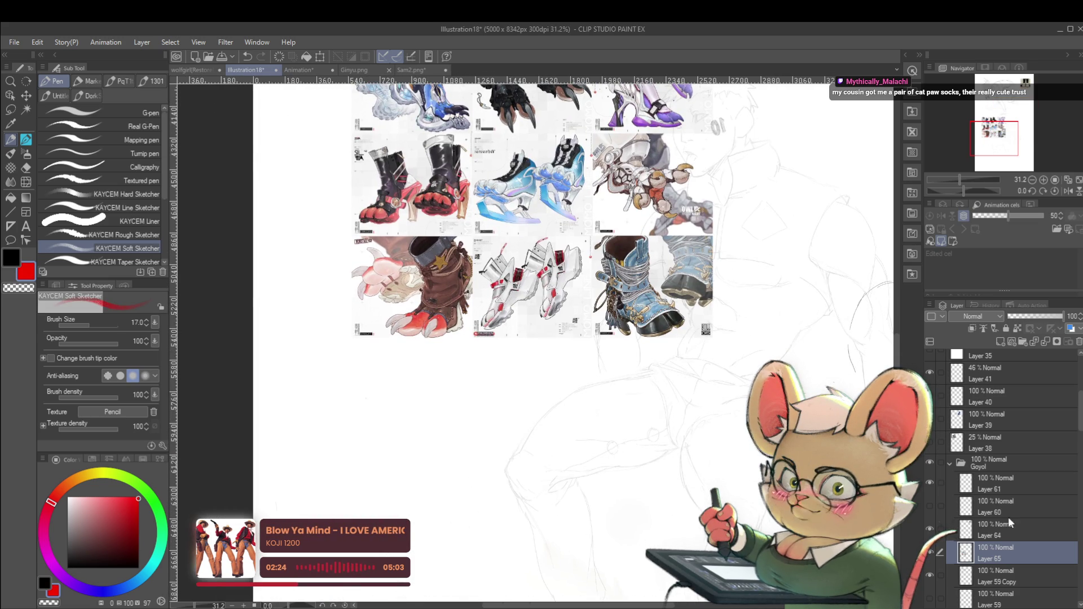
pyautogui.click(1039, 316)
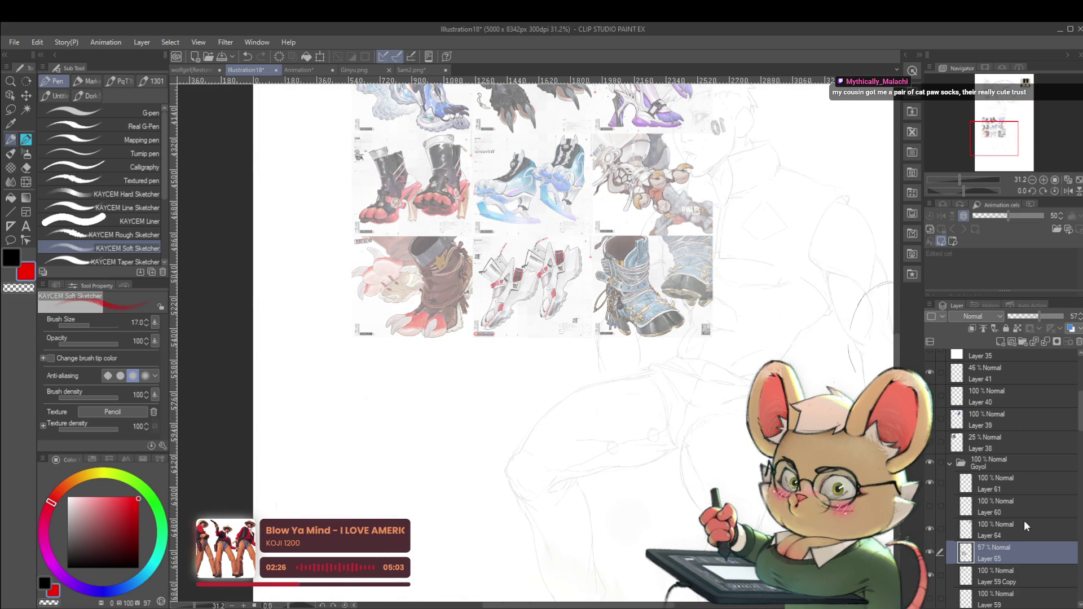
# With the pencil, draw a first red curved stroke below the reference grid
pyautogui.press('p')
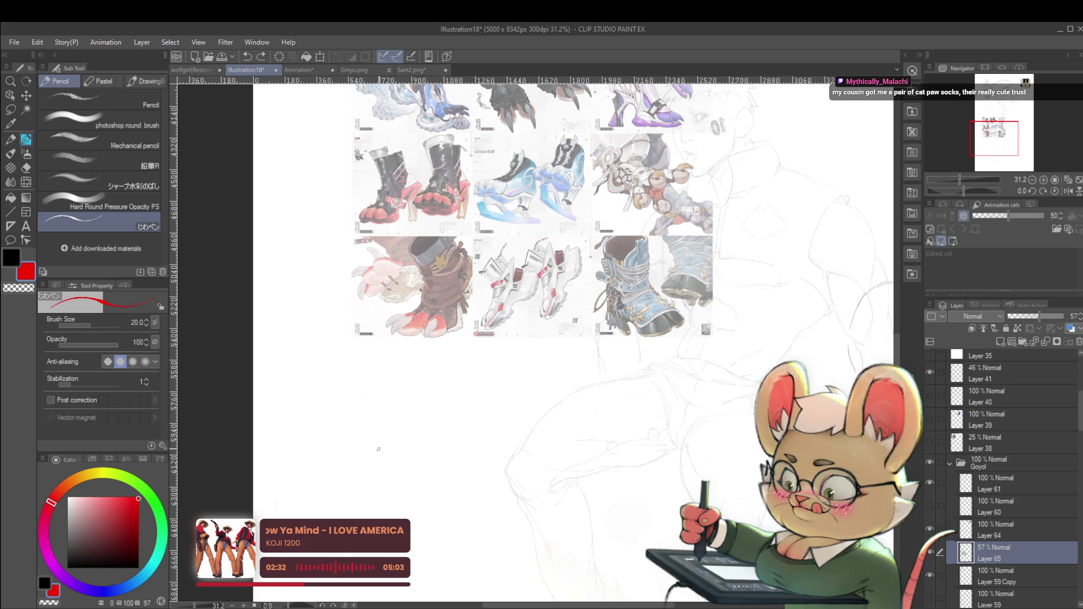
pyautogui.hotkey('ctrl', 'z')
pyautogui.hotkey('ctrl', 'z')
pyautogui.hotkey('ctrl', 'y')
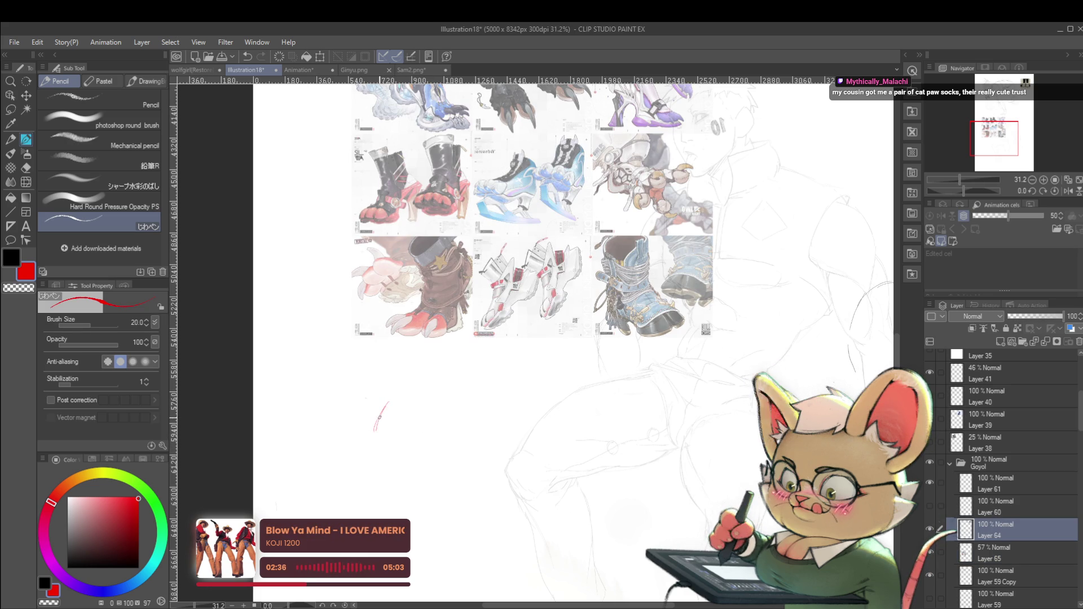
pyautogui.moveTo(375, 430)
pyautogui.mouseDown()
pyautogui.moveTo(409, 396)
pyautogui.moveTo(355, 439)
pyautogui.mouseUp()
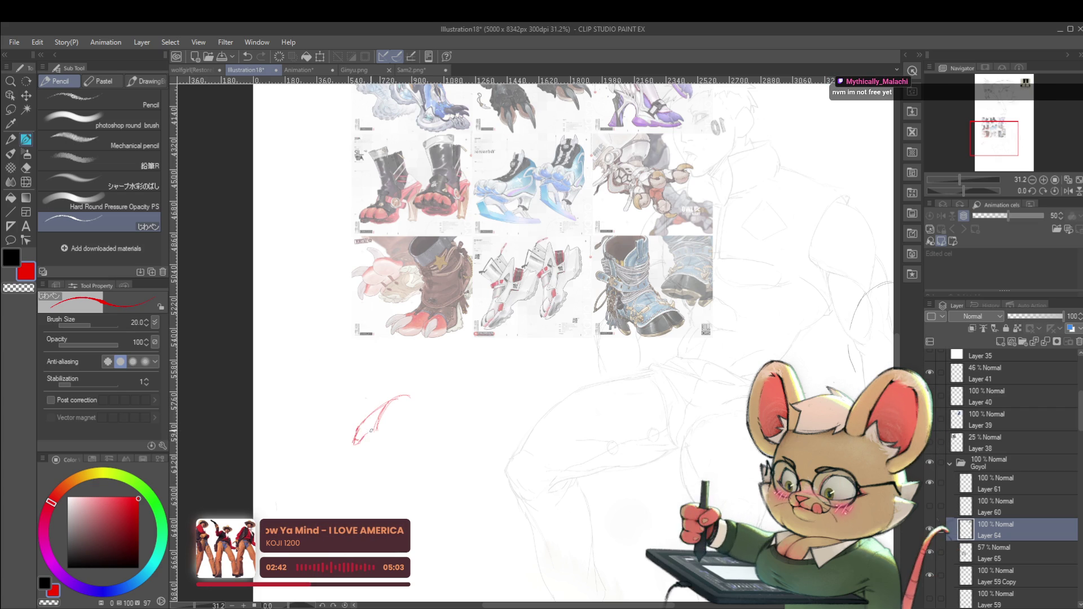
# Add five more red pencil strokes to build the small doodle, then zoom out
pyautogui.moveTo(395, 400); pyautogui.dragTo(373, 441)
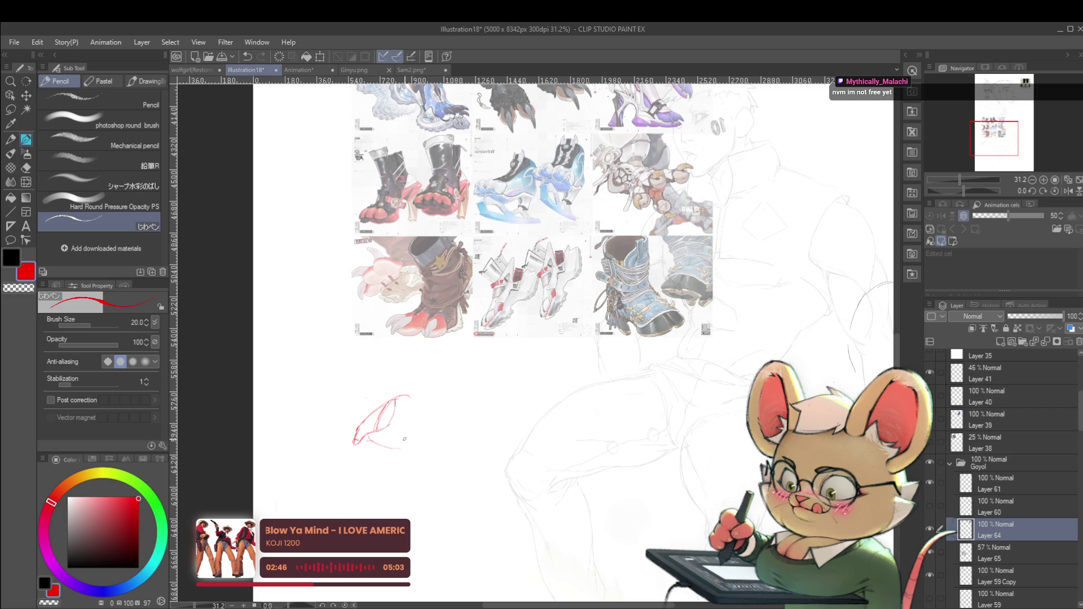
pyautogui.moveTo(405, 442)
pyautogui.mouseDown()
pyautogui.moveTo(422, 427)
pyautogui.moveTo(413, 442)
pyautogui.moveTo(428, 454)
pyautogui.mouseUp()
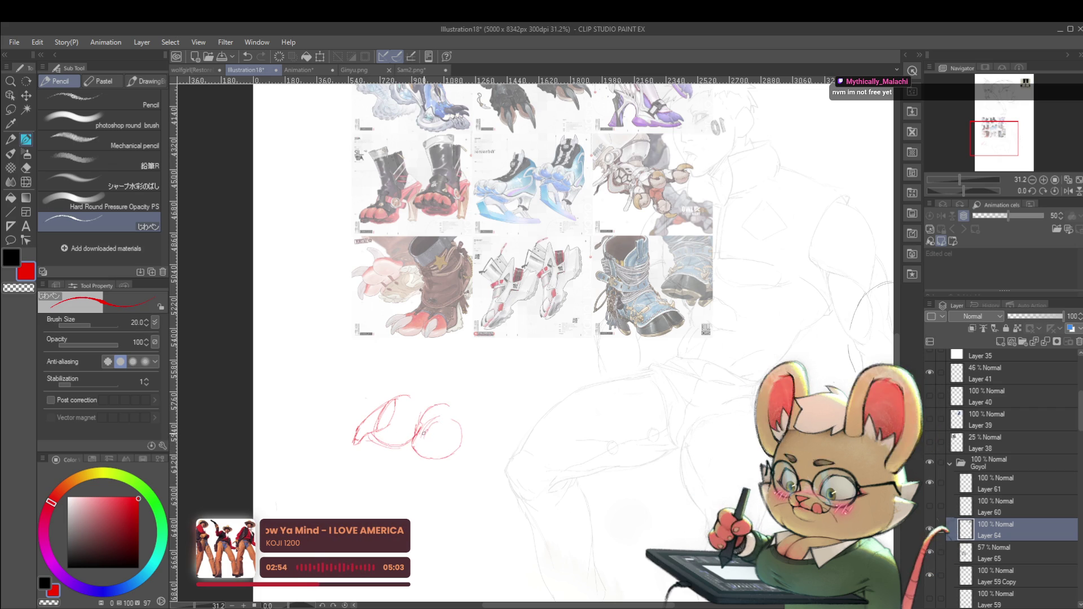
pyautogui.moveTo(428, 422); pyautogui.dragTo(413, 463)
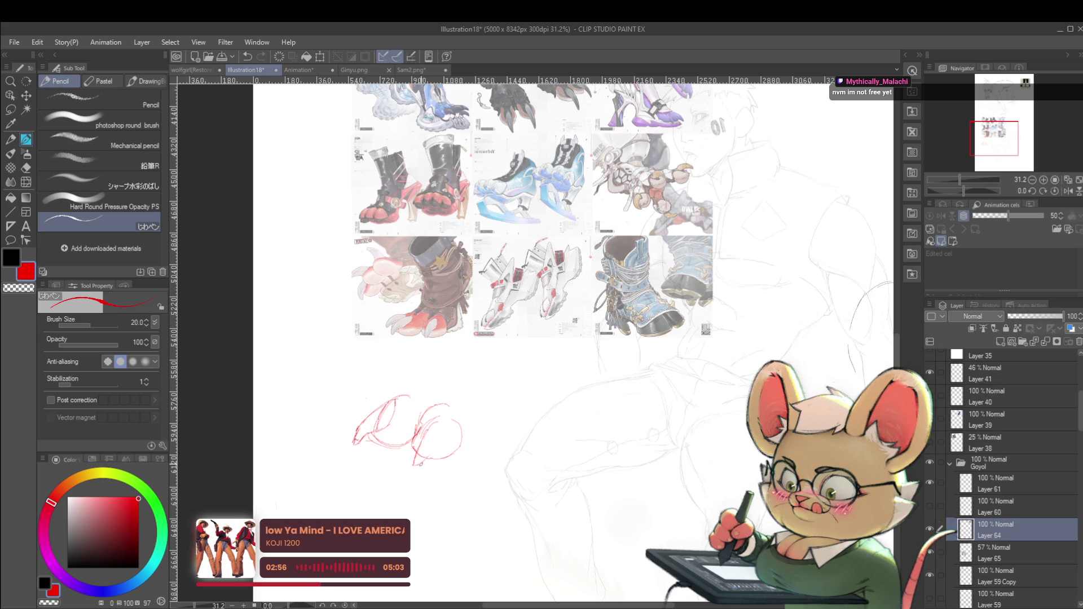
pyautogui.moveTo(380, 393); pyautogui.dragTo(334, 415)
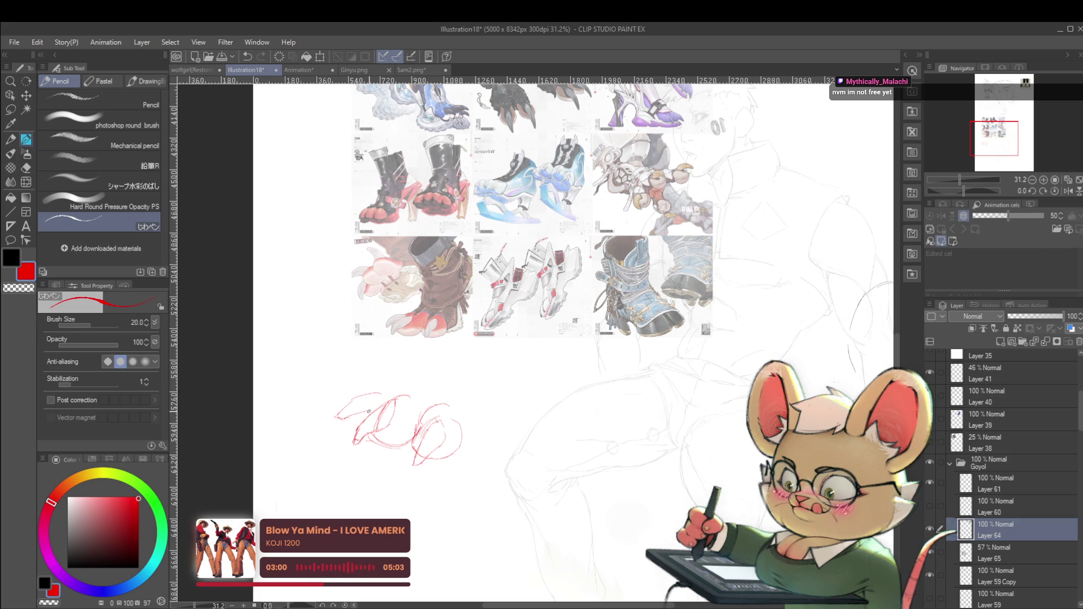
pyautogui.moveTo(379, 396); pyautogui.dragTo(359, 425)
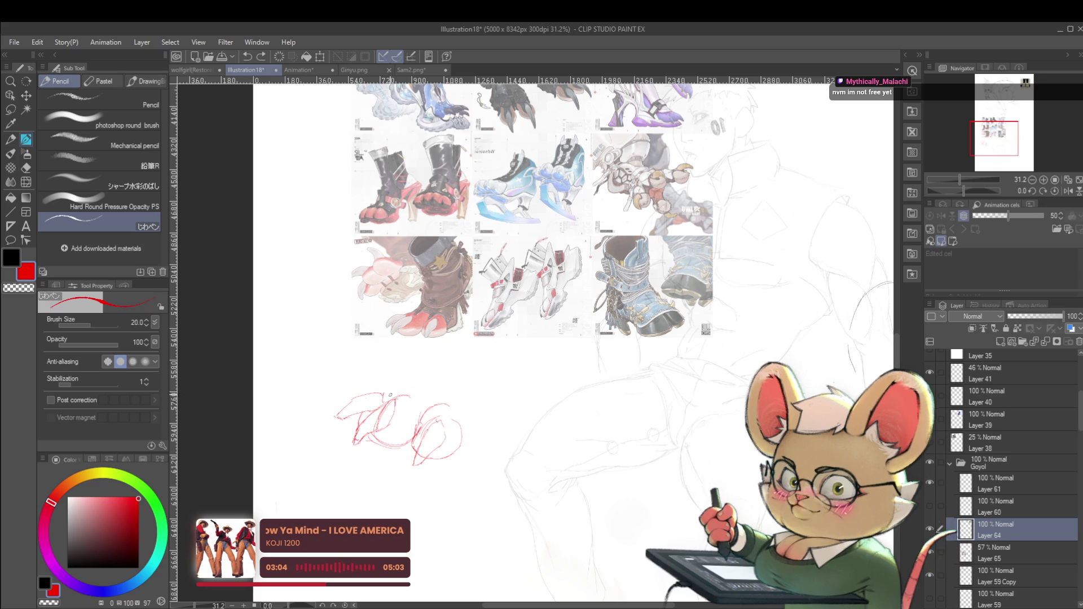
pyautogui.scroll(-3, 440, 388)
pyautogui.scroll(3, 404, 370)
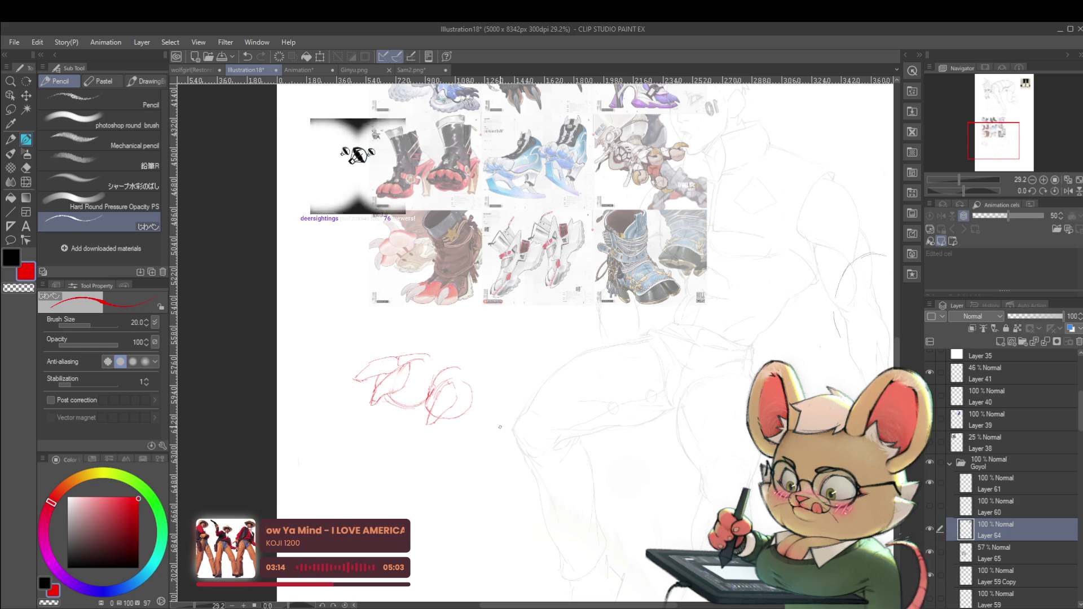
pyautogui.scroll(-3, 588, 329)
pyautogui.scroll(2, 588, 329)
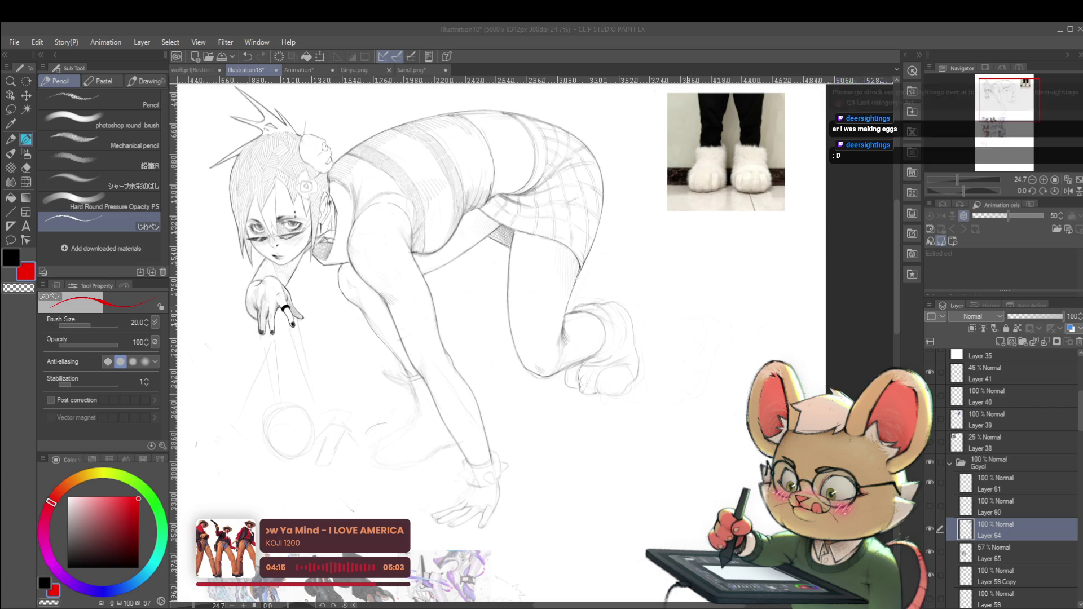
pyautogui.moveTo(694, 416); pyautogui.dragTo(721, 427)
pyautogui.scroll(-2, 718, 354)
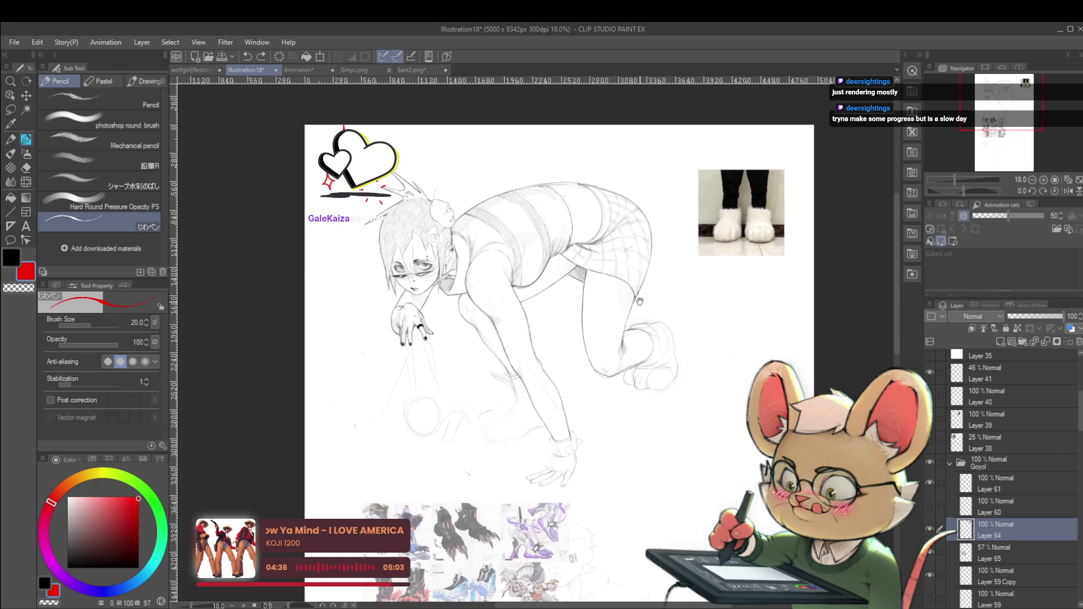
pyautogui.scroll(1, 656, 278)
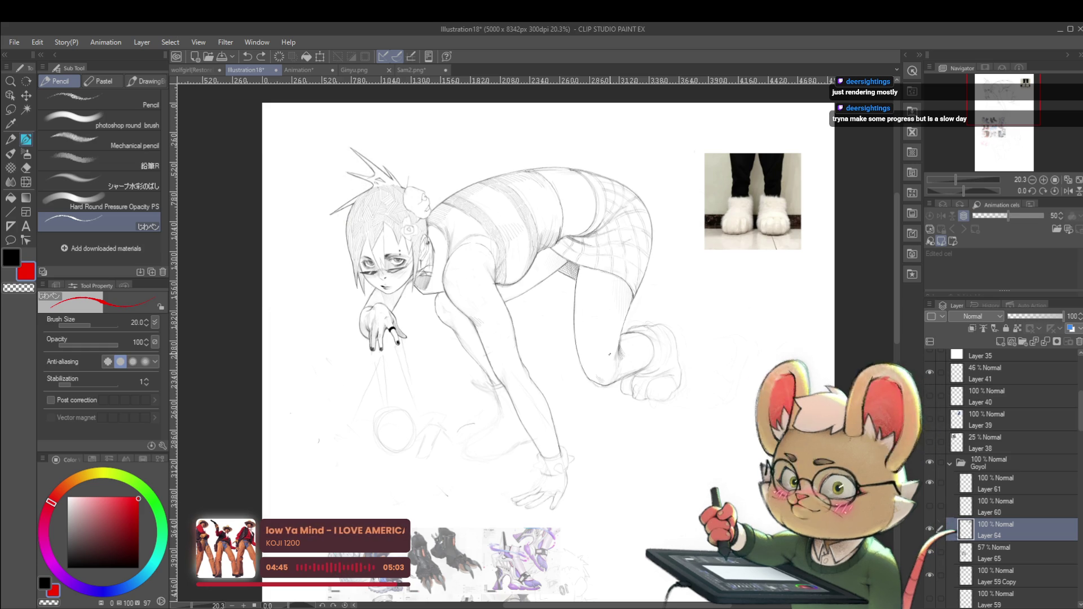
pyautogui.moveTo(554, 604); pyautogui.dragTo(636, 345)
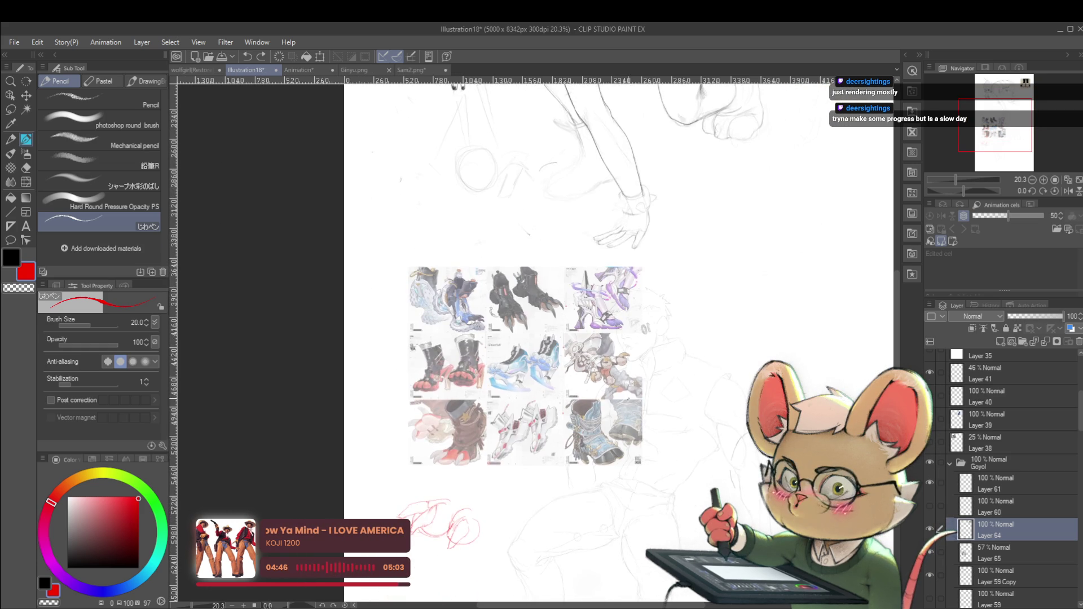
pyautogui.scroll(1, 636, 399)
pyautogui.scroll(1, 632, 406)
pyautogui.moveTo(630, 421); pyautogui.dragTo(674, 429)
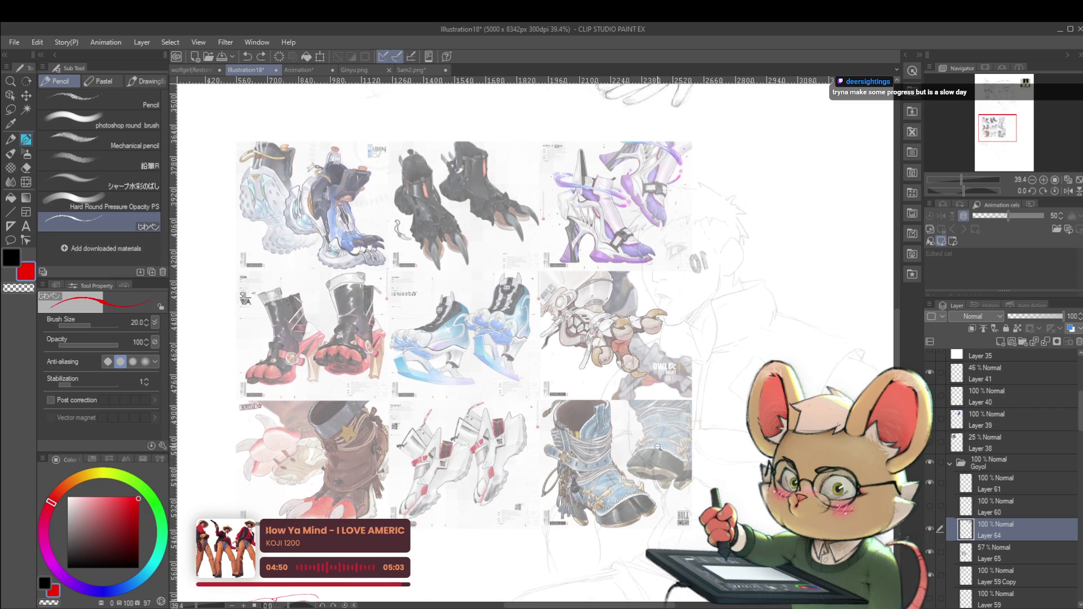
pyautogui.scroll(-4, 658, 446)
pyautogui.moveTo(778, 220); pyautogui.dragTo(674, 381)
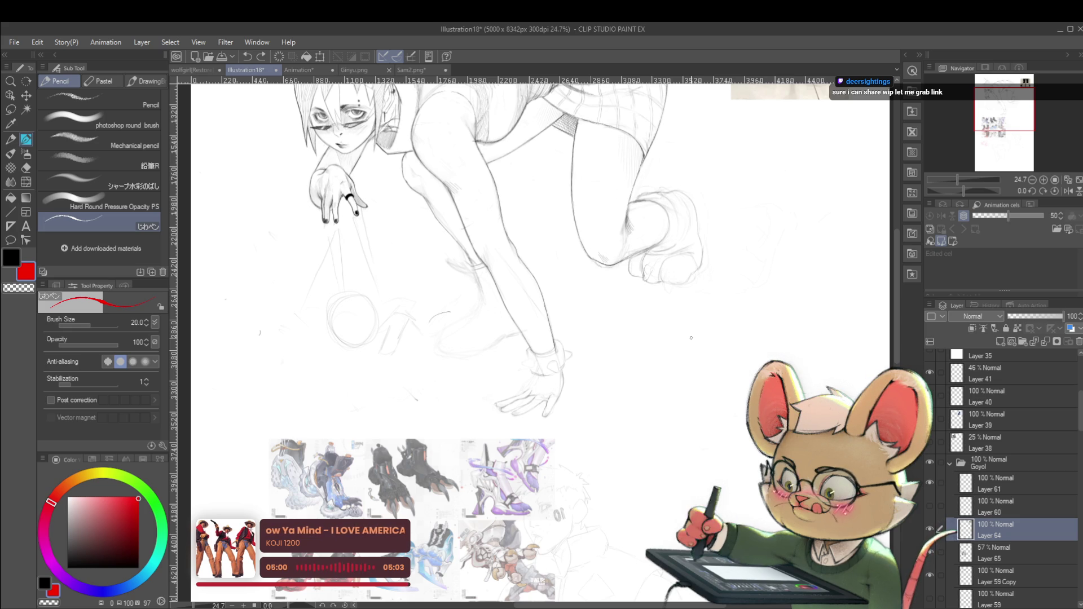
pyautogui.moveTo(743, 237); pyautogui.dragTo(743, 356)
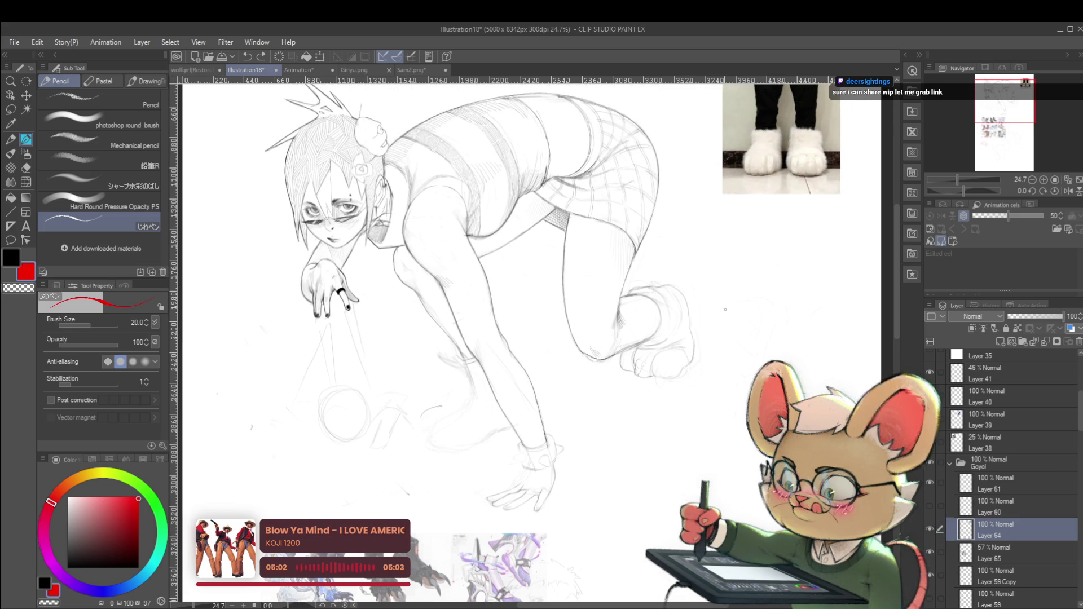
# Darken the knee contour on Layer 59 Copy, then switch to the Sam2 document
pyautogui.click(990, 558)
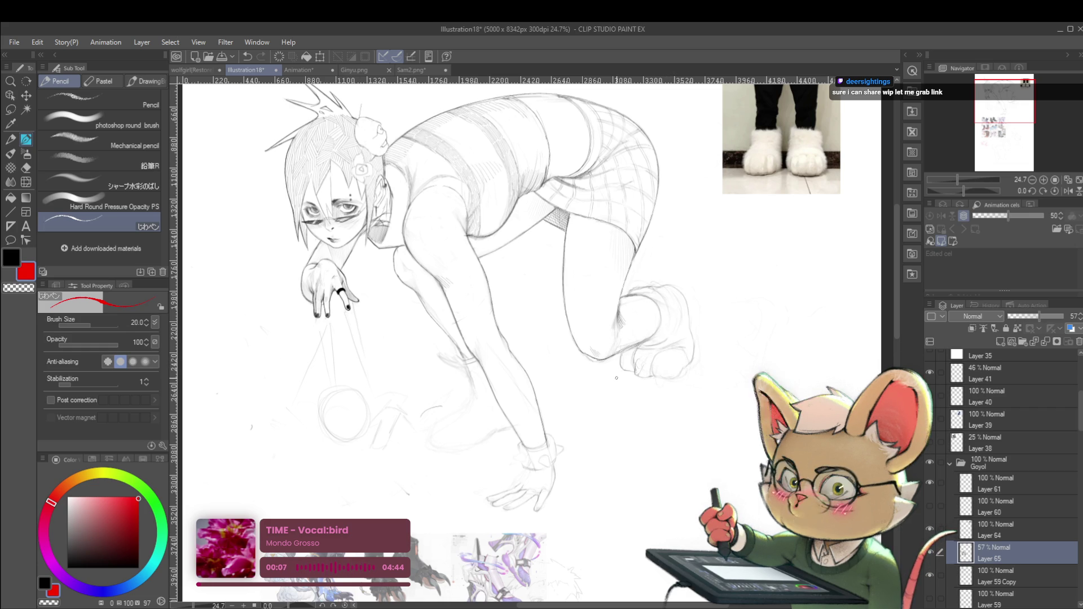
pyautogui.click(1000, 485)
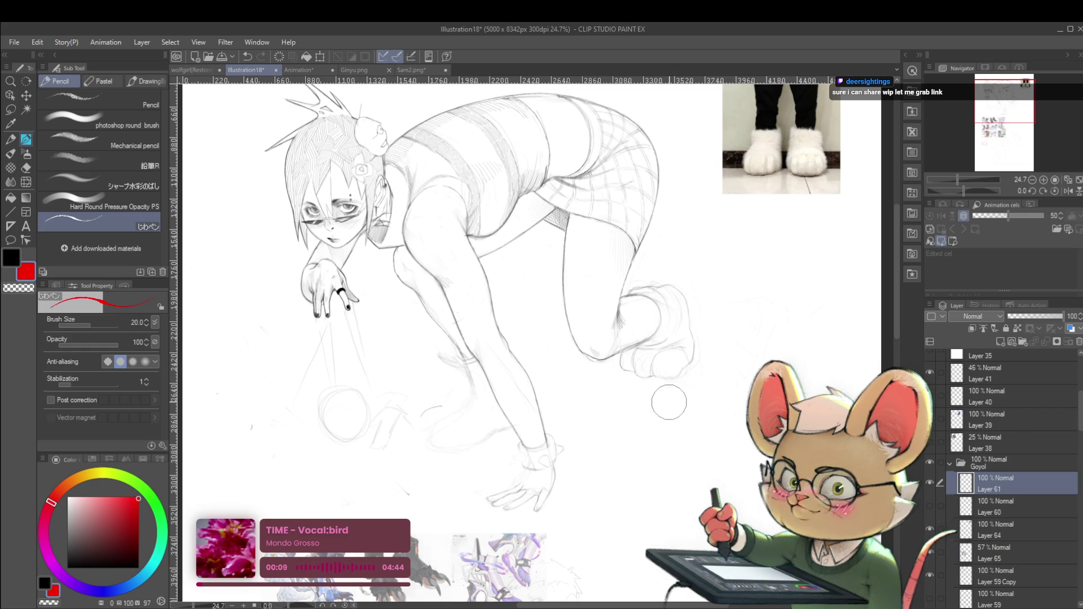
pyautogui.click(994, 577)
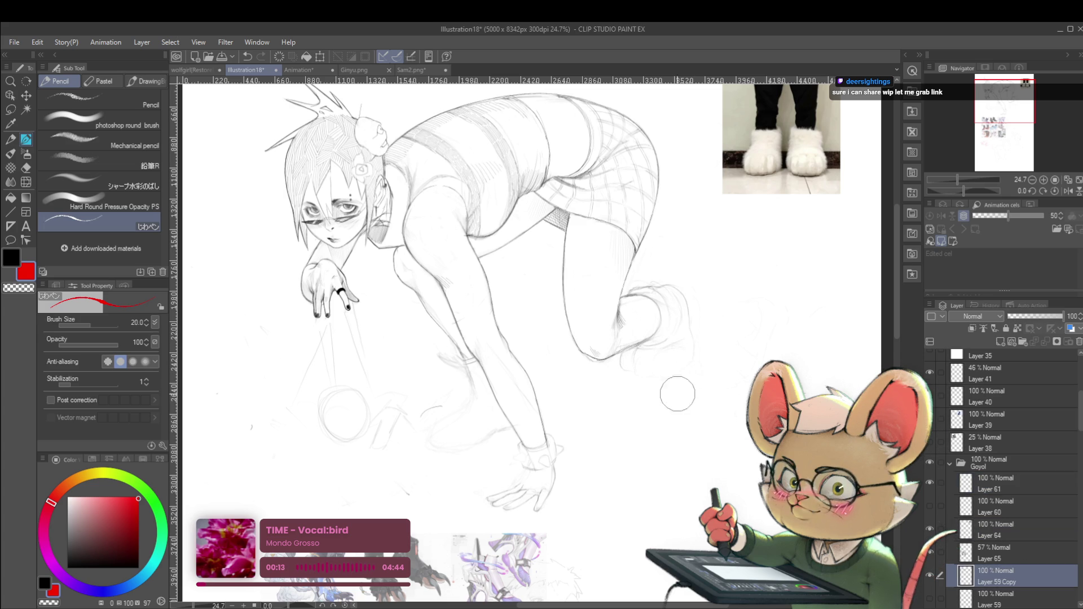
pyautogui.moveTo(623, 297); pyautogui.dragTo(661, 324)
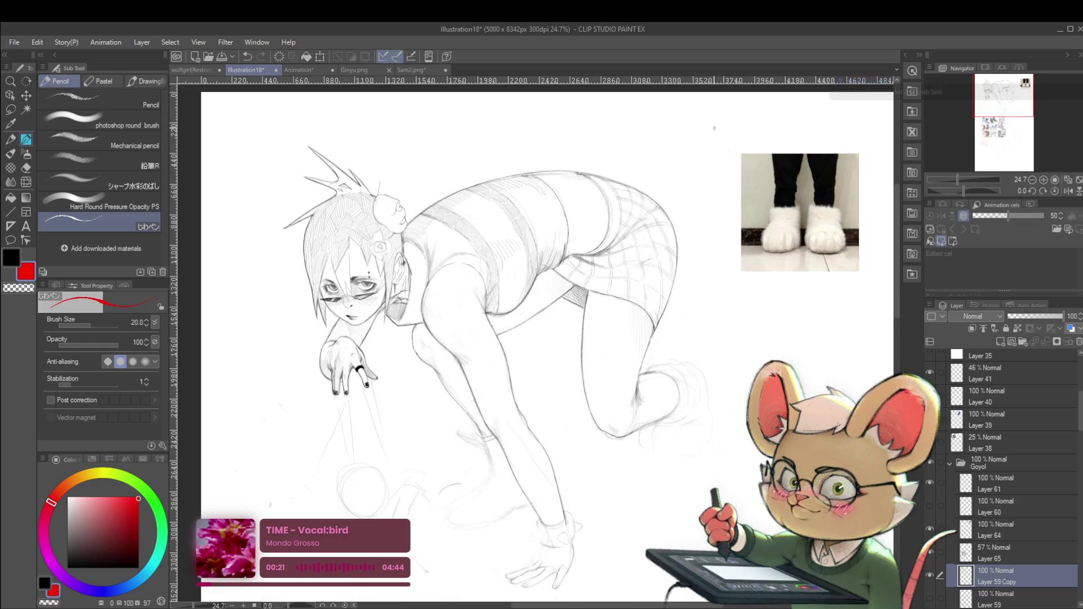
pyautogui.click(411, 70)
pyautogui.click(590, 205)
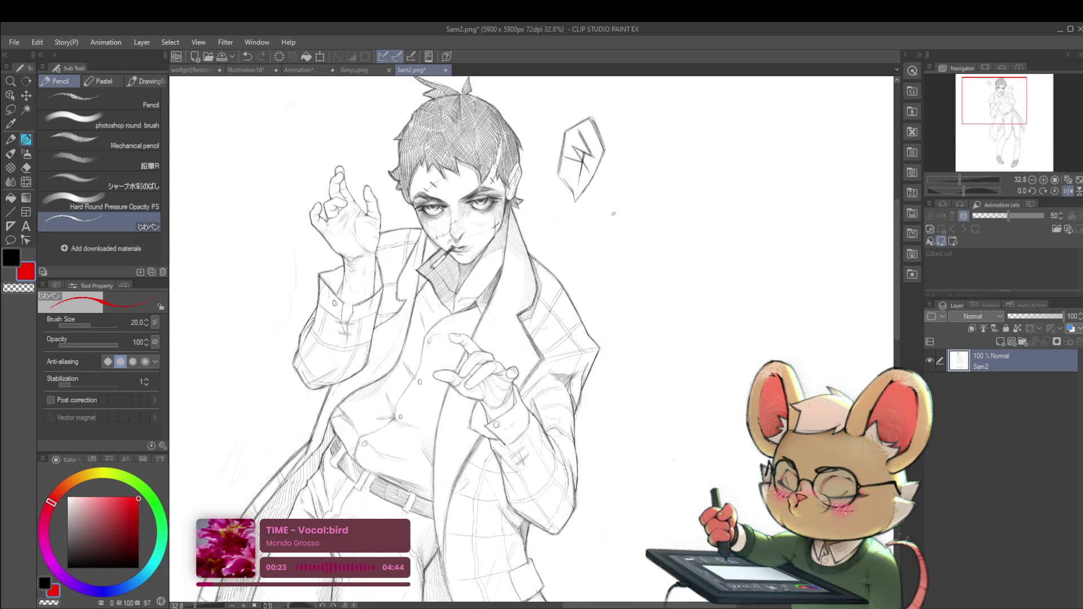
pyautogui.moveTo(308, 75); pyautogui.dragTo(338, 100)
pyautogui.click(195, 70)
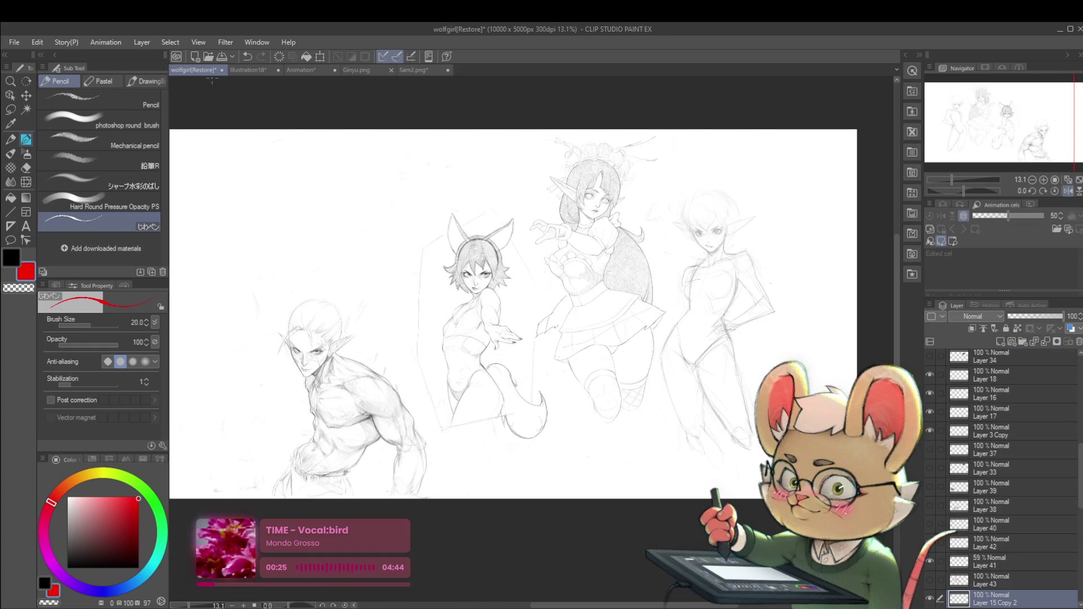
pyautogui.click(653, 196)
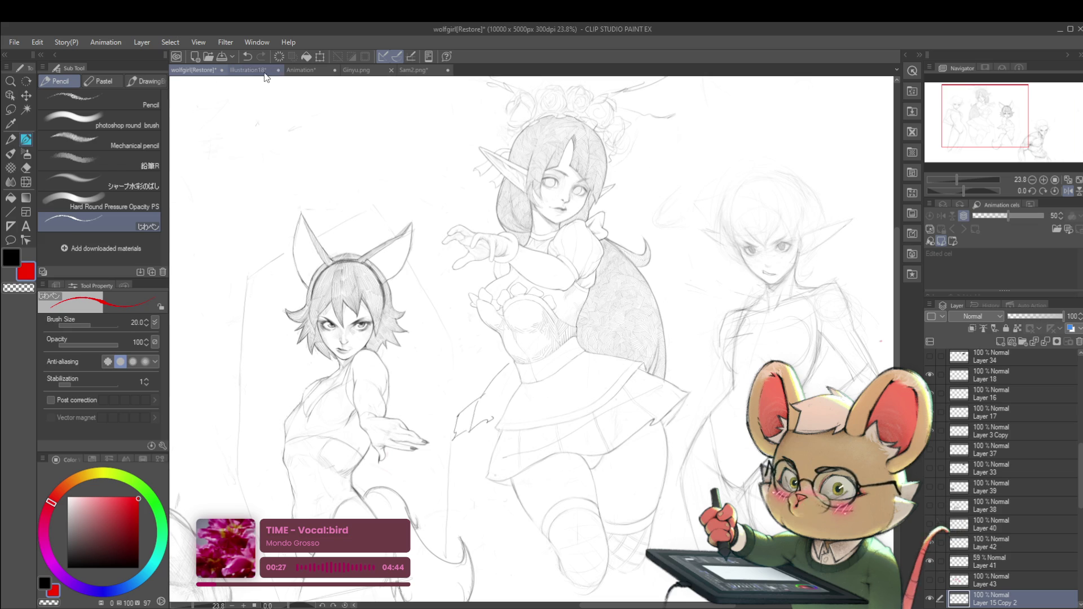
pyautogui.click(354, 70)
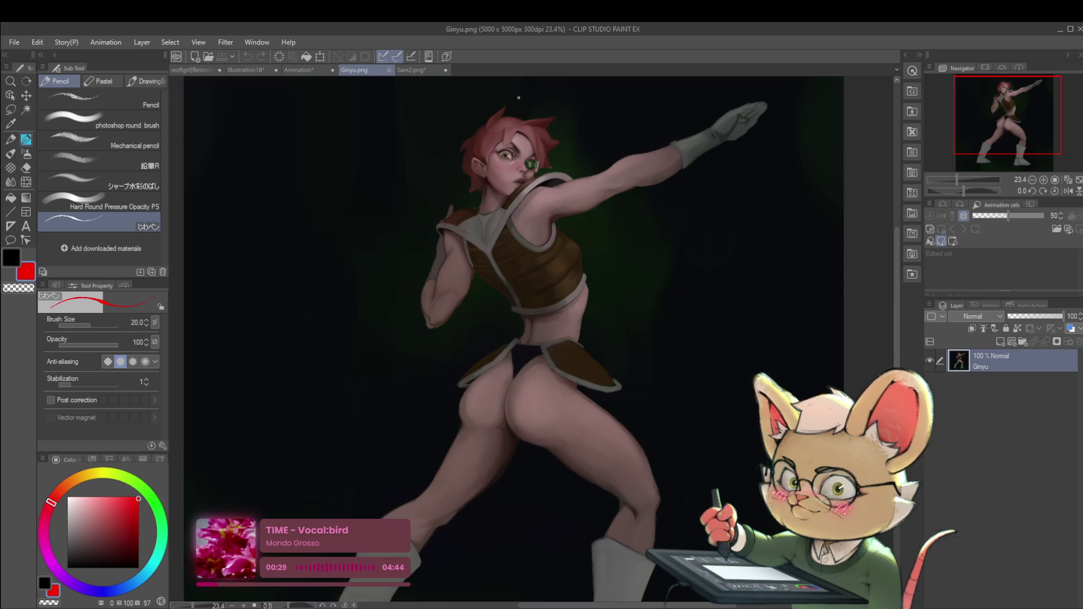
pyautogui.scroll(2, 563, 150)
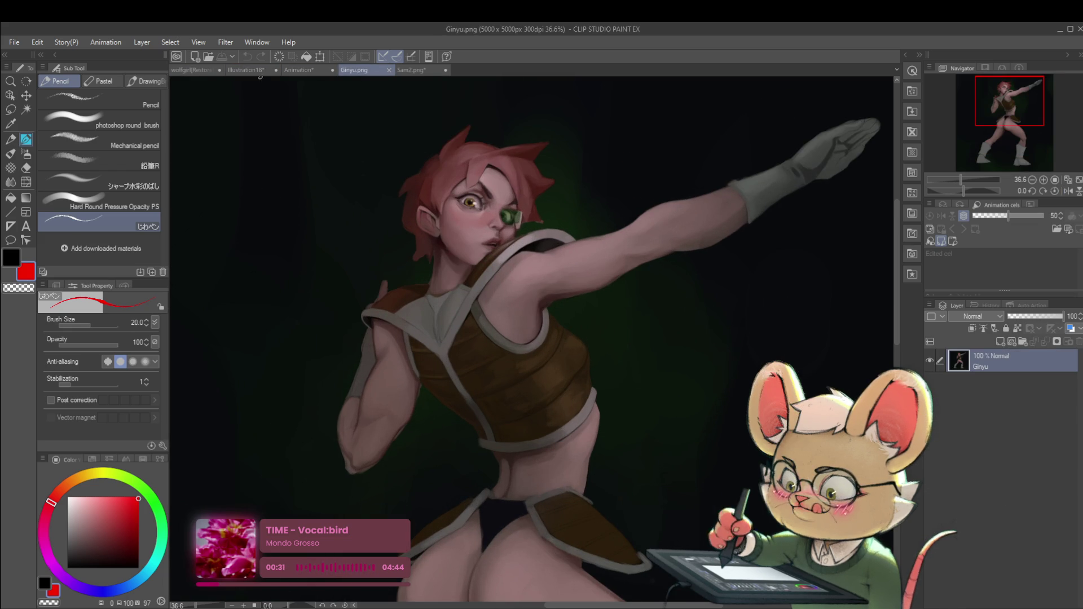
pyautogui.click(261, 70)
pyautogui.click(299, 70)
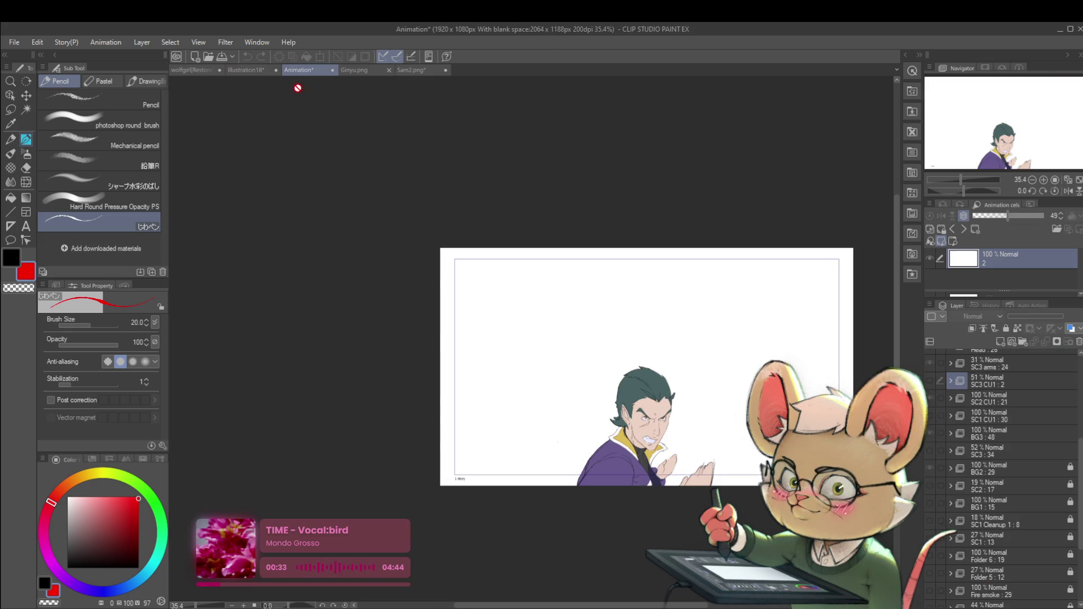
pyautogui.scroll(2, 739, 235)
pyautogui.moveTo(739, 234); pyautogui.dragTo(651, 150)
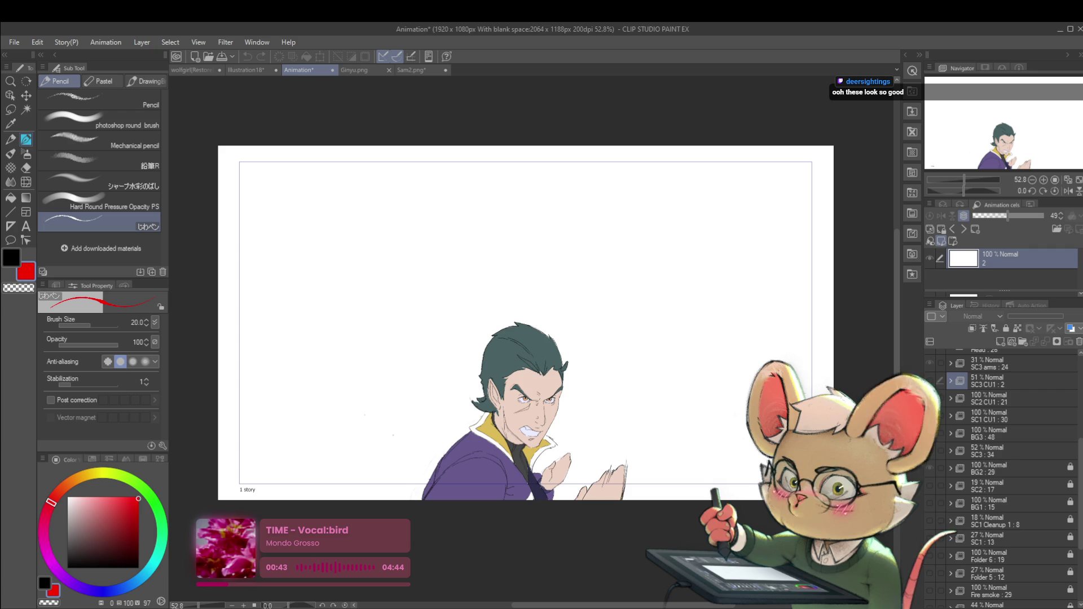
pyautogui.press('space')
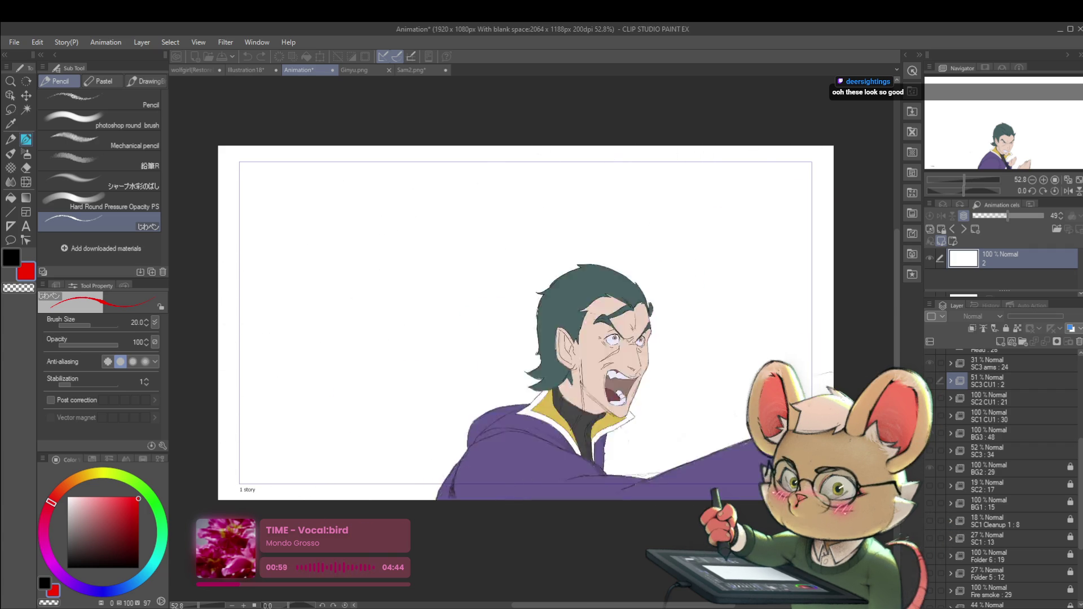
pyautogui.click(205, 70)
pyautogui.click(248, 70)
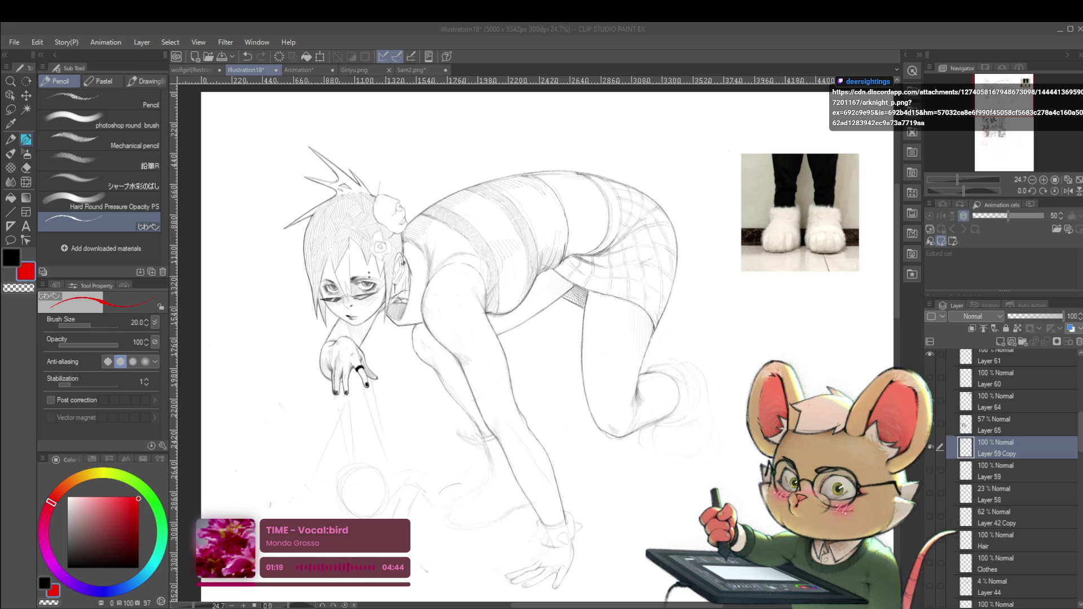
# Paste the copied viewer artwork onto the page as a new layer
pyautogui.hotkey('ctrl', '-')
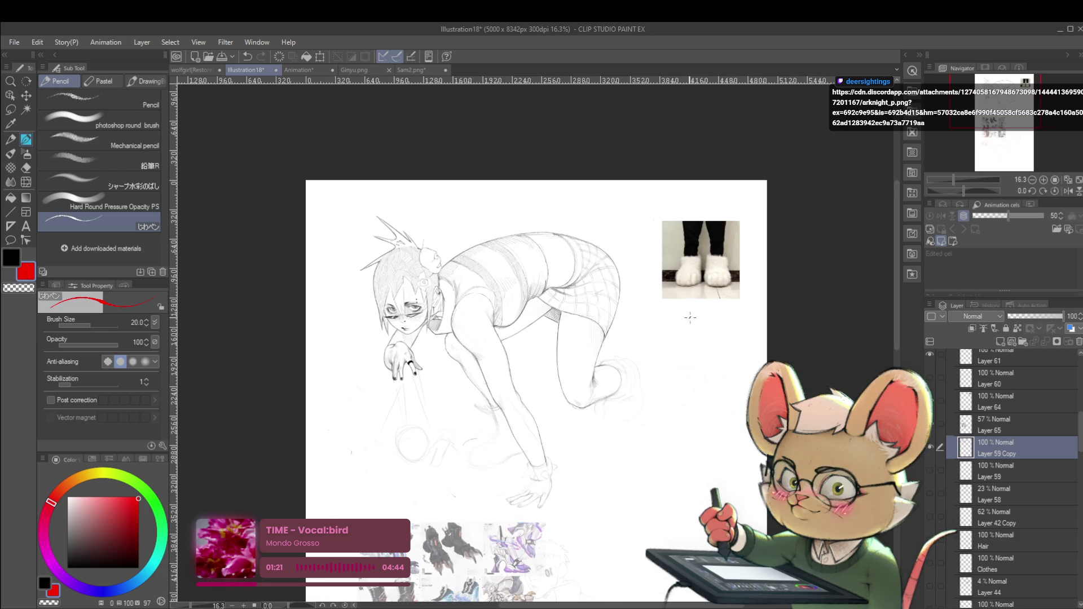
pyautogui.hotkey('ctrl', 'v')
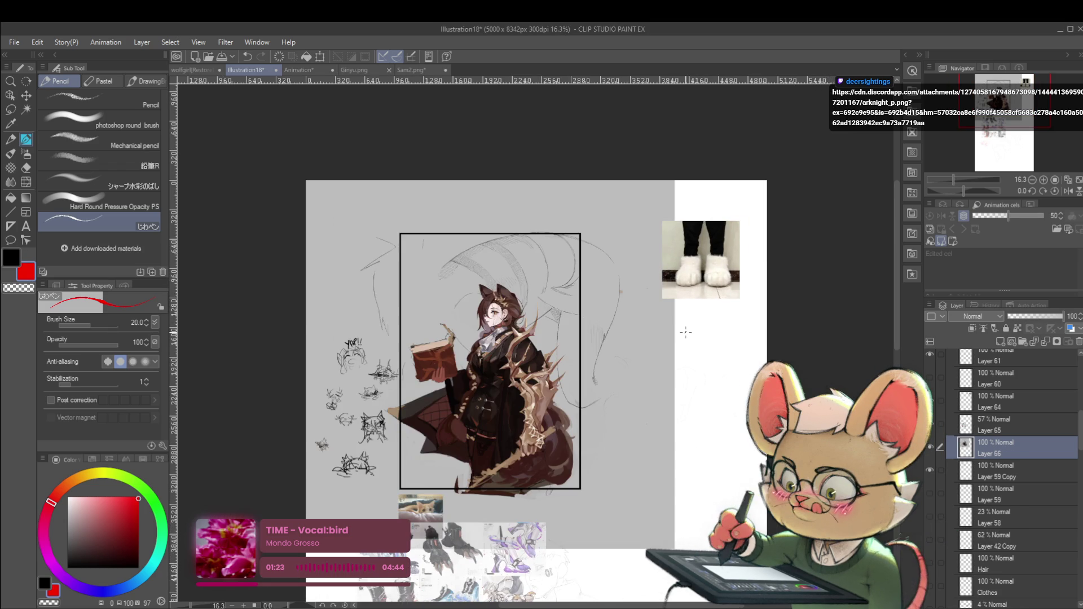
pyautogui.hotkey('ctrl', 't')
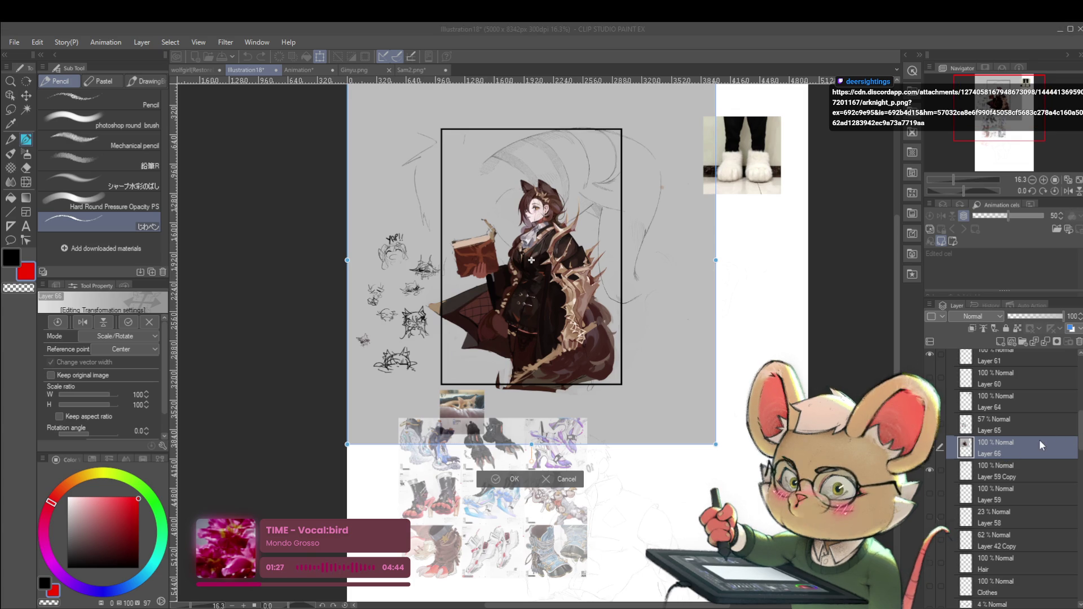
pyautogui.press('Return')
# Move Layer 66 to the top of the Goyol folder and zoom in on it
pyautogui.scroll(3, 1013, 544)
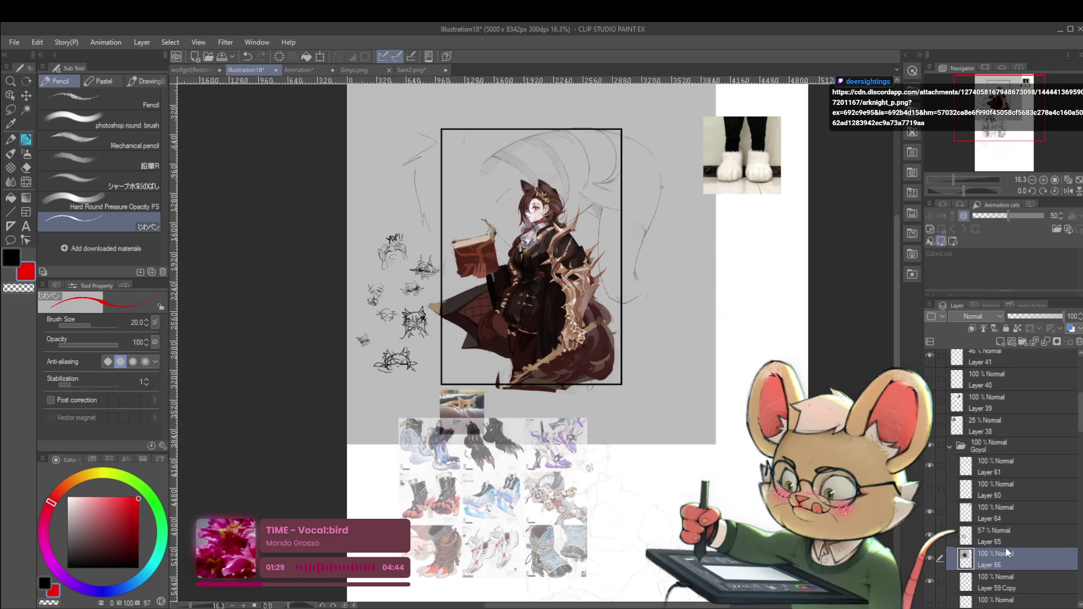
pyautogui.moveTo(1011, 540); pyautogui.dragTo(1018, 462)
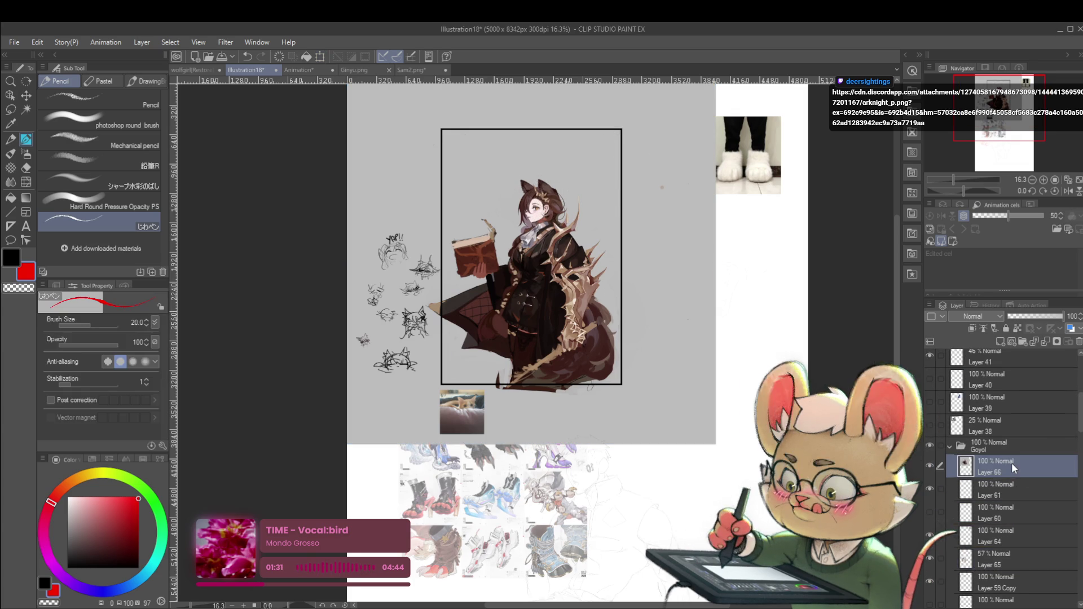
pyautogui.scroll(2, 598, 269)
pyautogui.scroll(4, 597, 269)
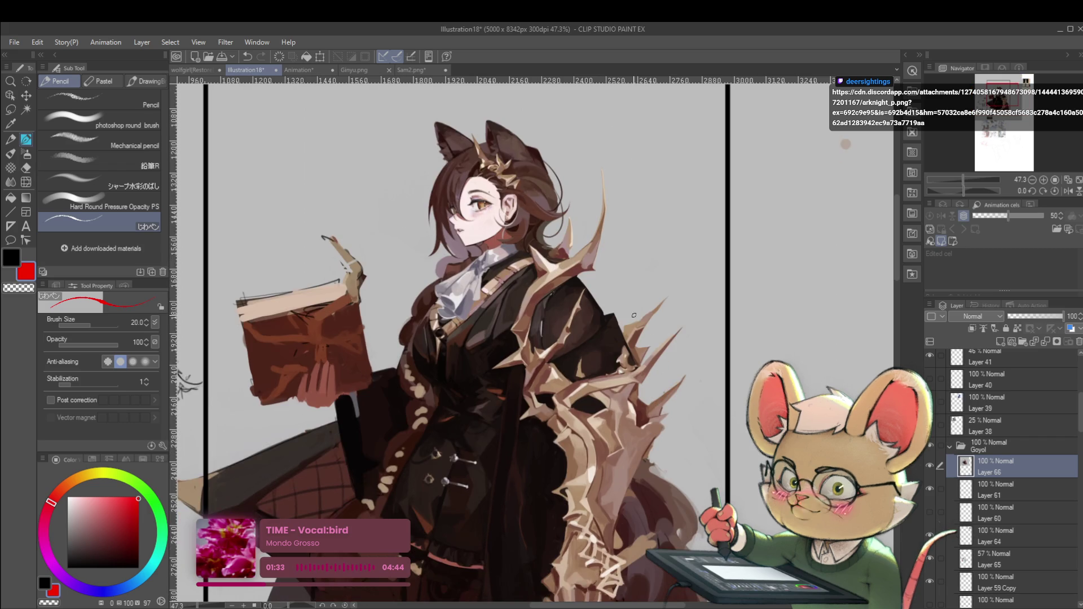
pyautogui.scroll(-1, 621, 311)
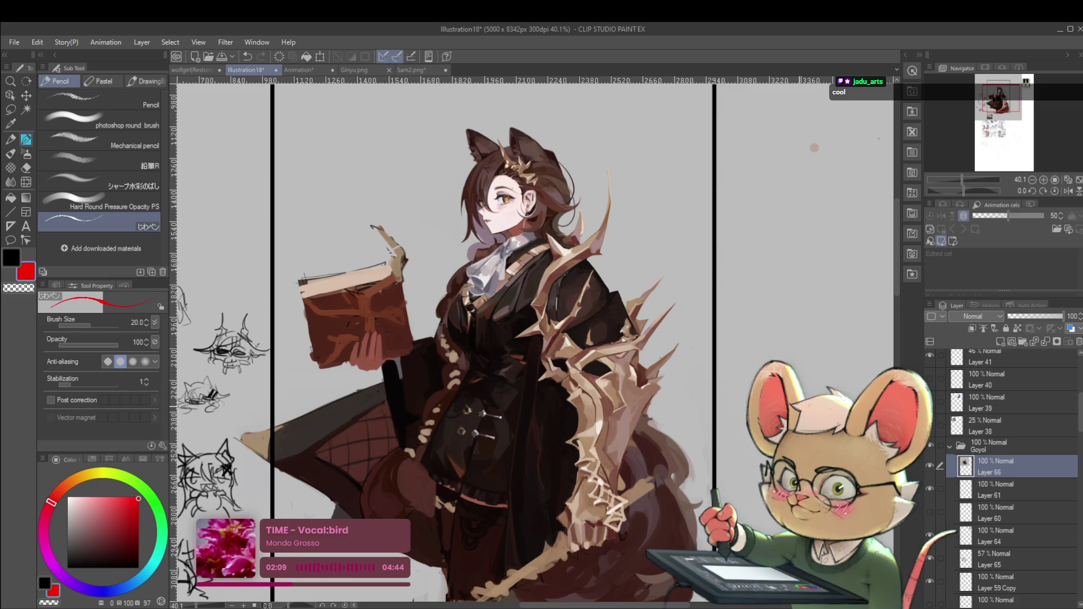
# Scale and move the viewer artwork so it sits below the crouching figure
pyautogui.scroll(-3, 840, 347)
pyautogui.moveTo(842, 348)
pyautogui.mouseDown()
pyautogui.moveTo(777, 305)
pyautogui.moveTo(746, 320)
pyautogui.mouseUp()
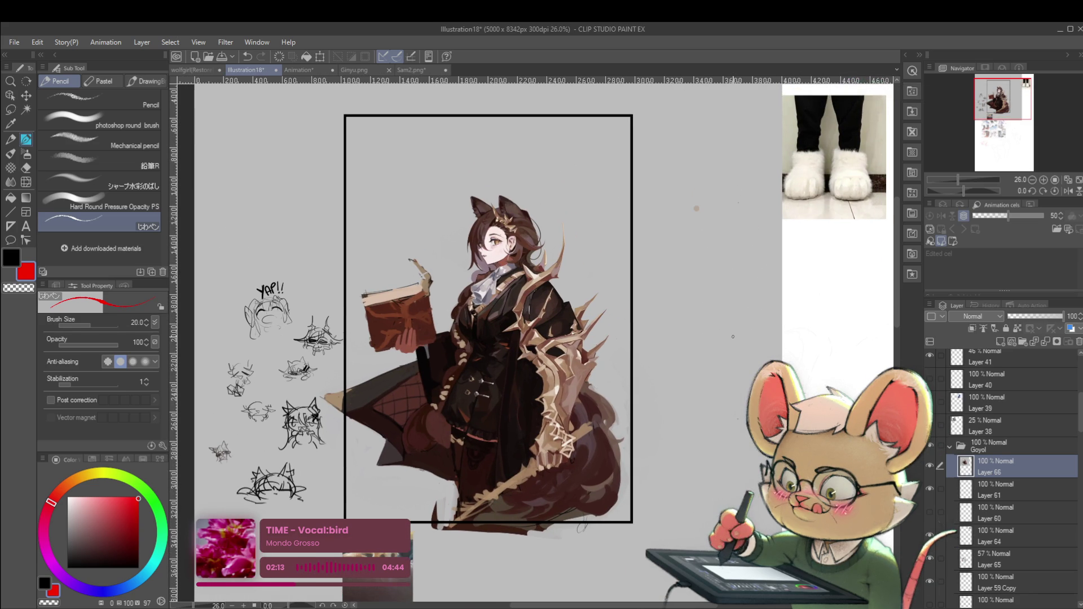
pyautogui.scroll(-2, 731, 412)
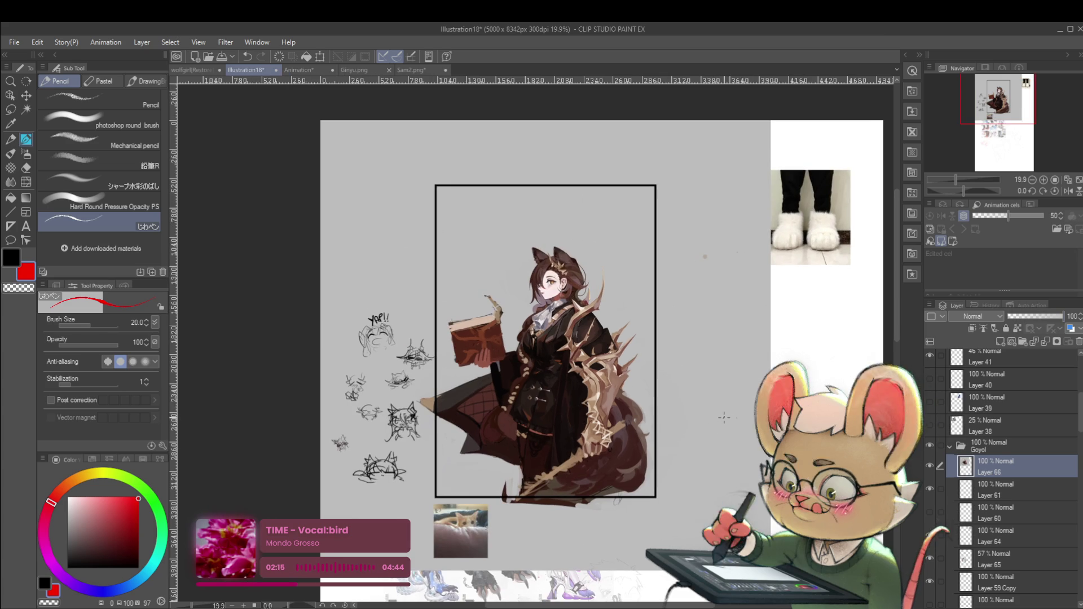
pyautogui.hotkey('ctrl', 't')
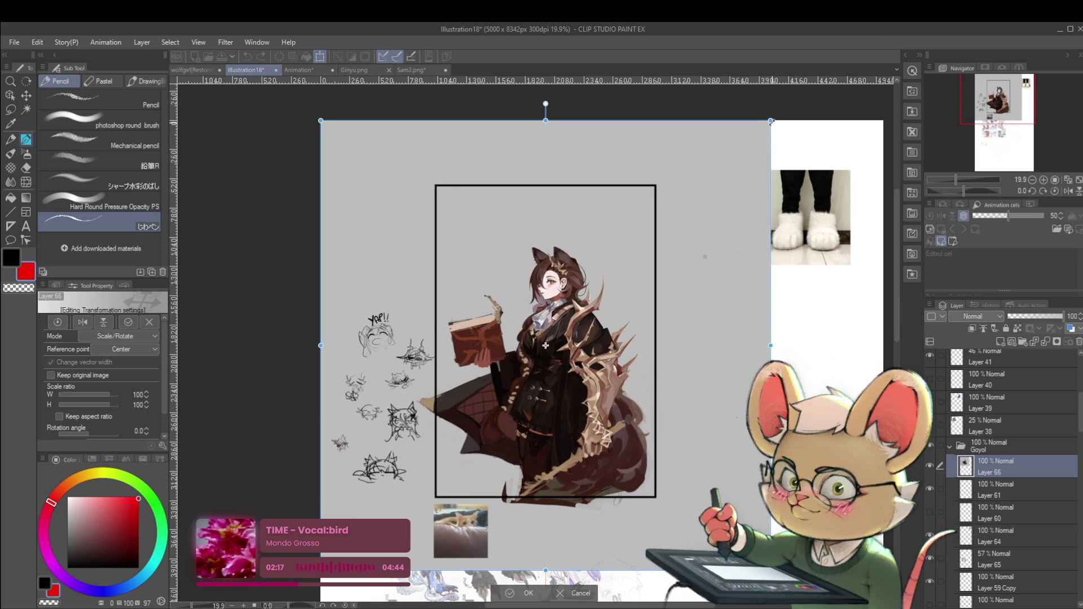
pyautogui.moveTo(771, 121); pyautogui.dragTo(756, 143)
pyautogui.moveTo(642, 250); pyautogui.dragTo(522, 368)
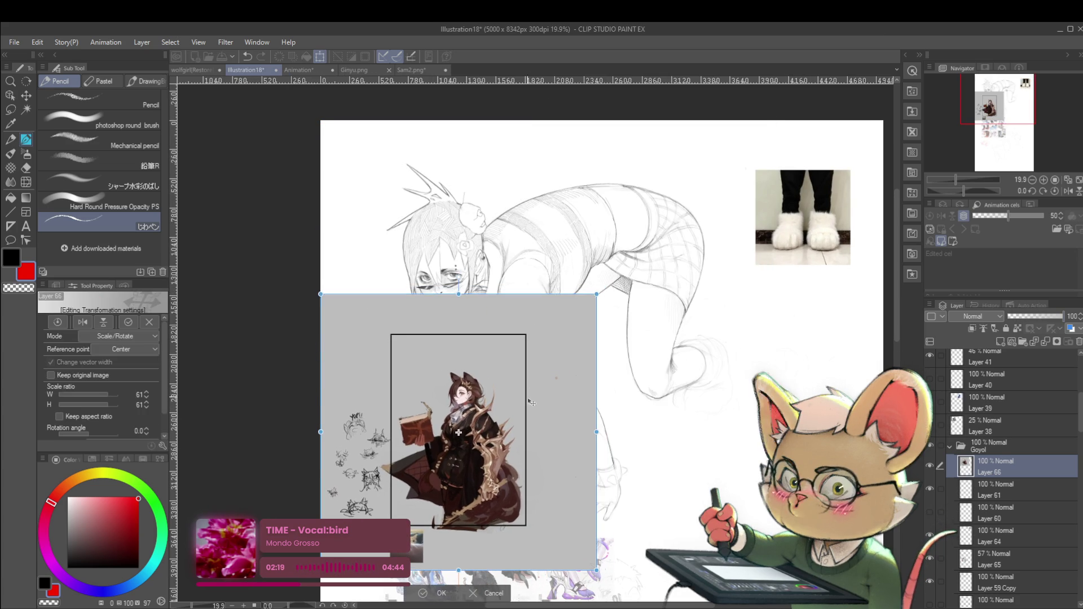
pyautogui.moveTo(522, 405)
pyautogui.mouseDown()
pyautogui.moveTo(755, 354)
pyautogui.moveTo(740, 337)
pyautogui.mouseUp()
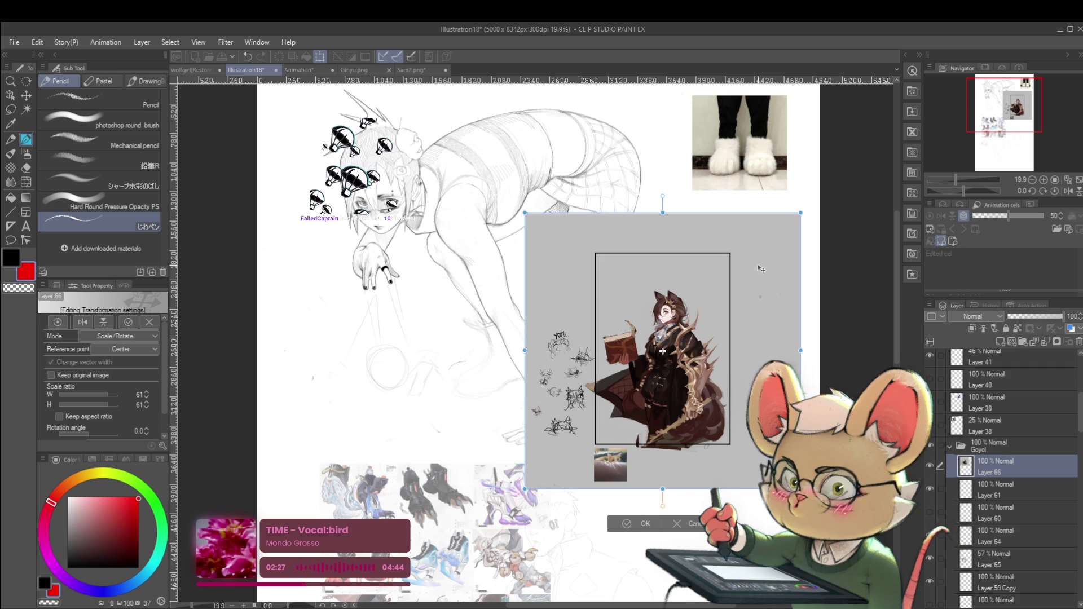
pyautogui.moveTo(757, 417); pyautogui.dragTo(713, 401)
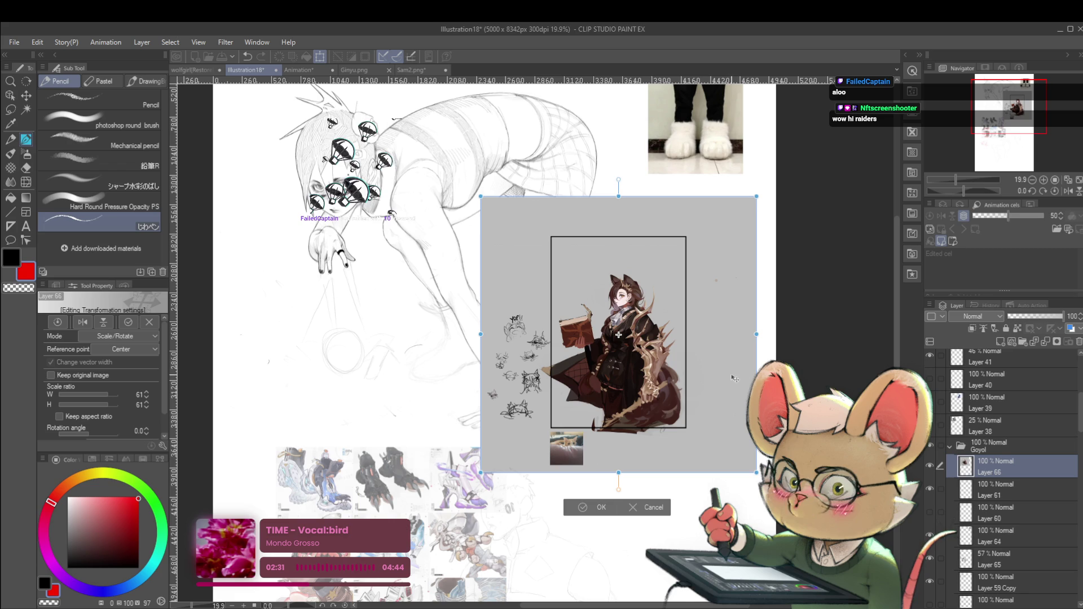
pyautogui.moveTo(718, 343)
pyautogui.mouseDown()
pyautogui.moveTo(731, 592)
pyautogui.moveTo(734, 583)
pyautogui.mouseUp()
pyautogui.moveTo(710, 516)
pyautogui.mouseDown()
pyautogui.moveTo(722, 395)
pyautogui.moveTo(728, 421)
pyautogui.mouseUp()
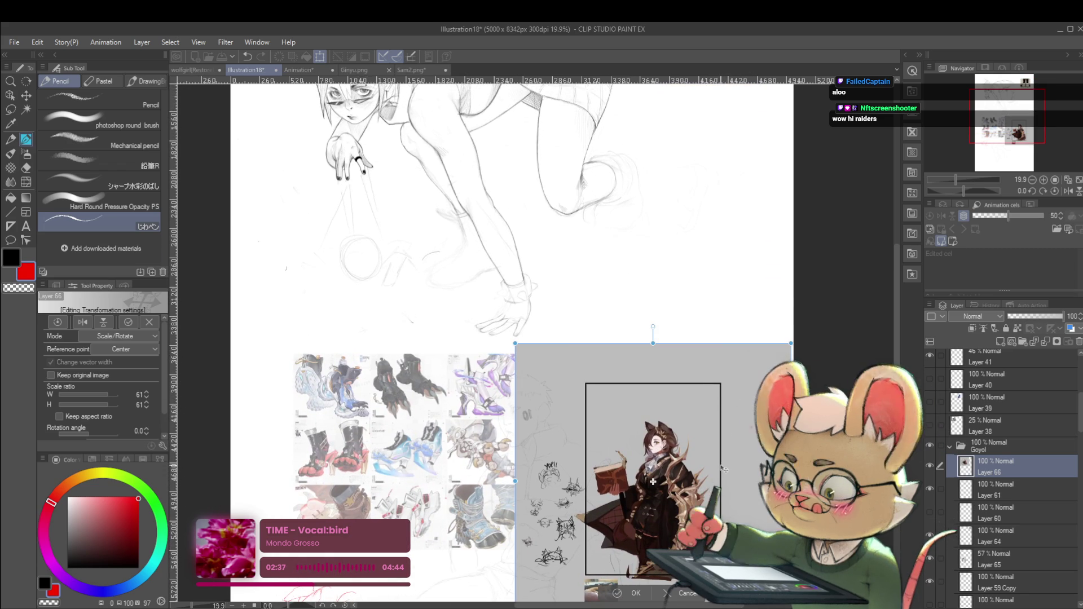
pyautogui.moveTo(415, 258); pyautogui.dragTo(316, 169)
pyautogui.scroll(5, 597, 275)
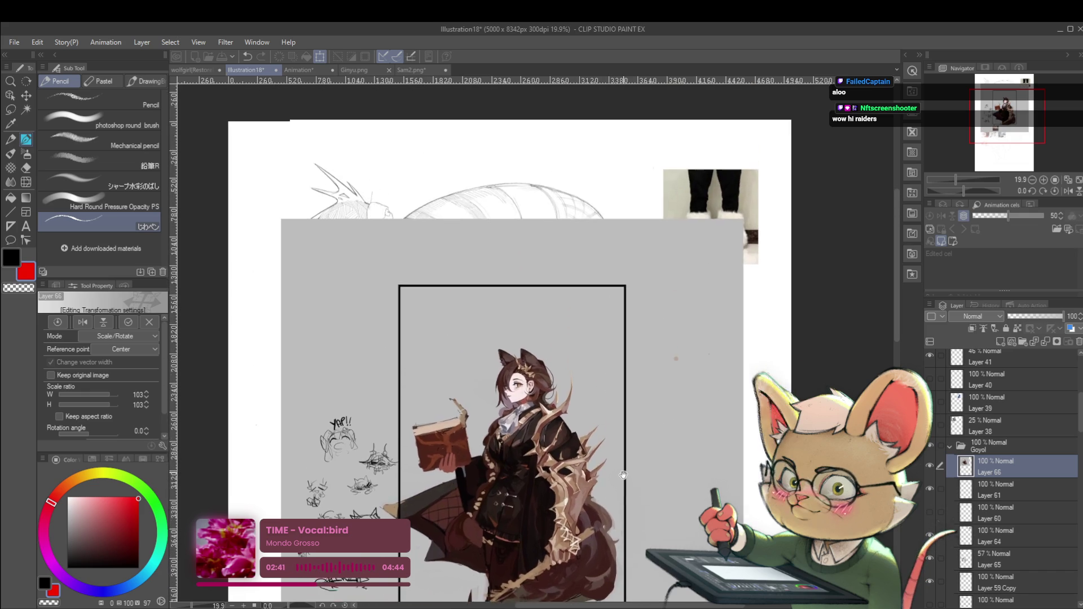
pyautogui.moveTo(560, 420); pyautogui.dragTo(531, 341)
pyautogui.scroll(3, 532, 341)
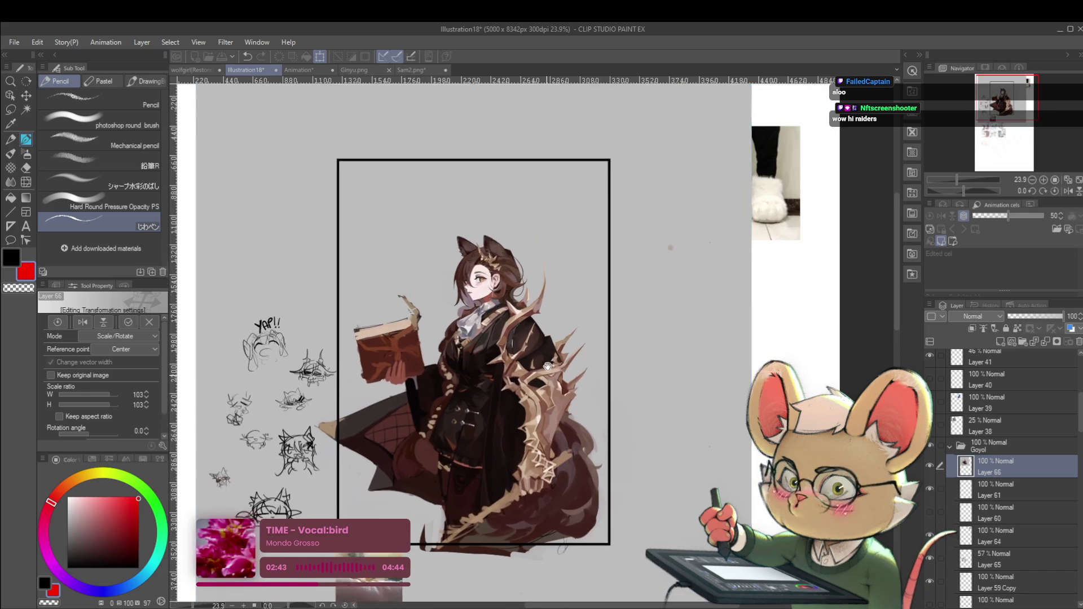
pyautogui.moveTo(560, 270); pyautogui.dragTo(540, 325)
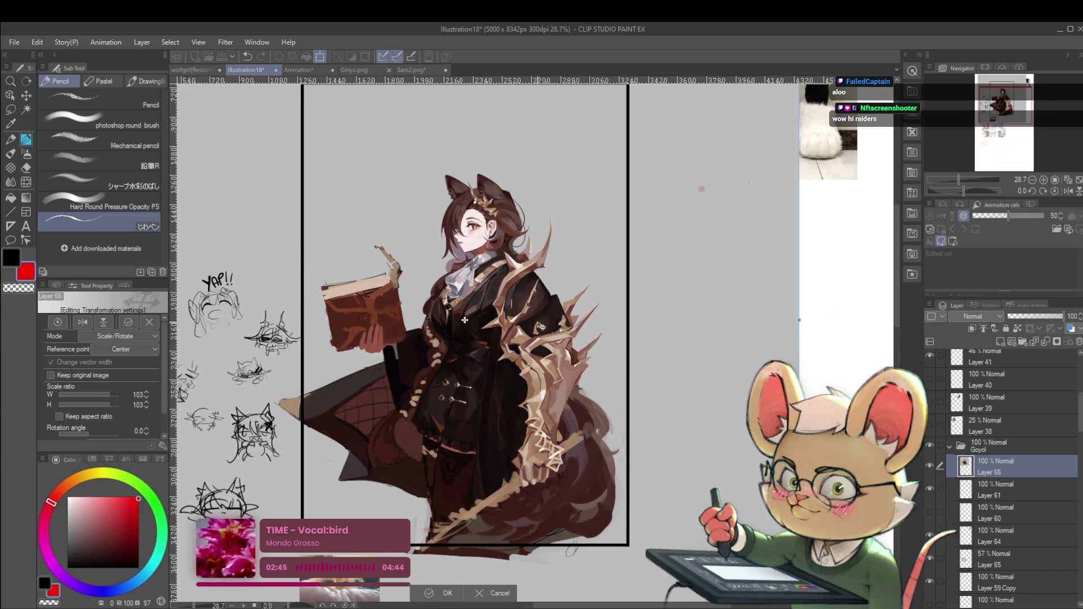
pyautogui.press('Return')
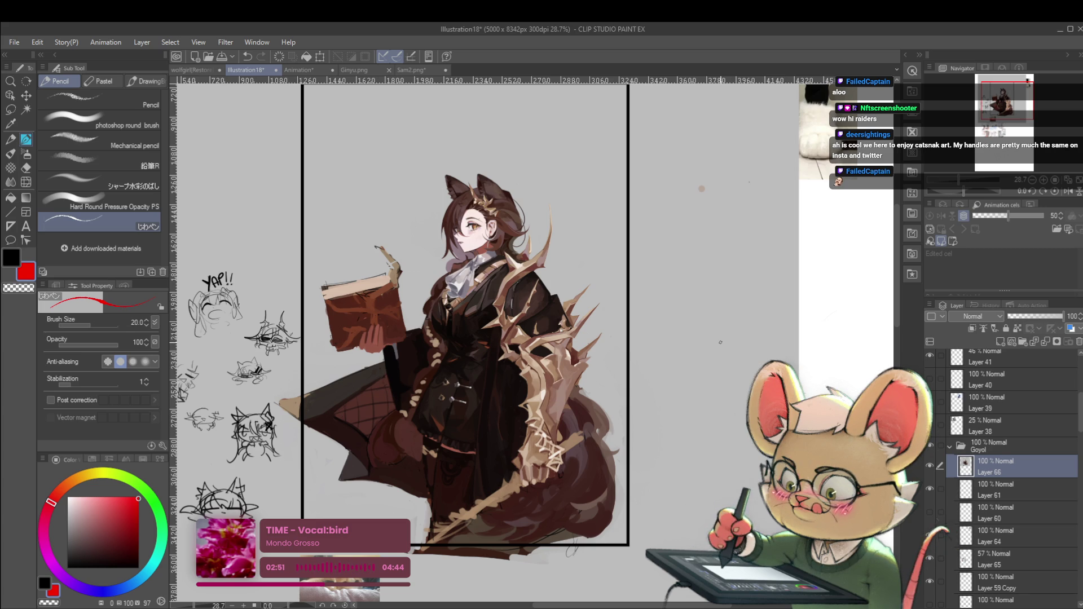
# Shrink the artwork again to 66% and commit the transform
pyautogui.scroll(-3, 720, 385)
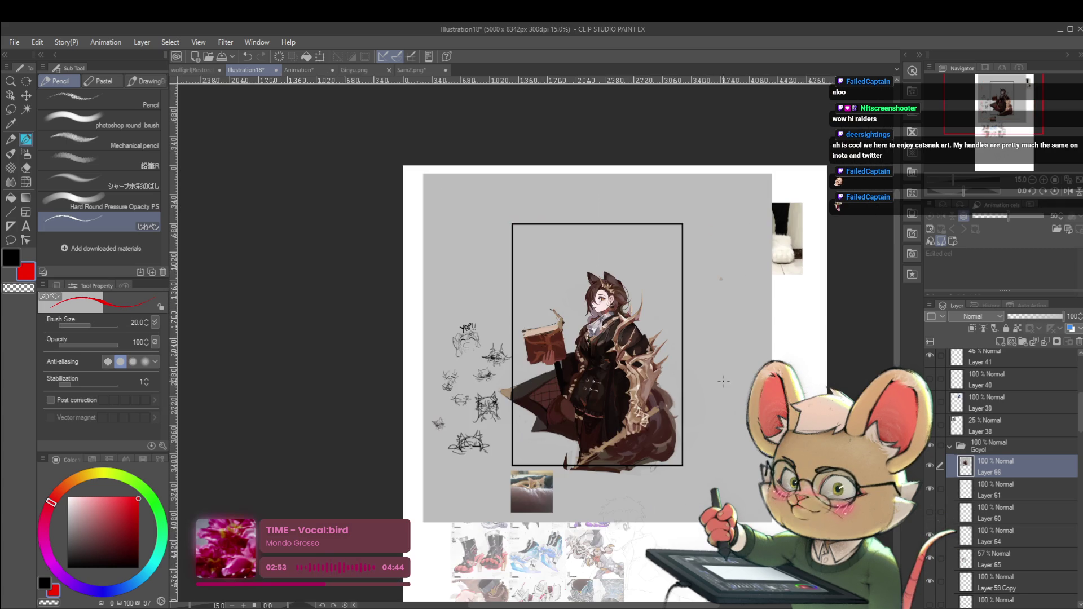
pyautogui.scroll(-1, 717, 400)
pyautogui.moveTo(717, 400); pyautogui.dragTo(751, 322)
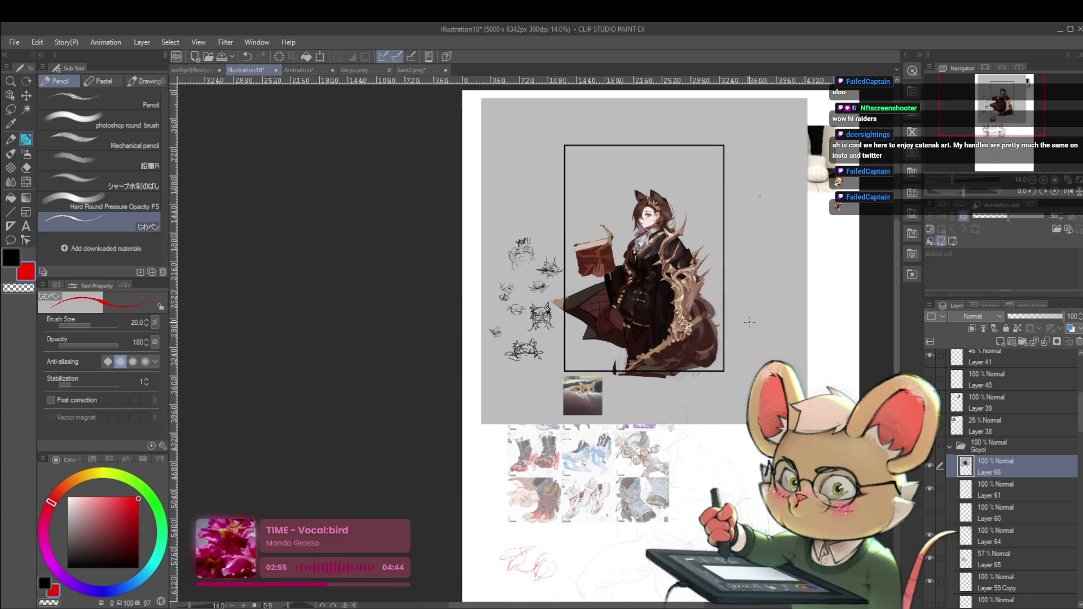
pyautogui.hotkey('ctrl', 't')
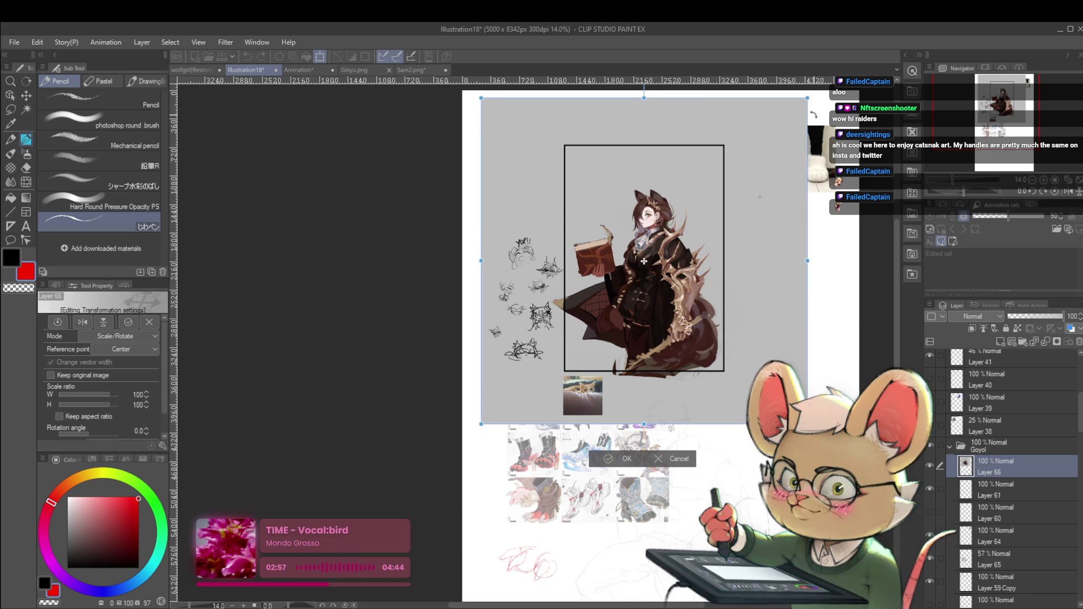
pyautogui.moveTo(808, 98)
pyautogui.mouseDown()
pyautogui.moveTo(728, 169)
pyautogui.moveTo(670, 279)
pyautogui.moveTo(705, 409)
pyautogui.moveTo(667, 435)
pyautogui.moveTo(665, 453)
pyautogui.moveTo(705, 351)
pyautogui.mouseUp()
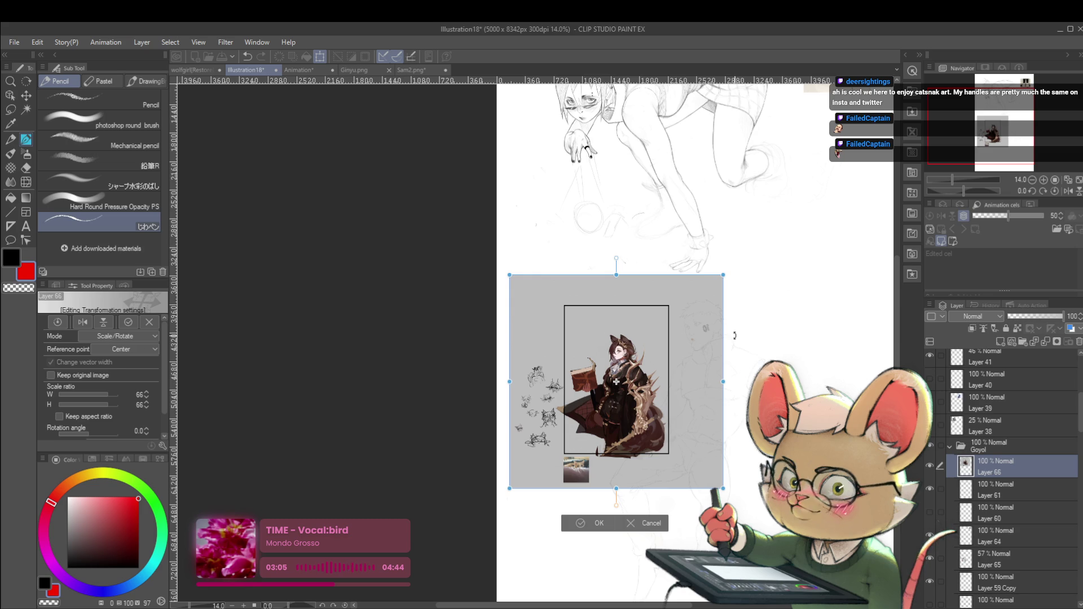
pyautogui.press('Return')
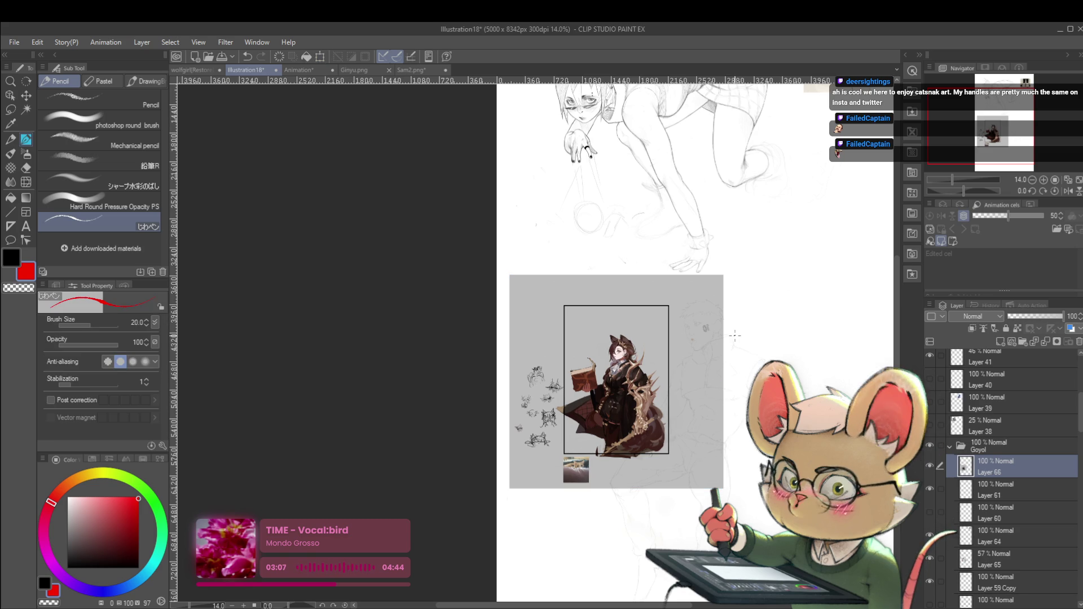
pyautogui.scroll(2, 716, 336)
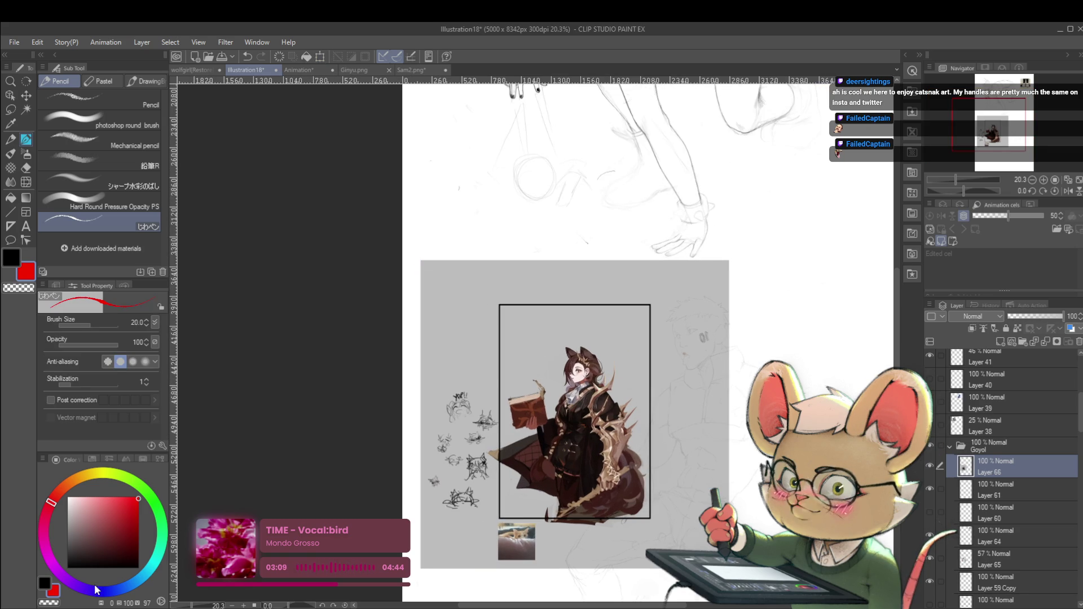
# Switch the pencil colour to black and write the viewer's handle at the frame's top
pyautogui.click(138, 567)
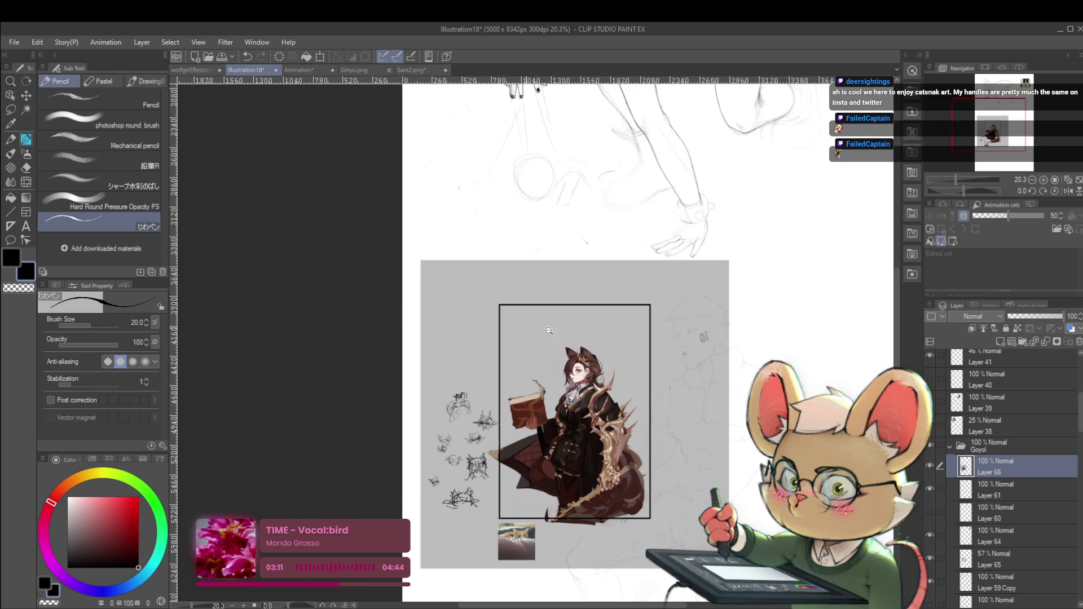
pyautogui.scroll(4, 530, 318)
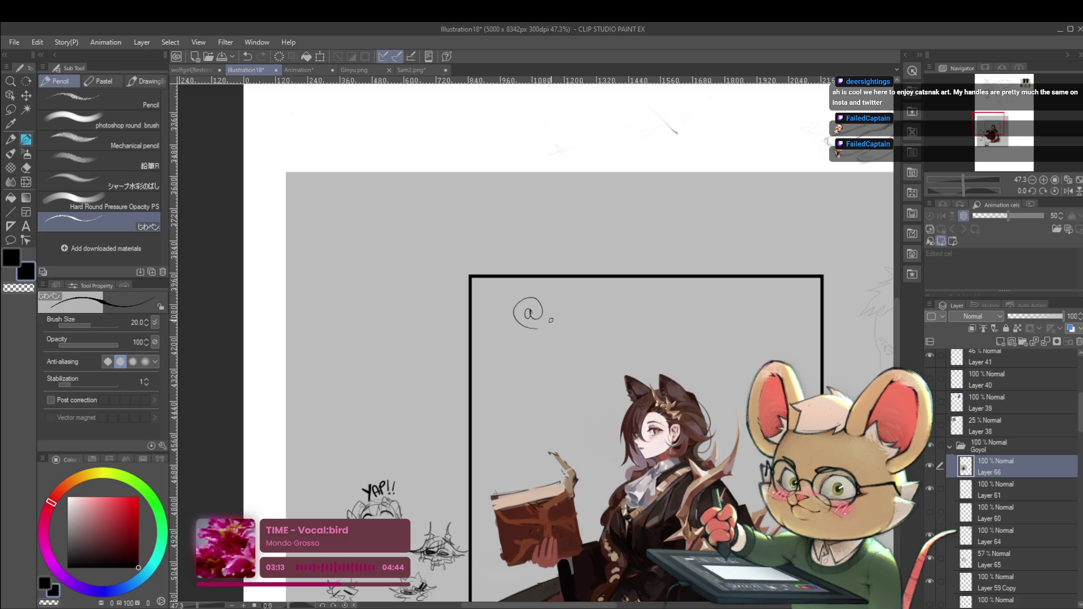
pyautogui.hotkey('ctrl', 'z')
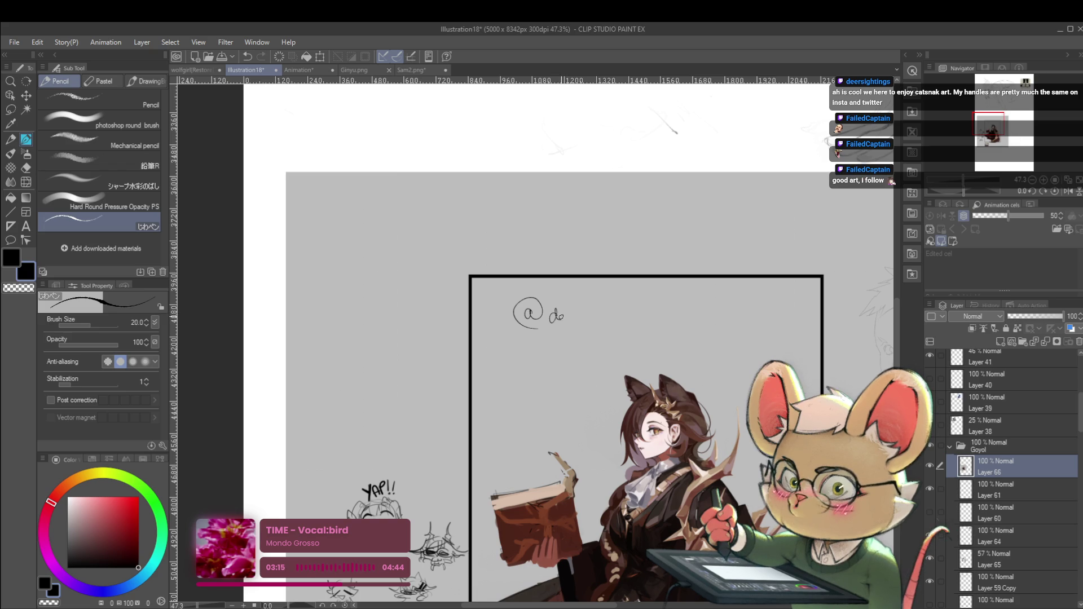
pyautogui.moveTo(586, 311); pyautogui.dragTo(688, 303)
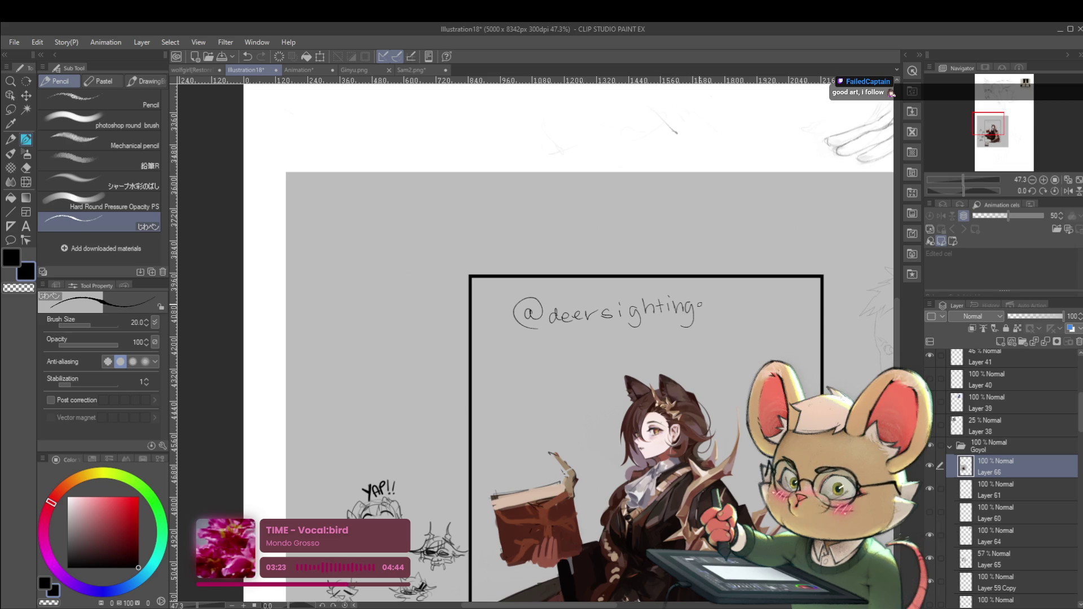
# Write 'pretty much everything' beneath the handle
pyautogui.scroll(-2, 701, 285)
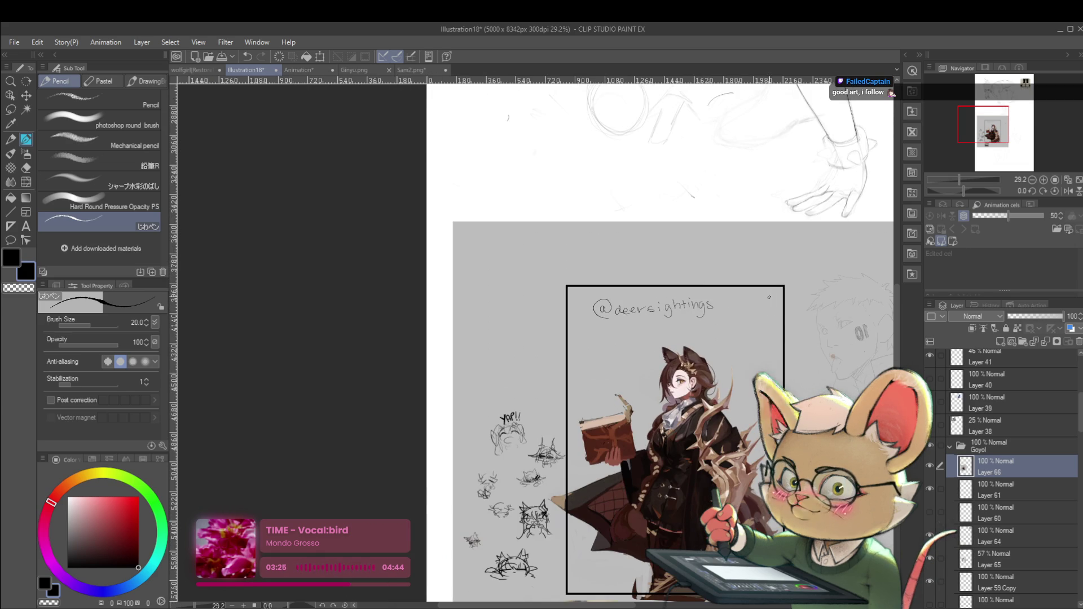
pyautogui.scroll(3, 663, 319)
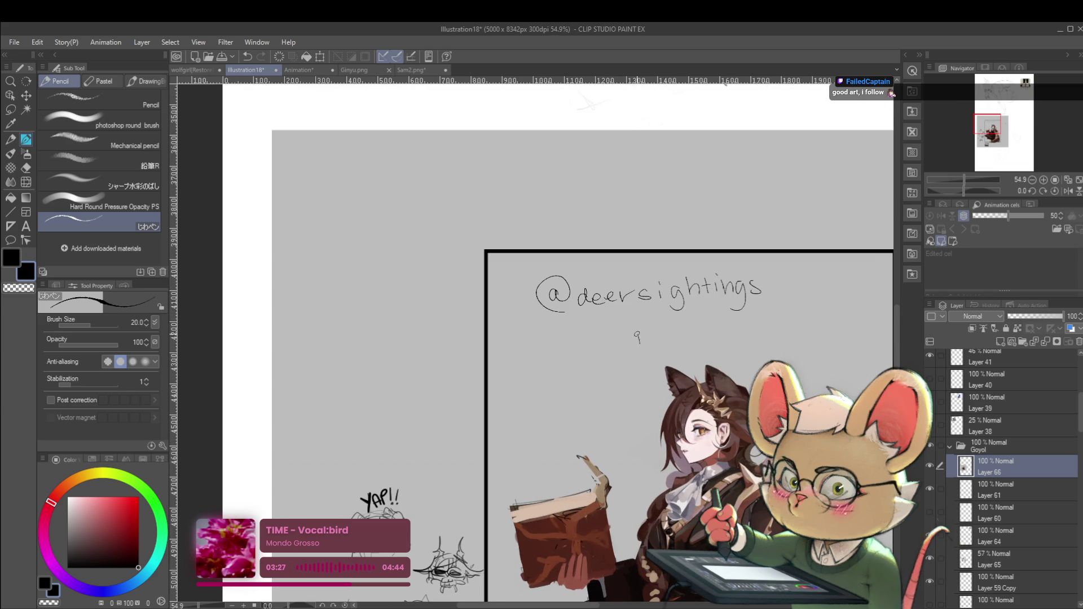
pyautogui.moveTo(640, 341); pyautogui.dragTo(769, 326)
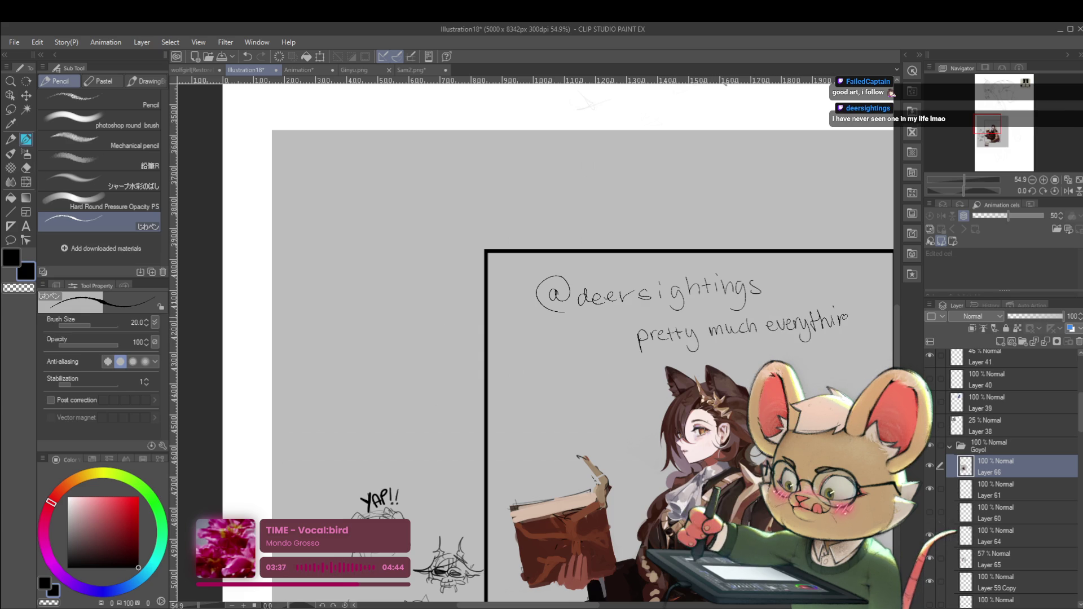
pyautogui.scroll(-3, 564, 339)
pyautogui.hscroll(3, 564, 339)
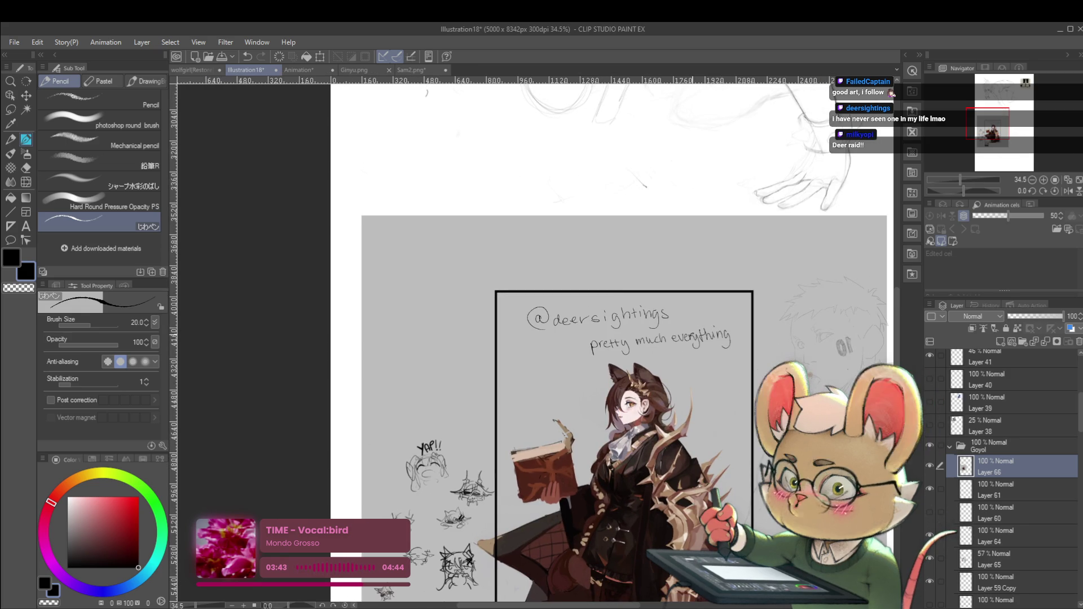
pyautogui.scroll(-1, 609, 338)
pyautogui.scroll(3, 609, 339)
pyautogui.scroll(-1, 695, 507)
pyautogui.scroll(3, 694, 507)
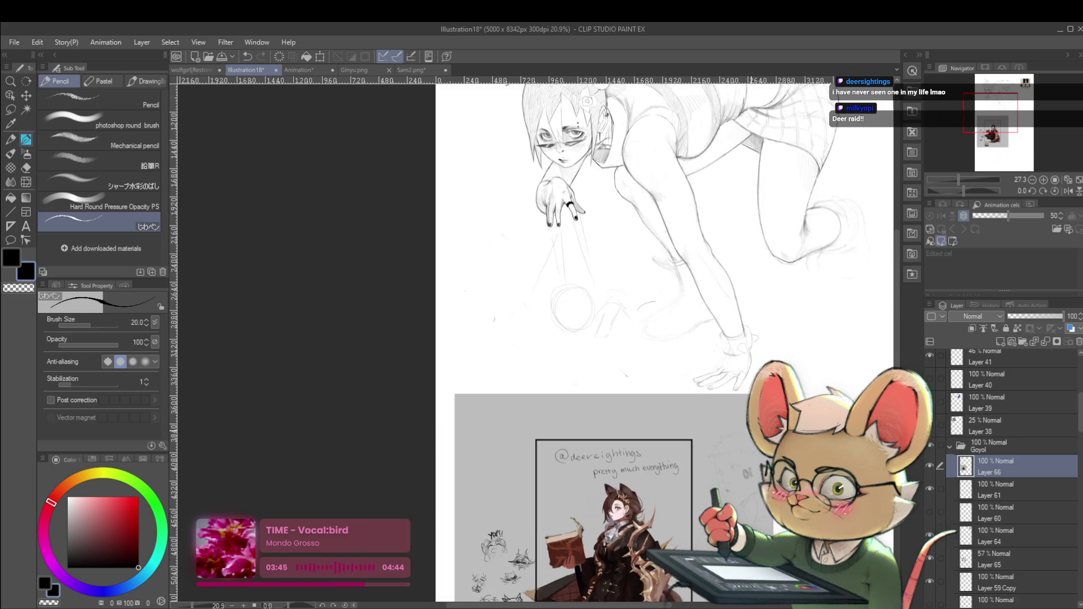
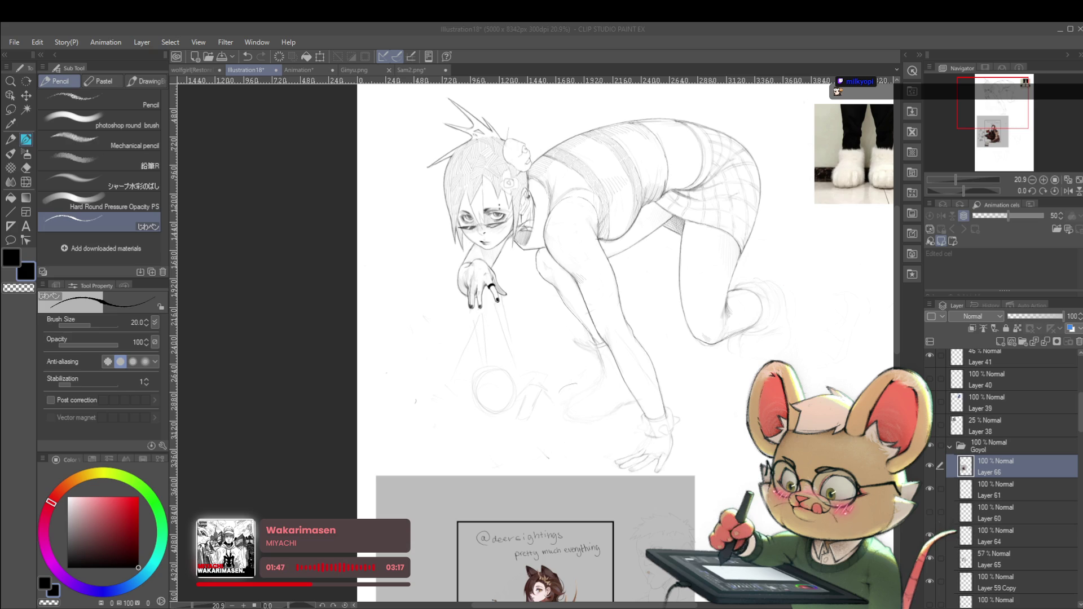
# Mirror the canvas and sketch short pencil strokes beside the girl's back foot
pyautogui.moveTo(804, 345)
pyautogui.mouseDown()
pyautogui.moveTo(770, 352)
pyautogui.moveTo(704, 337)
pyautogui.mouseUp()
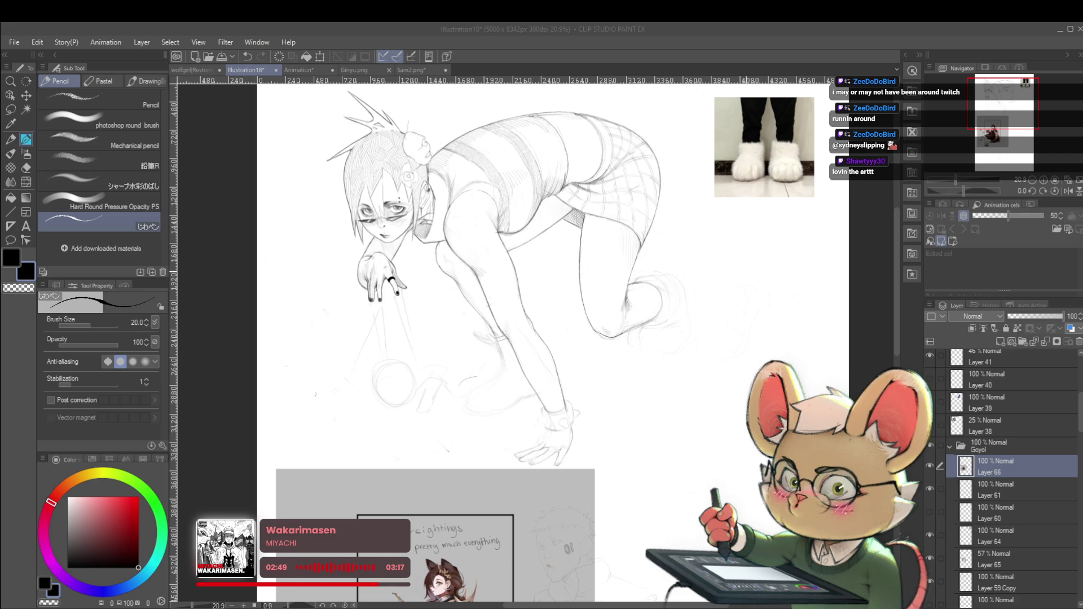
pyautogui.click(723, 327)
pyautogui.scroll(-1, 722, 327)
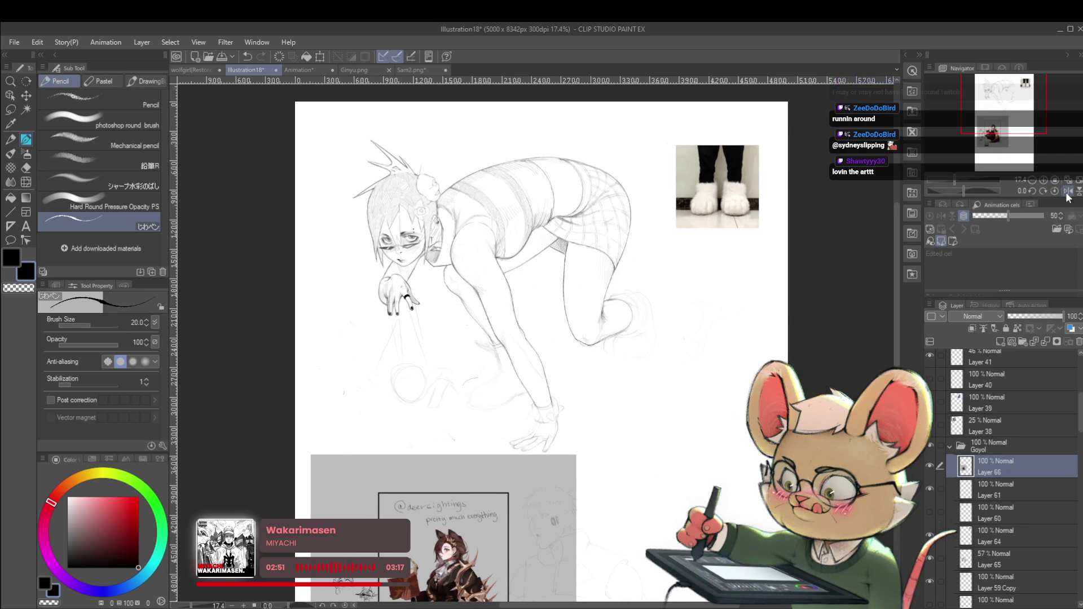
pyautogui.press('h')
pyautogui.scroll(2, 559, 338)
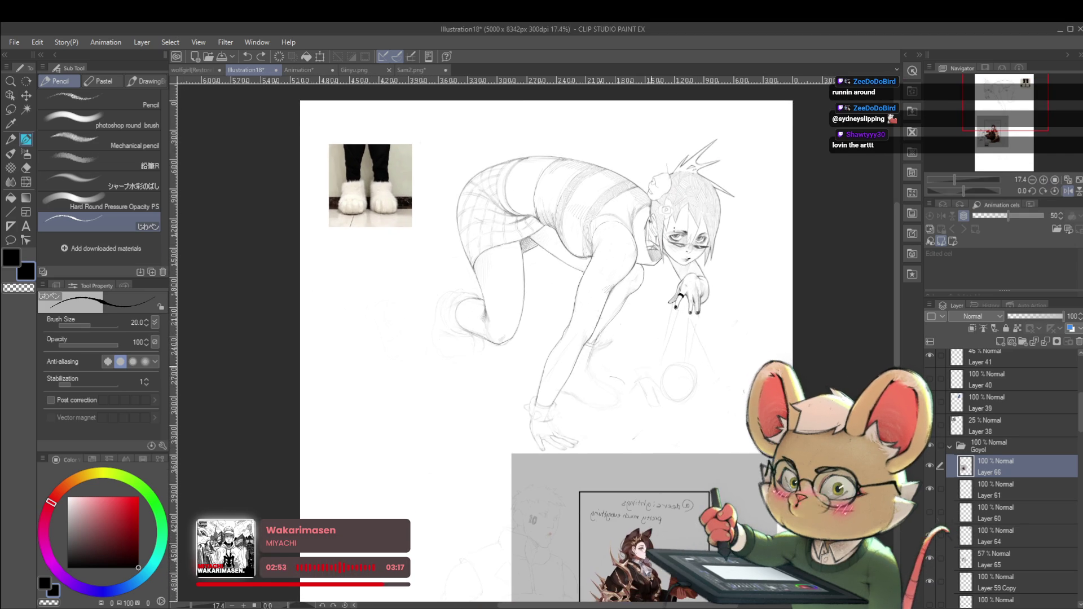
pyautogui.scroll(1, 452, 364)
pyautogui.moveTo(473, 361); pyautogui.dragTo(484, 352)
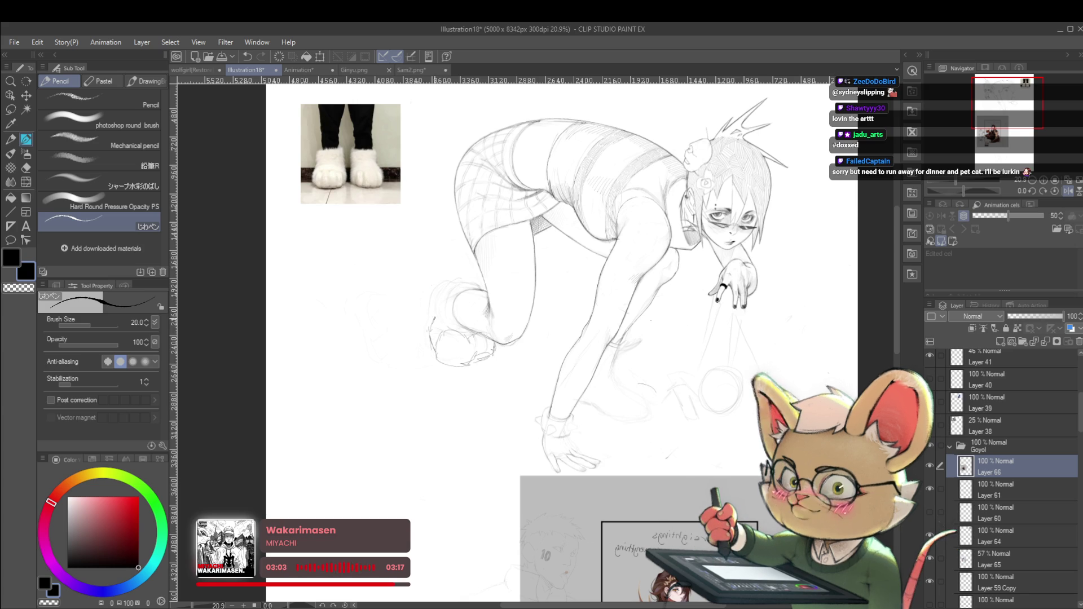
# Zoom out to the whole page, unmirror the view and reposition the page
pyautogui.click(493, 288)
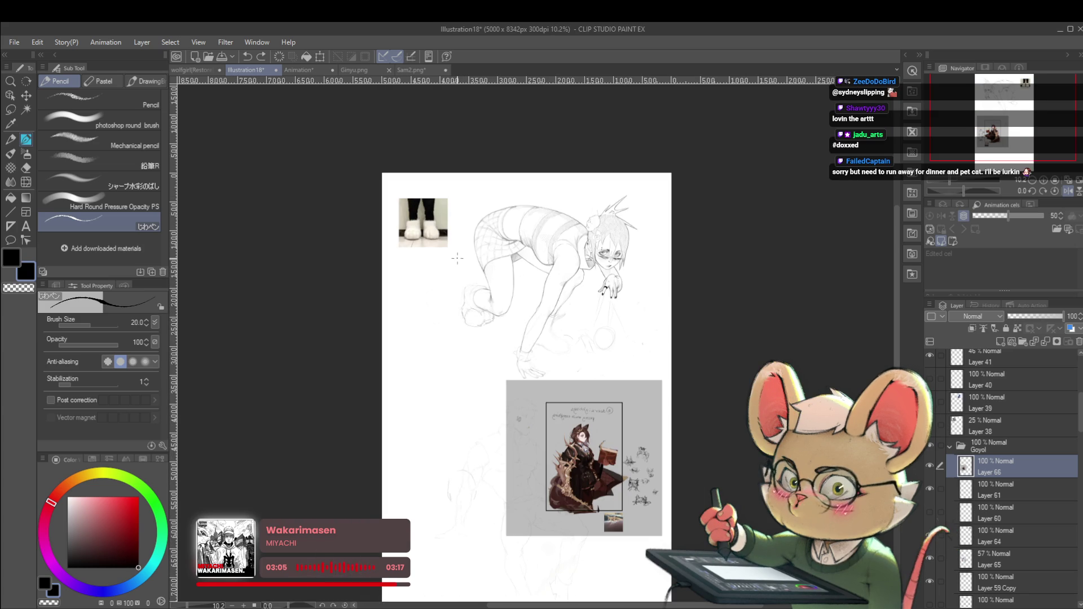
pyautogui.press('h')
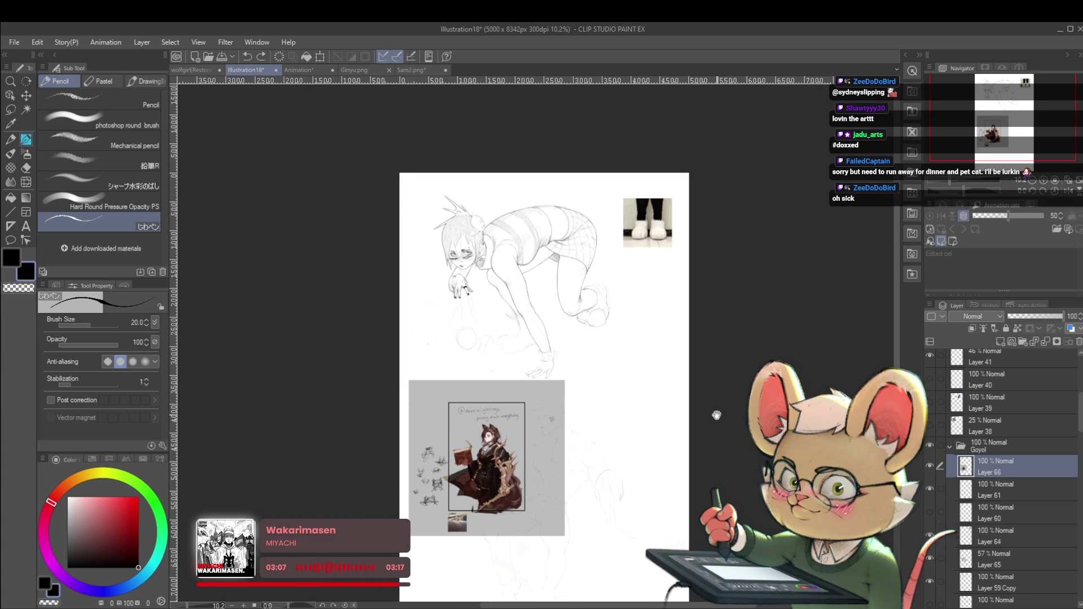
pyautogui.moveTo(715, 412); pyautogui.dragTo(741, 320)
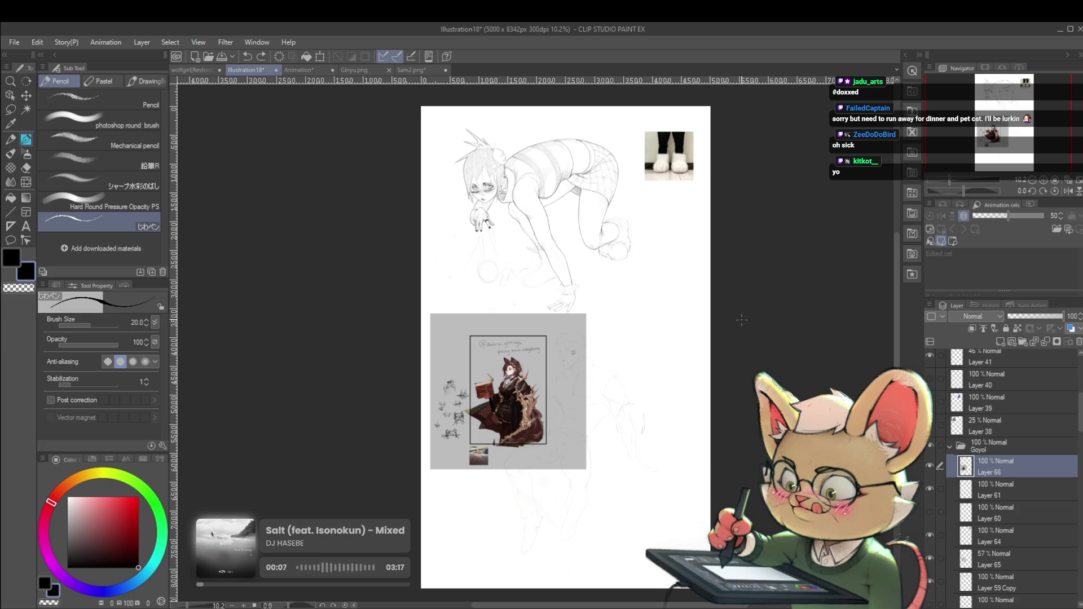
pyautogui.moveTo(558, 273)
pyautogui.mouseDown()
pyautogui.moveTo(531, 287)
pyautogui.moveTo(539, 268)
pyautogui.mouseUp()
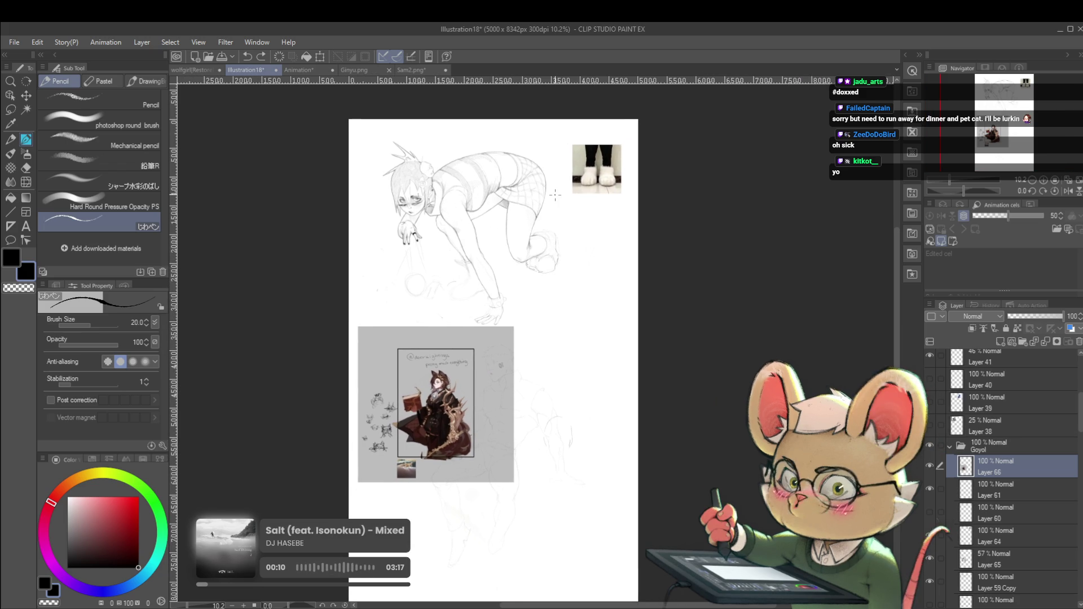
pyautogui.scroll(2, 526, 223)
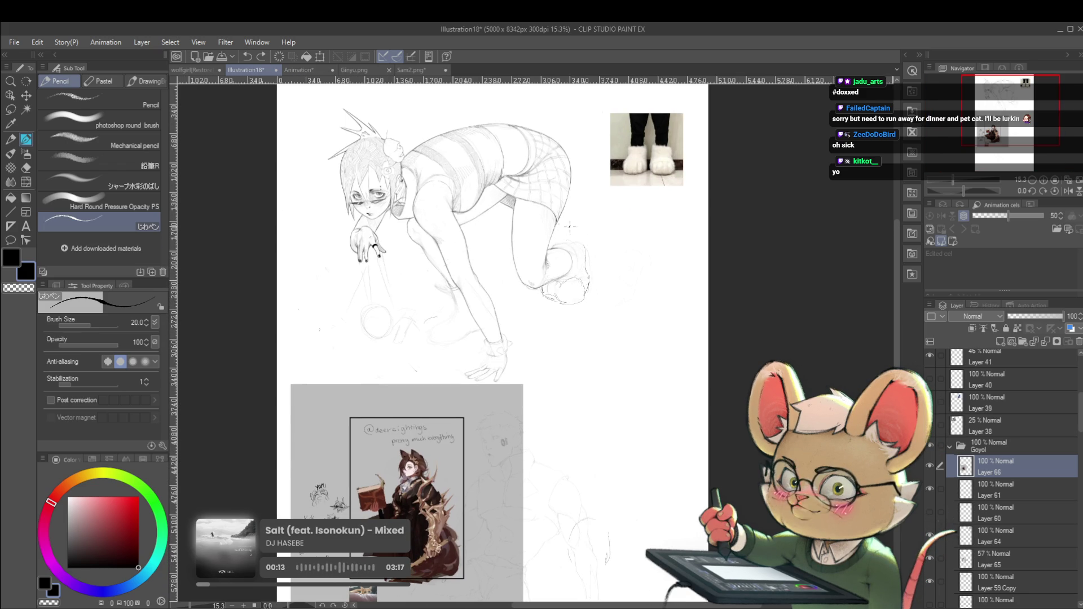
pyautogui.scroll(4, 563, 224)
# Sketch rough pencil strokes shaping the slipper on the back foot, then pan over the tail
pyautogui.moveTo(550, 245)
pyautogui.mouseDown()
pyautogui.moveTo(559, 238)
pyautogui.moveTo(547, 255)
pyautogui.moveTo(591, 255)
pyautogui.mouseUp()
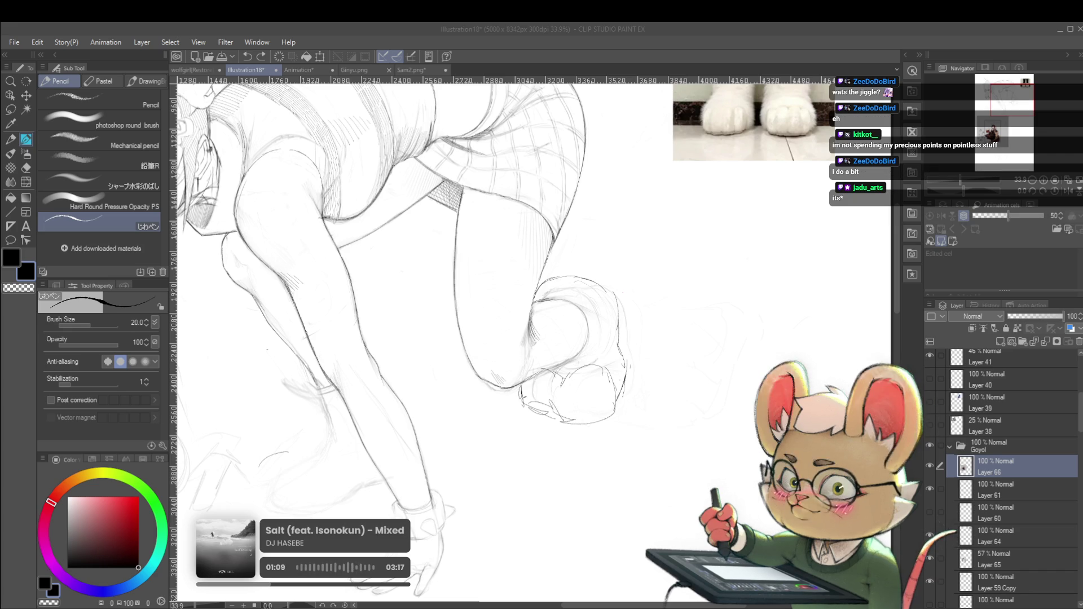
pyautogui.scroll(-2, 645, 319)
pyautogui.scroll(-1, 645, 320)
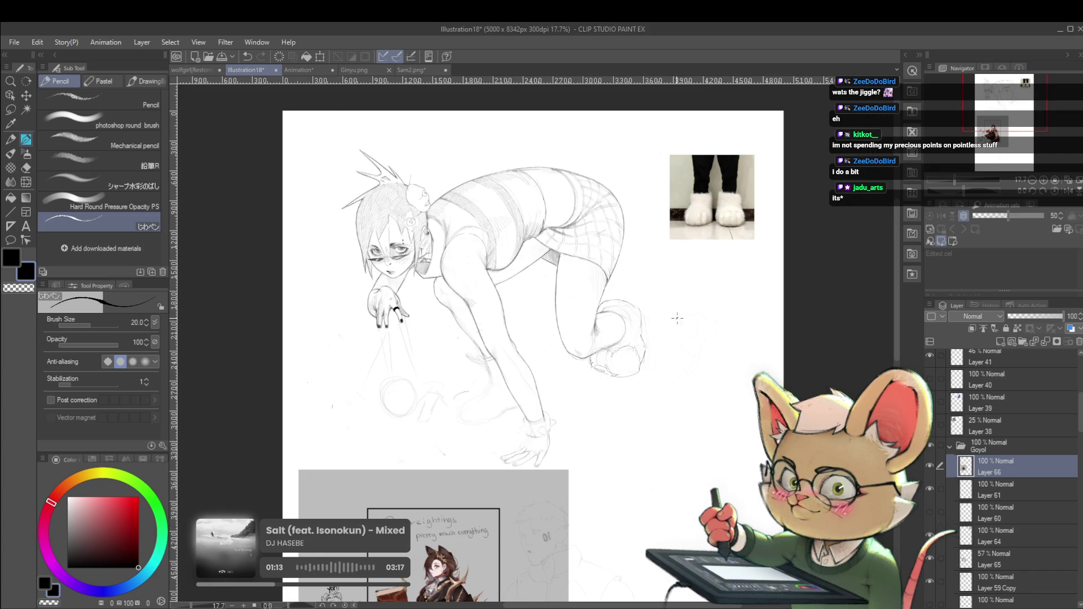
pyautogui.scroll(5, 611, 337)
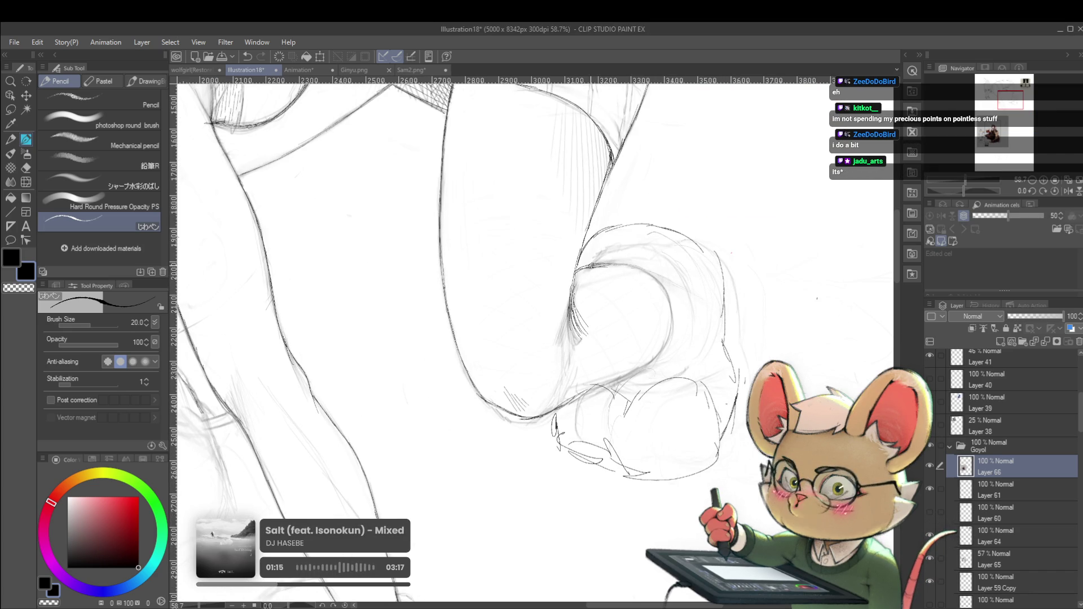
pyautogui.moveTo(536, 338); pyautogui.dragTo(602, 388)
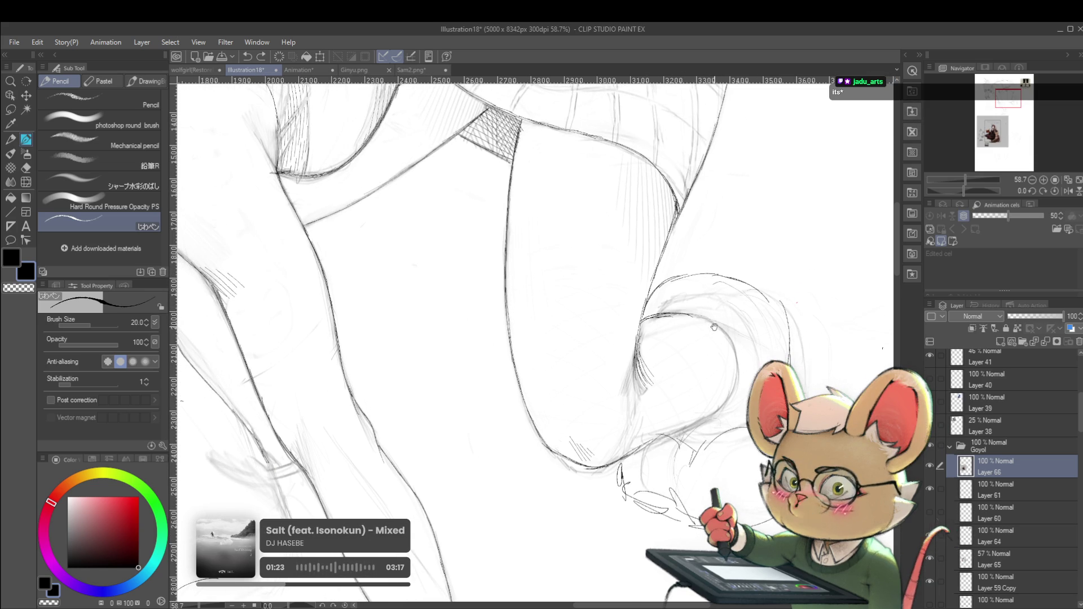
pyautogui.moveTo(711, 327); pyautogui.dragTo(676, 324)
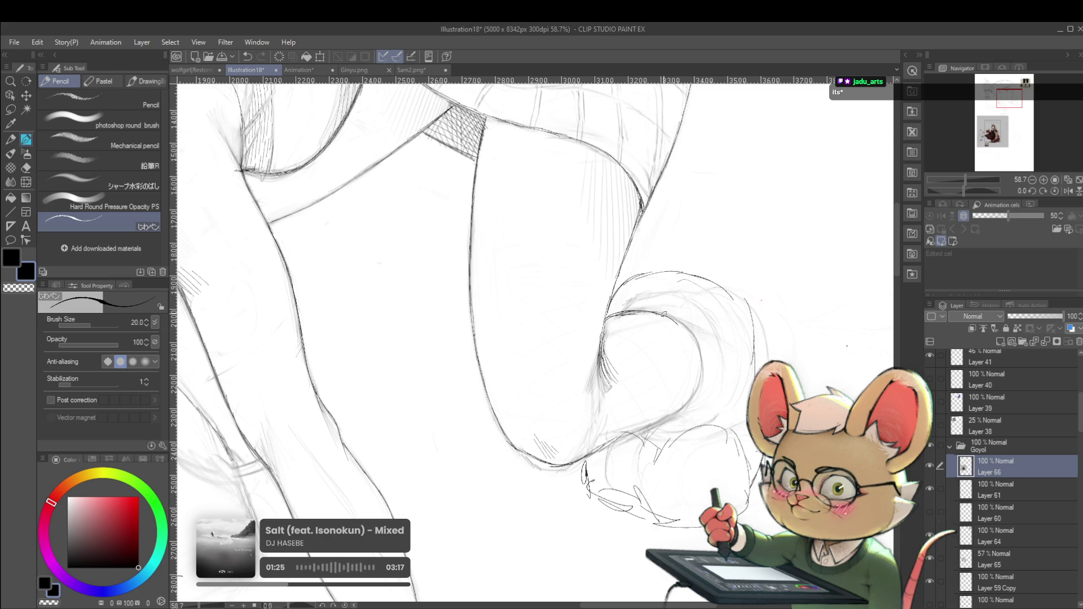
pyautogui.scroll(-5, 700, 347)
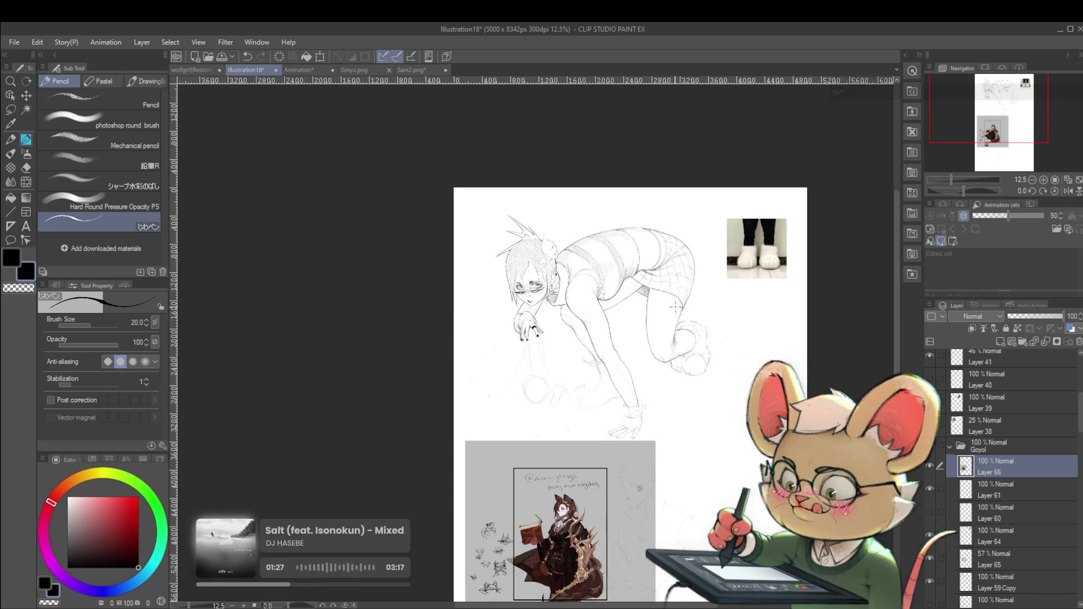
# Check the mirrored view, then draw a pencil stroke extending the tail right and down
pyautogui.click(1068, 192)
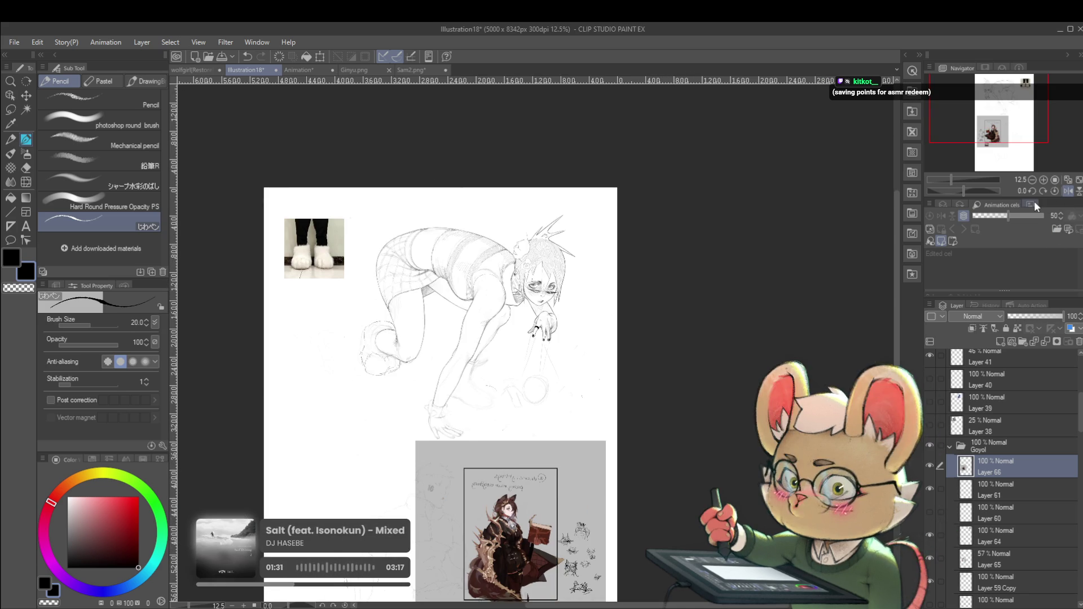
pyautogui.click(1068, 191)
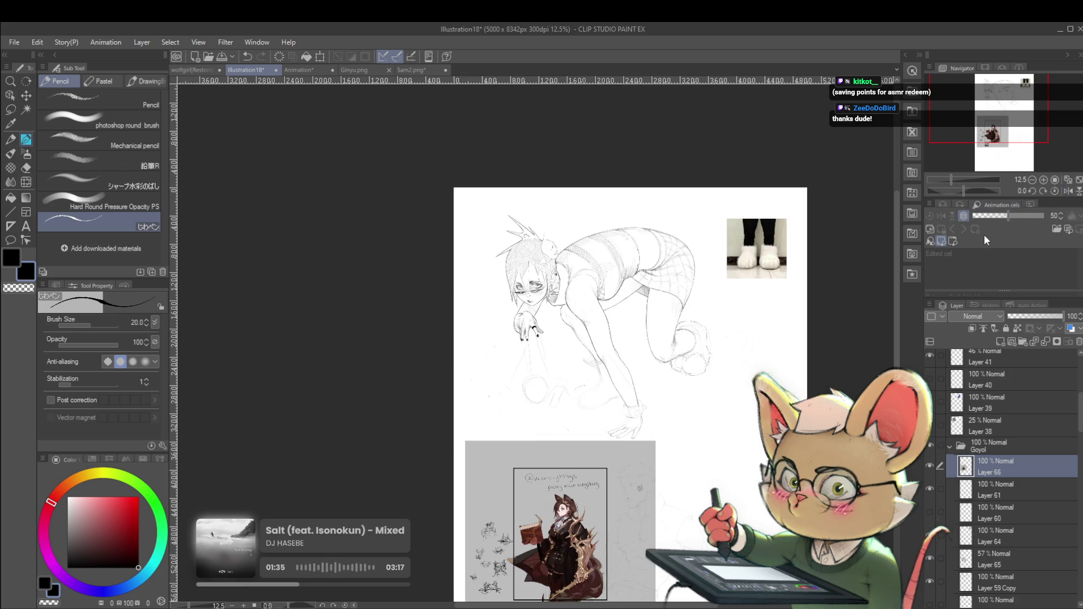
pyautogui.scroll(1, 714, 329)
pyautogui.scroll(1, 711, 321)
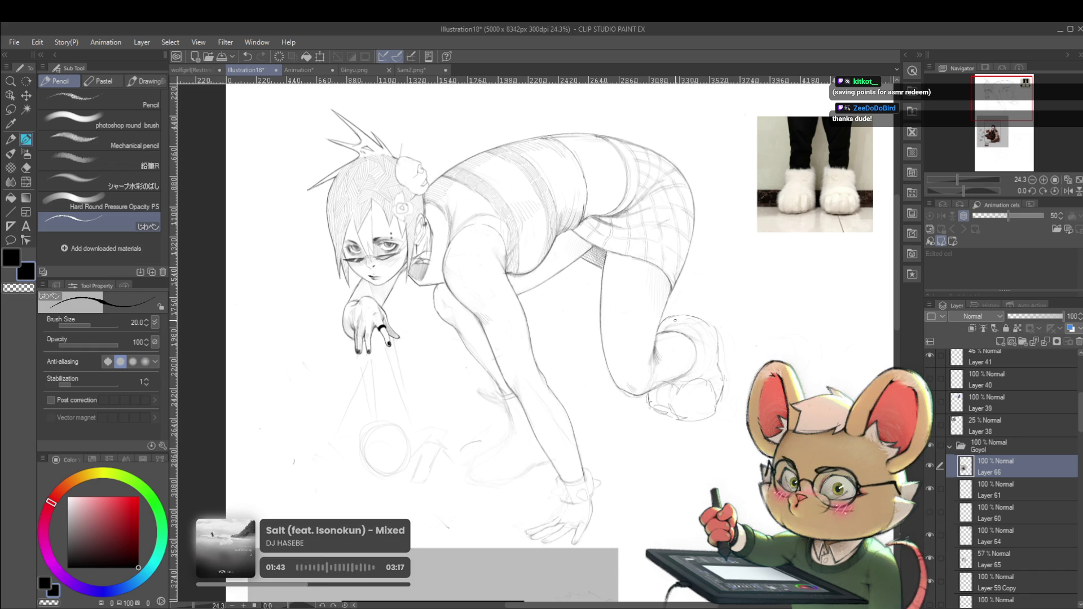
pyautogui.moveTo(676, 320); pyautogui.dragTo(701, 341)
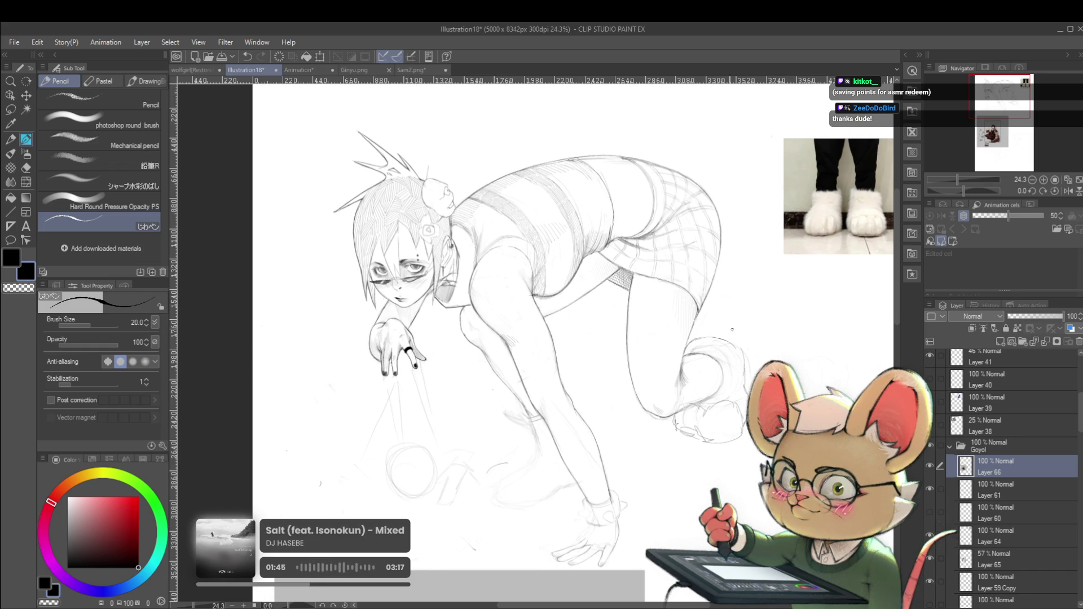
pyautogui.scroll(2, 760, 326)
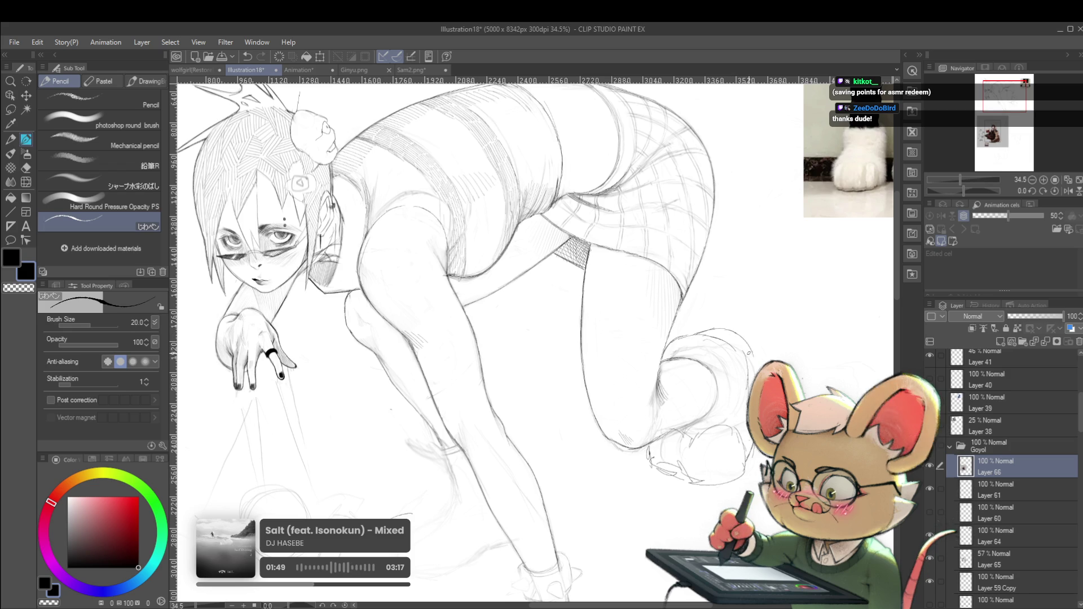
pyautogui.moveTo(700, 330); pyautogui.dragTo(750, 361)
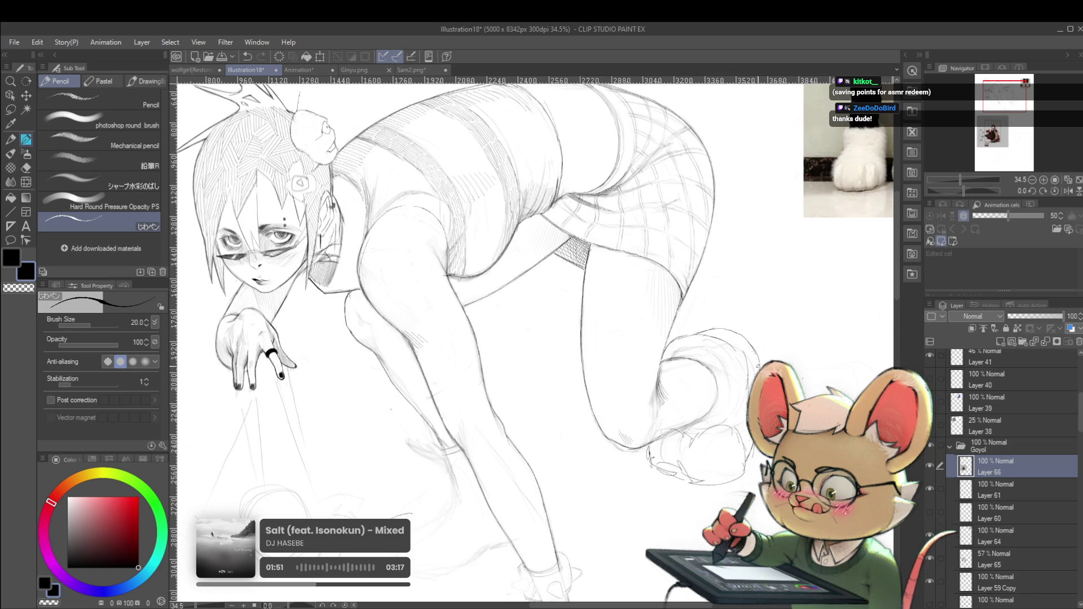
pyautogui.scroll(-7, 743, 389)
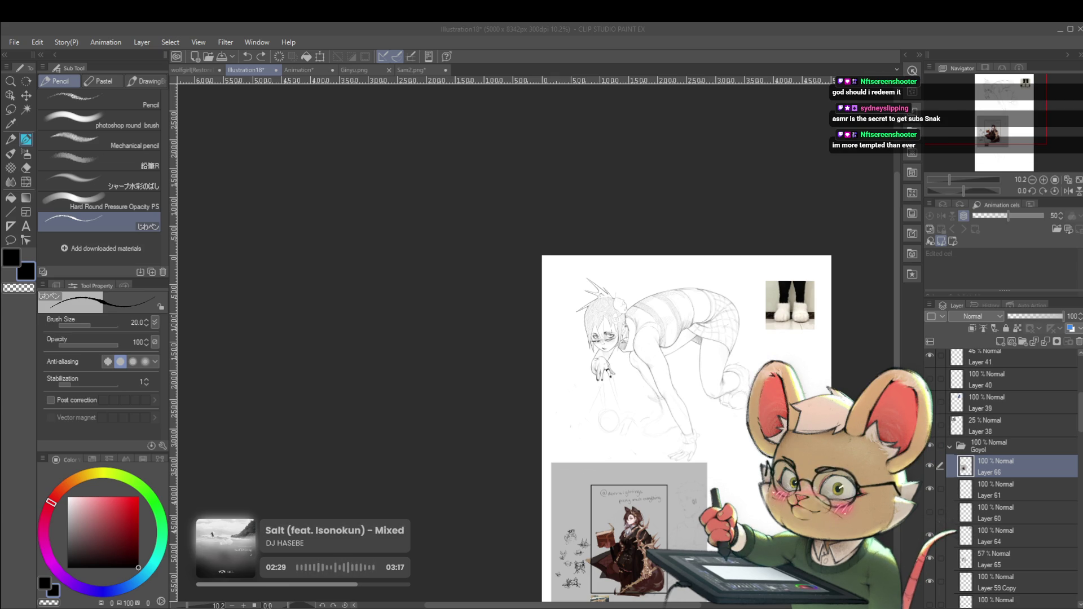
pyautogui.click(736, 437)
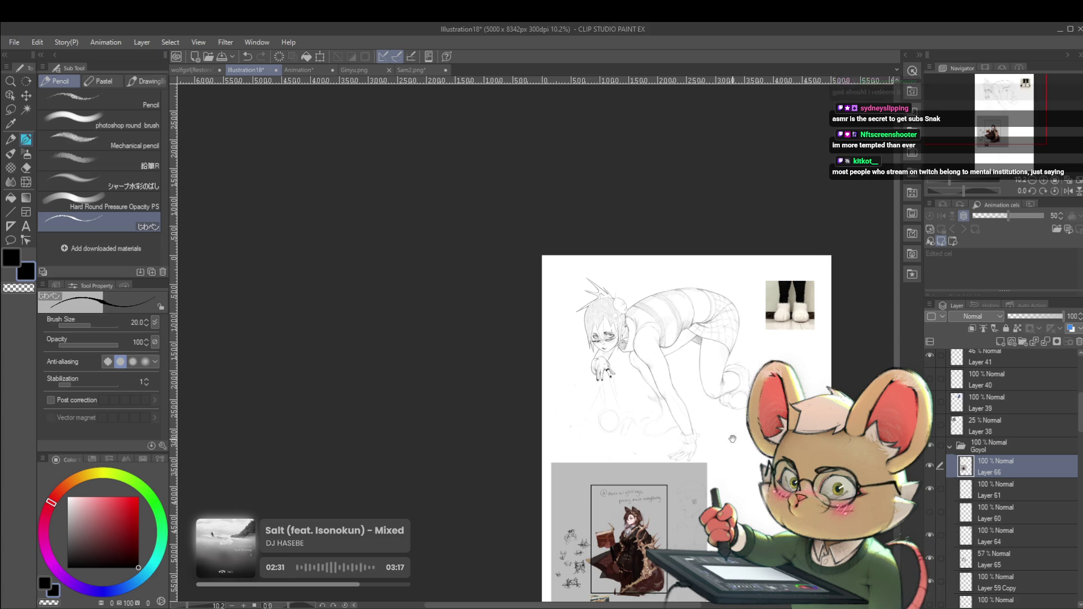
# Shift the page up, mirror it with the Navigator's Flip Horizontal, and pan right
pyautogui.moveTo(736, 437); pyautogui.dragTo(733, 394)
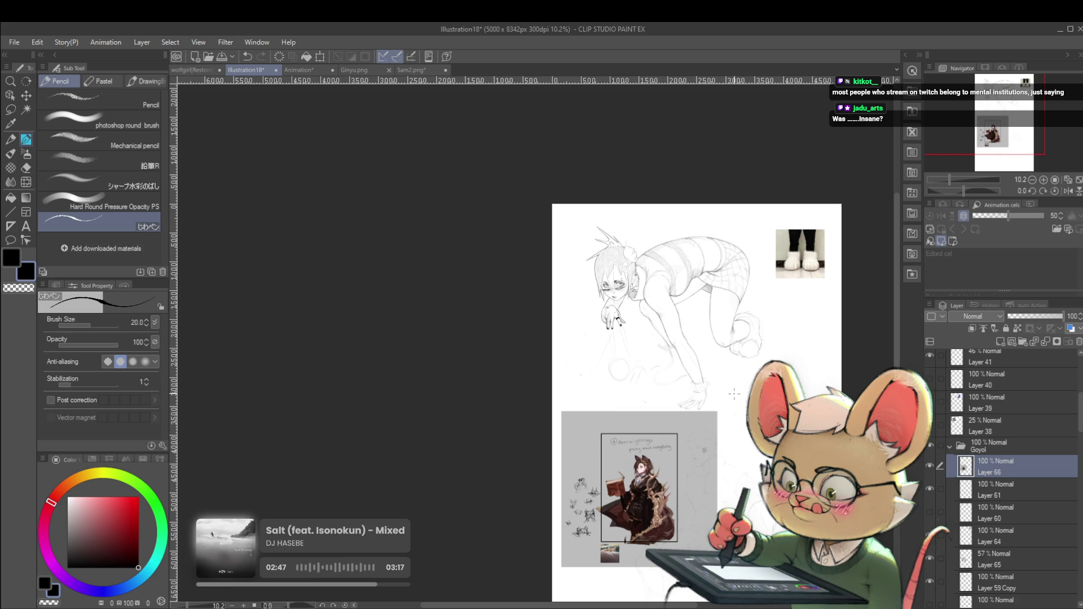
pyautogui.click(1066, 192)
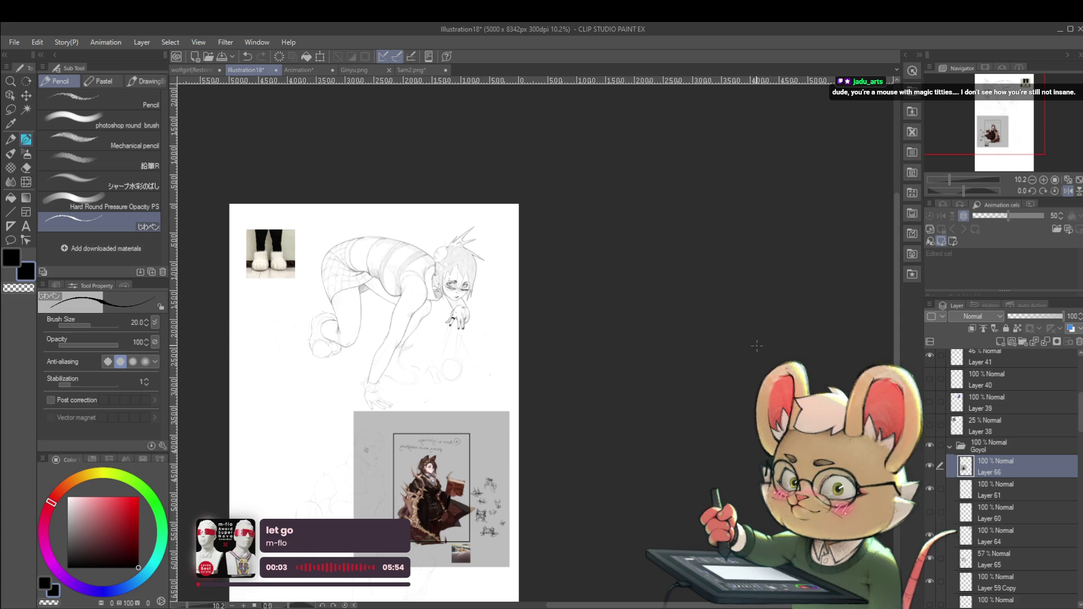
pyautogui.moveTo(600, 438); pyautogui.dragTo(775, 404)
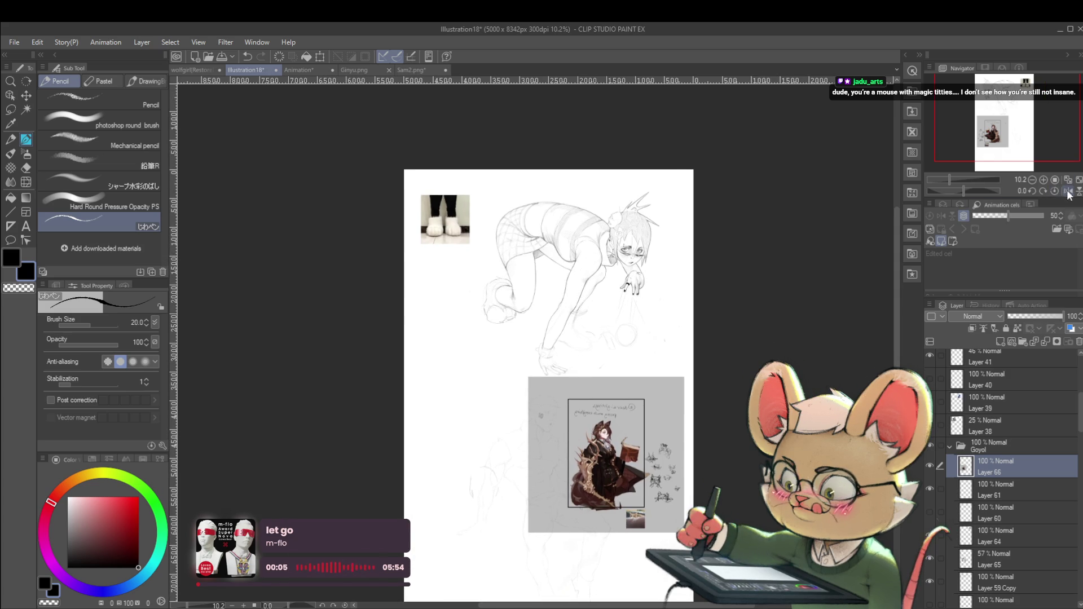
# Recheck the mirrored page zoomed out, then switch to the KAYCEM Soft Sketcher pen (P)
pyautogui.click(1068, 191)
pyautogui.scroll(3, 581, 307)
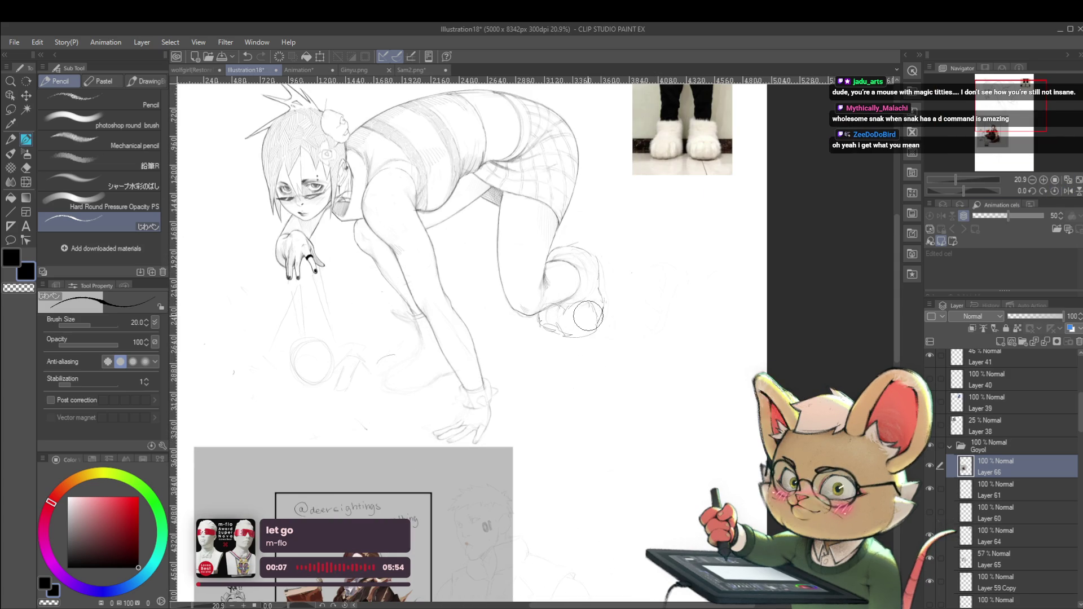
pyautogui.moveTo(588, 317); pyautogui.dragTo(622, 311)
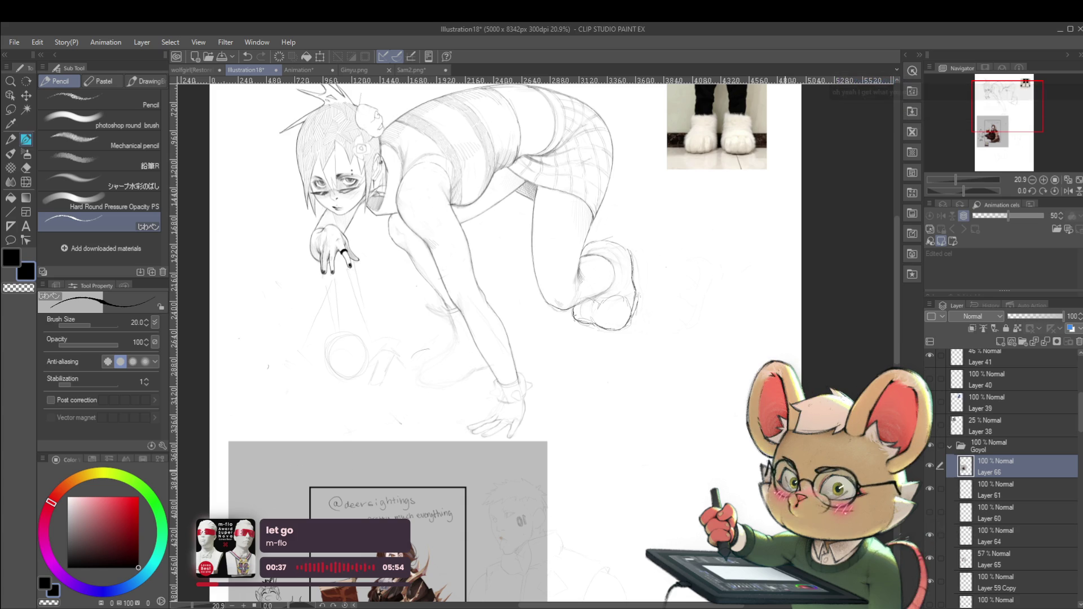
pyautogui.click(1068, 191)
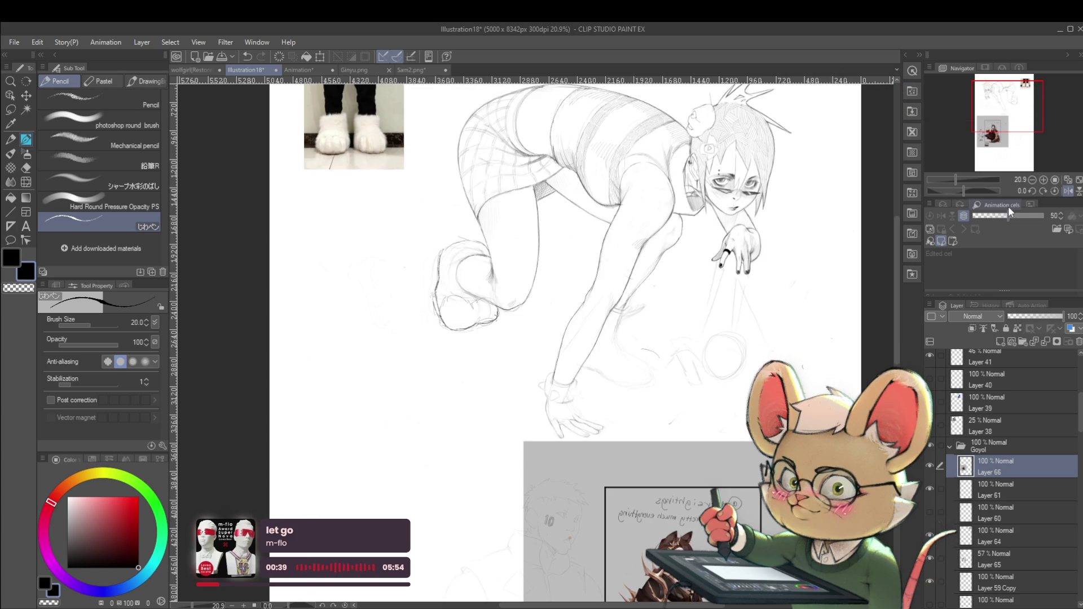
pyautogui.hotkey('ctrl', '-')
pyautogui.hotkey('ctrl', '-')
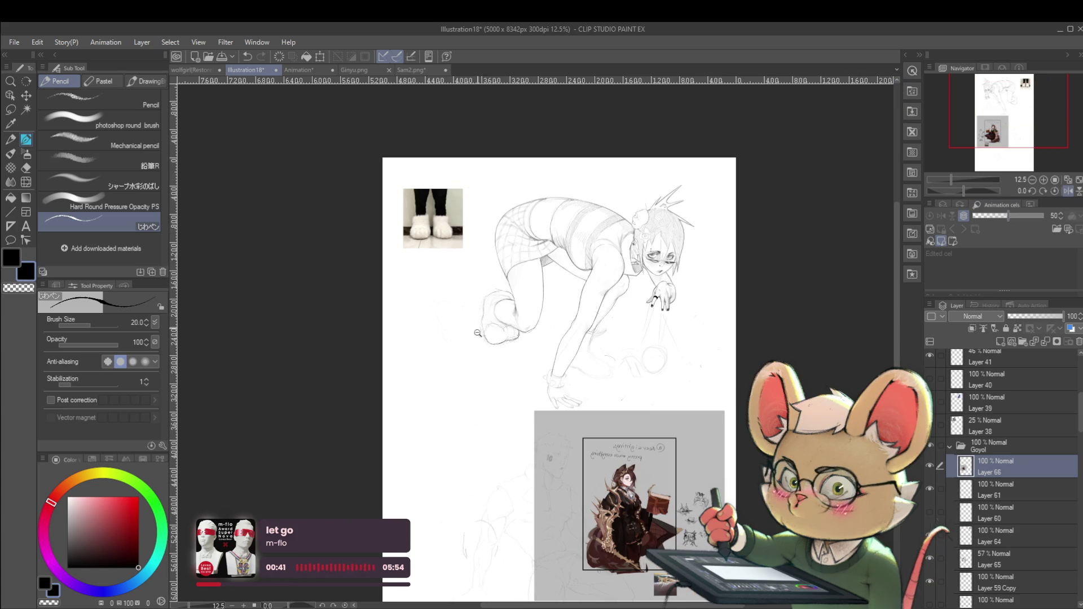
pyautogui.scroll(4, 479, 314)
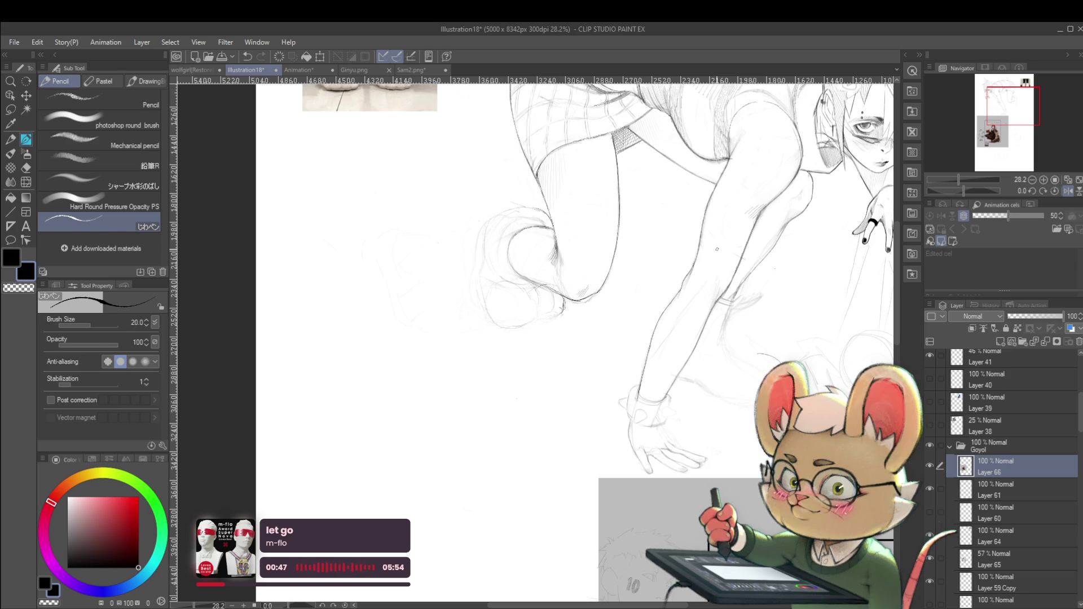
pyautogui.press('p')
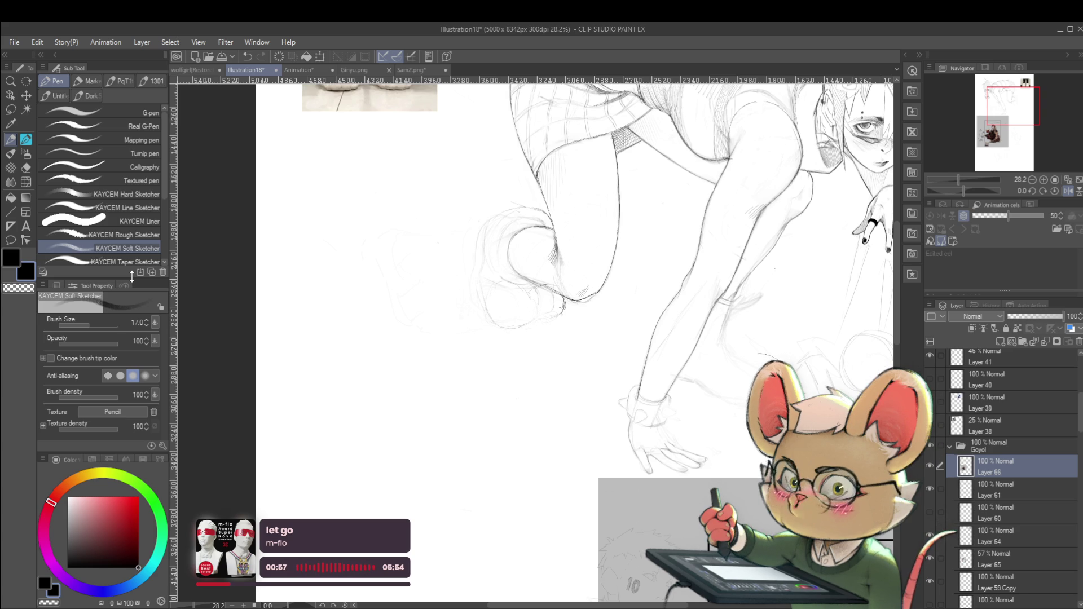
# Unmirror the view at 48.1% zoom and inspect Layers 61 and 59 Copy, returning to Layer 66
pyautogui.click(1068, 191)
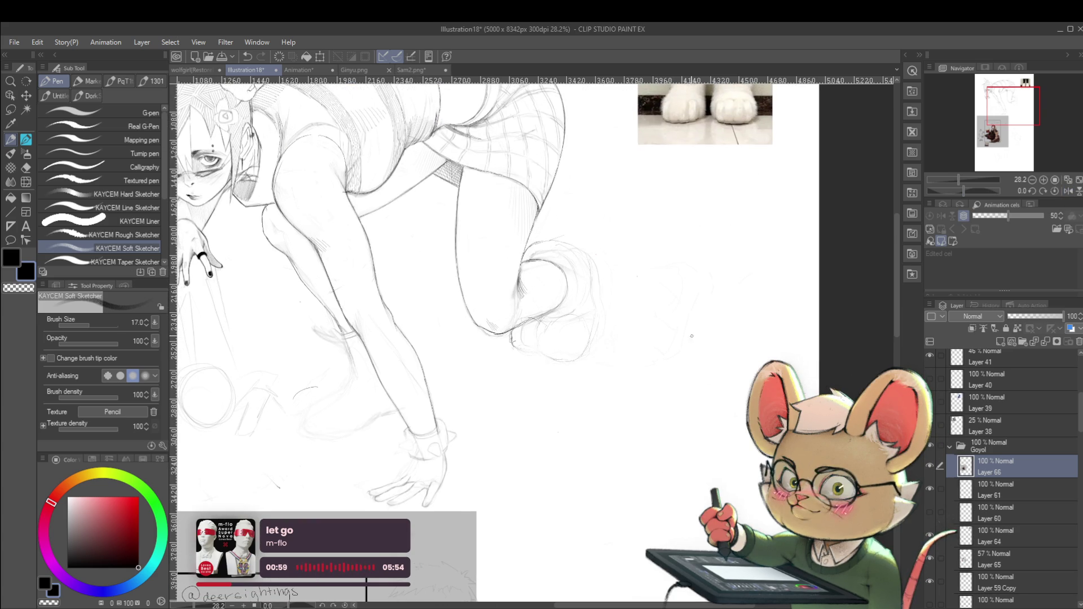
pyautogui.scroll(3, 703, 393)
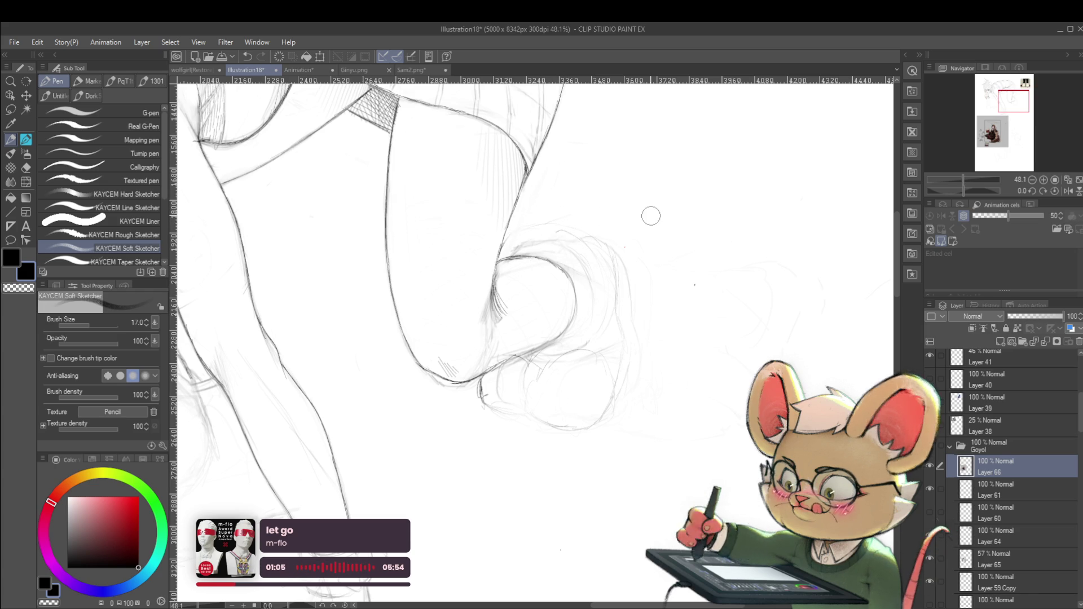
pyautogui.click(998, 484)
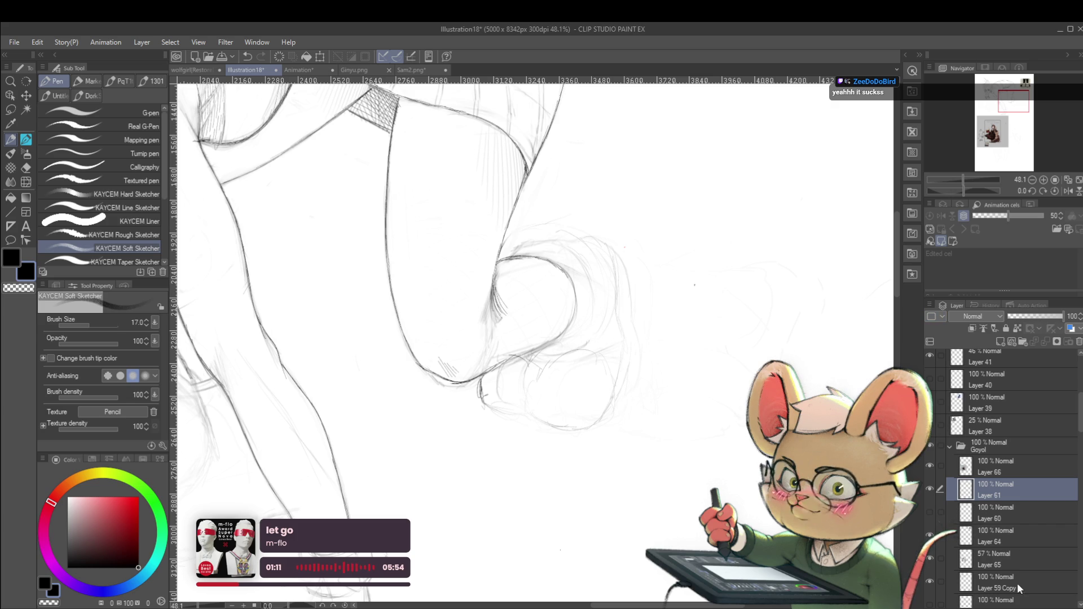
pyautogui.click(996, 580)
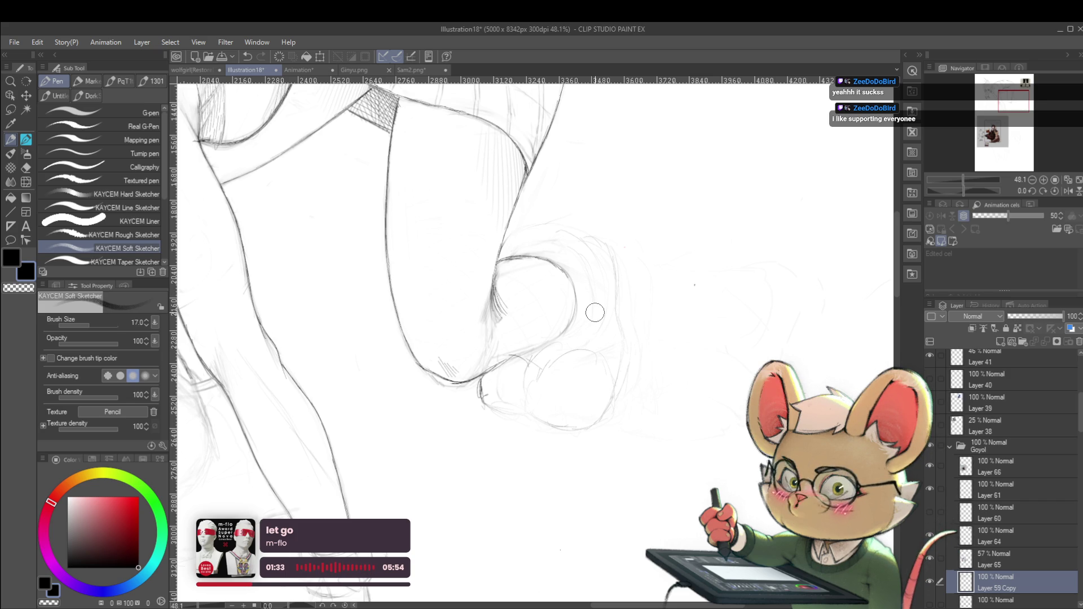
pyautogui.click(996, 473)
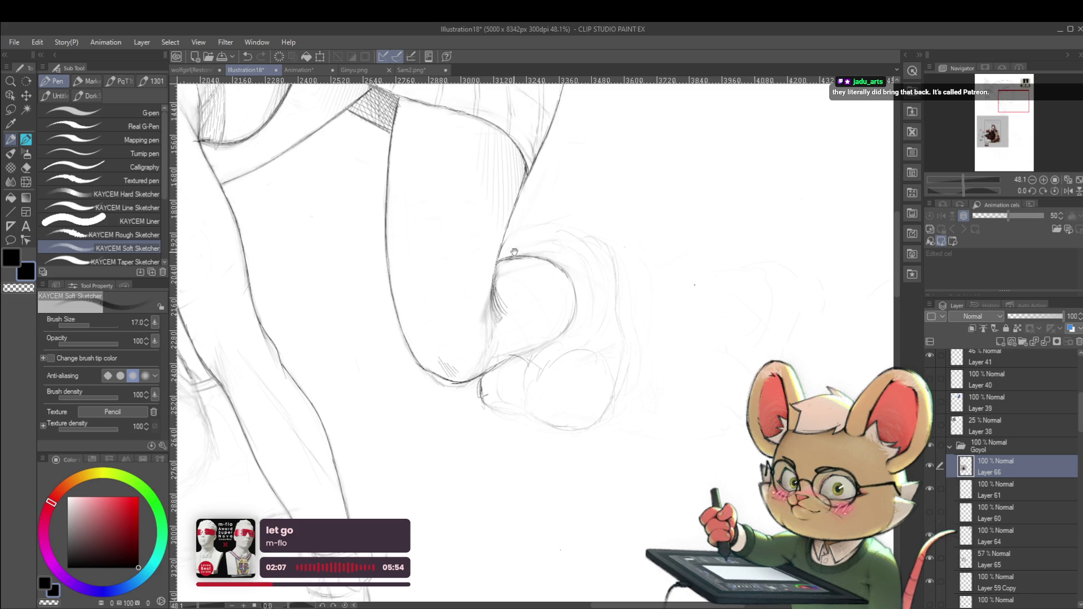
# Click through Layers 61, 64, 65 and 59 Copy to inspect each one
pyautogui.moveTo(511, 266); pyautogui.dragTo(524, 280)
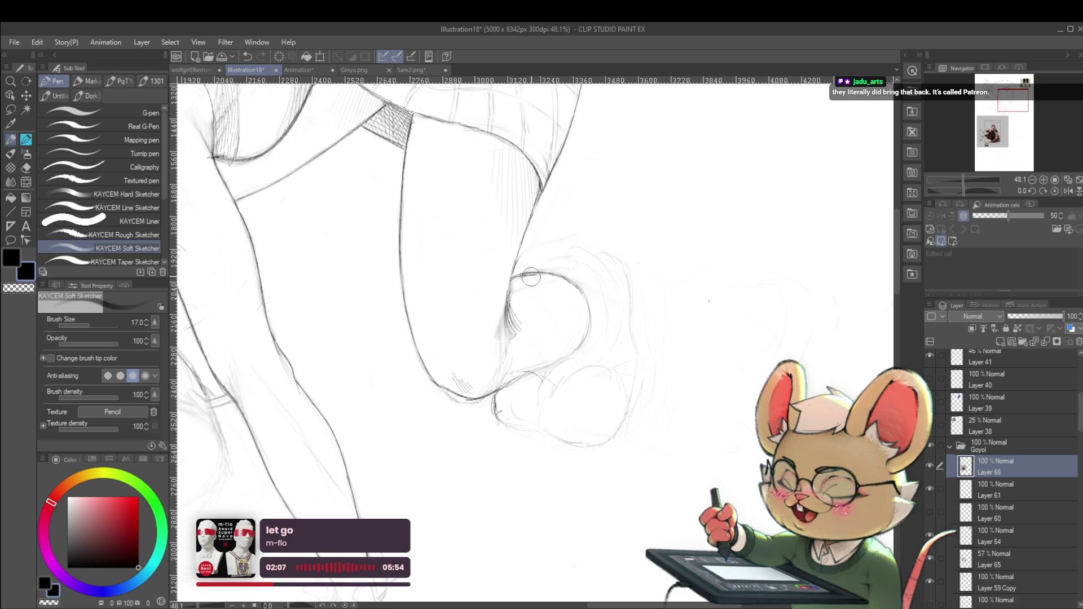
pyautogui.click(998, 494)
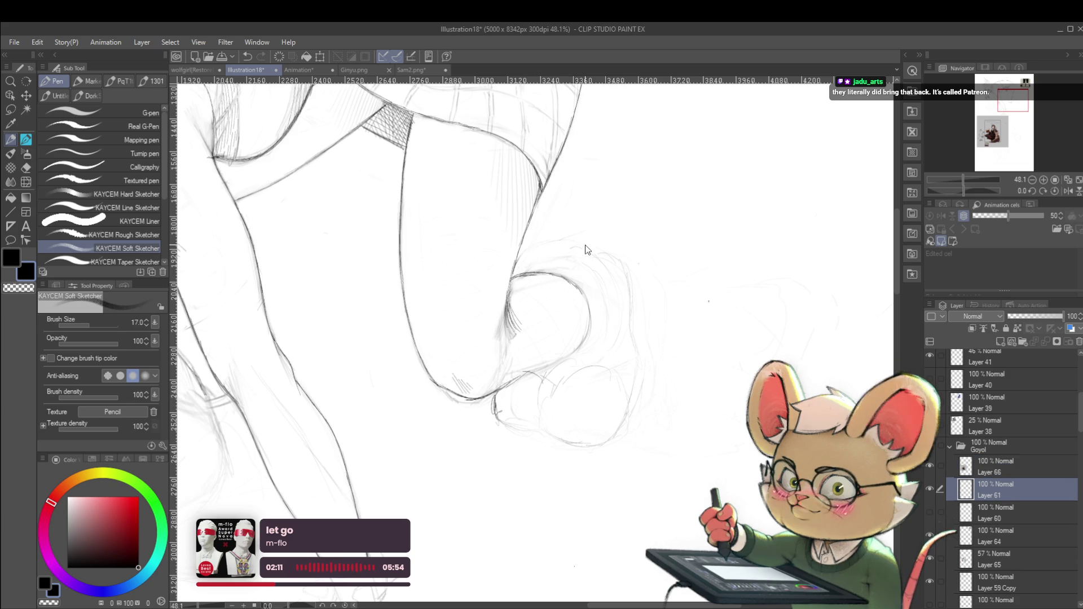
pyautogui.click(983, 531)
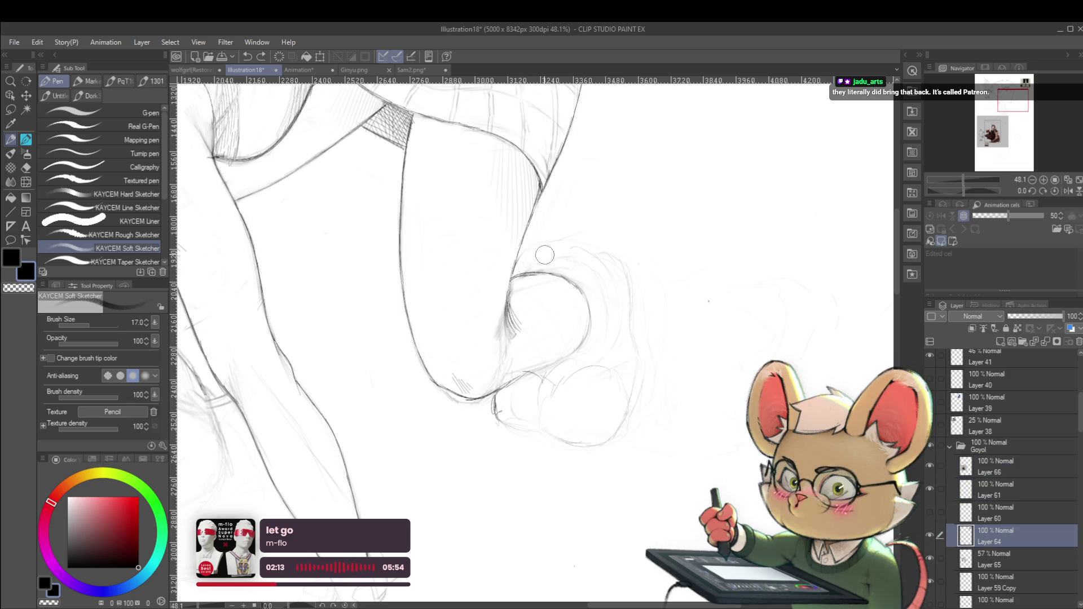
pyautogui.click(995, 564)
pyautogui.click(995, 588)
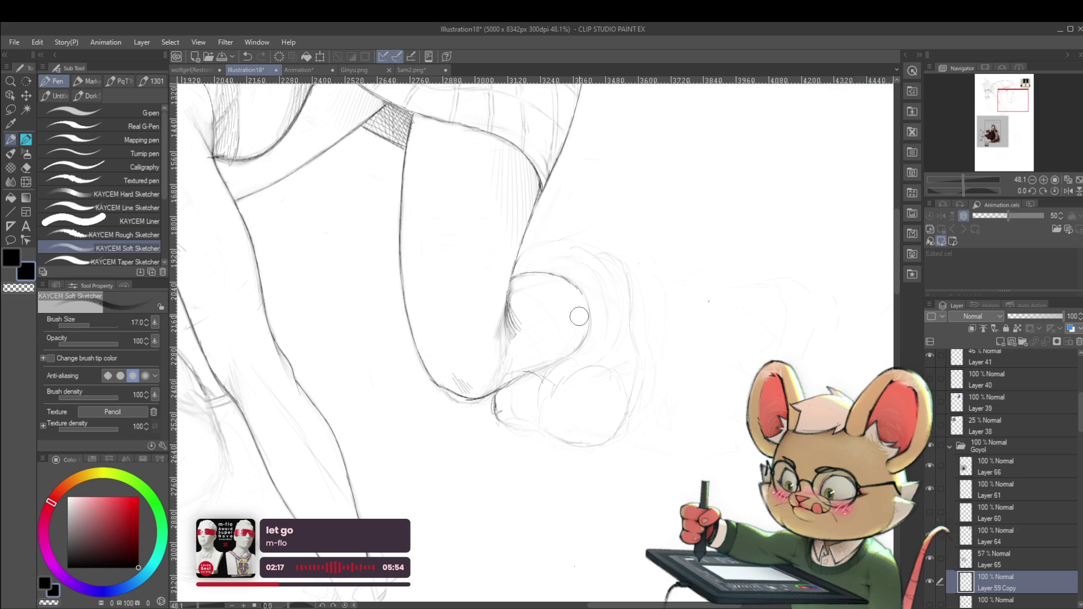
pyautogui.click(1002, 537)
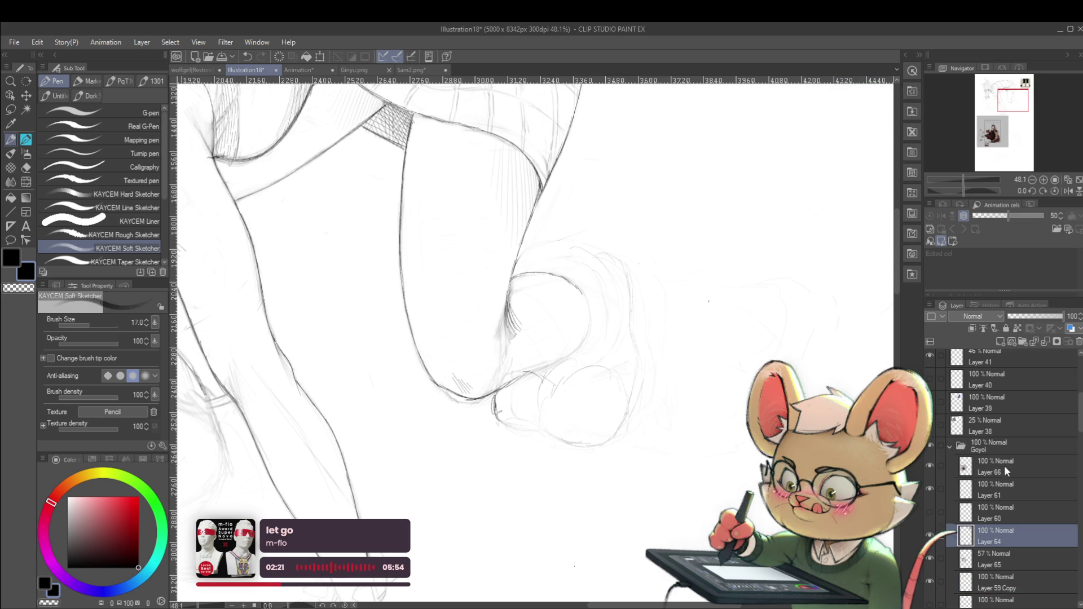
pyautogui.click(1004, 491)
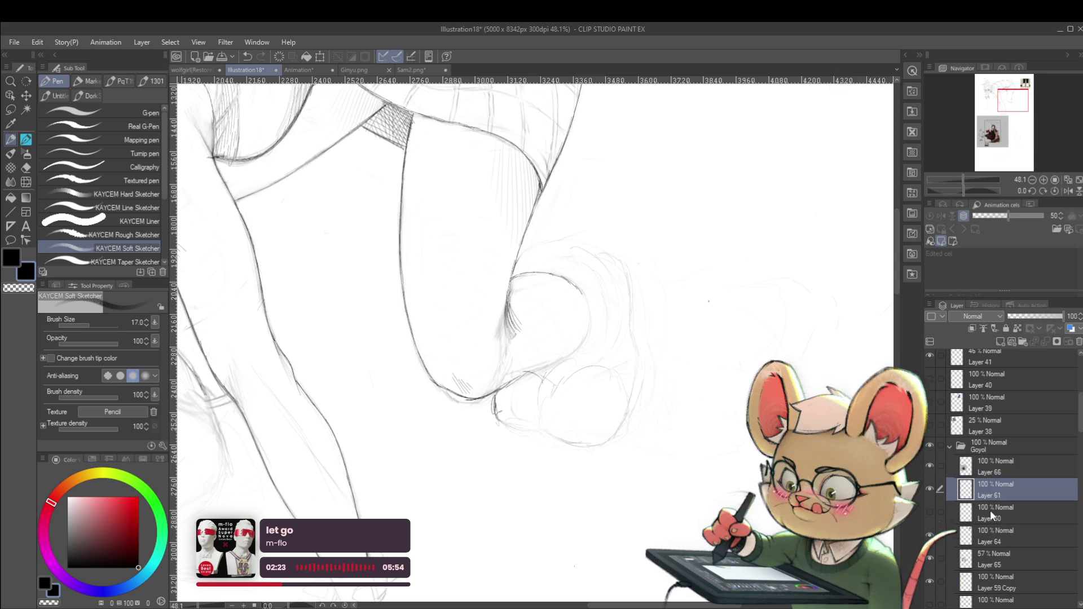
# Drag the selected Layers 64, 65 and 66 out of the Goyol folder, then reactivate Layer 61
pyautogui.click(993, 561)
pyautogui.keyDown('ctrl'); pyautogui.click(1005, 533); pyautogui.keyUp('ctrl')
pyautogui.moveTo(1004, 473)
pyautogui.mouseDown()
pyautogui.moveTo(1004, 350)
pyautogui.moveTo(1004, 375)
pyautogui.mouseUp()
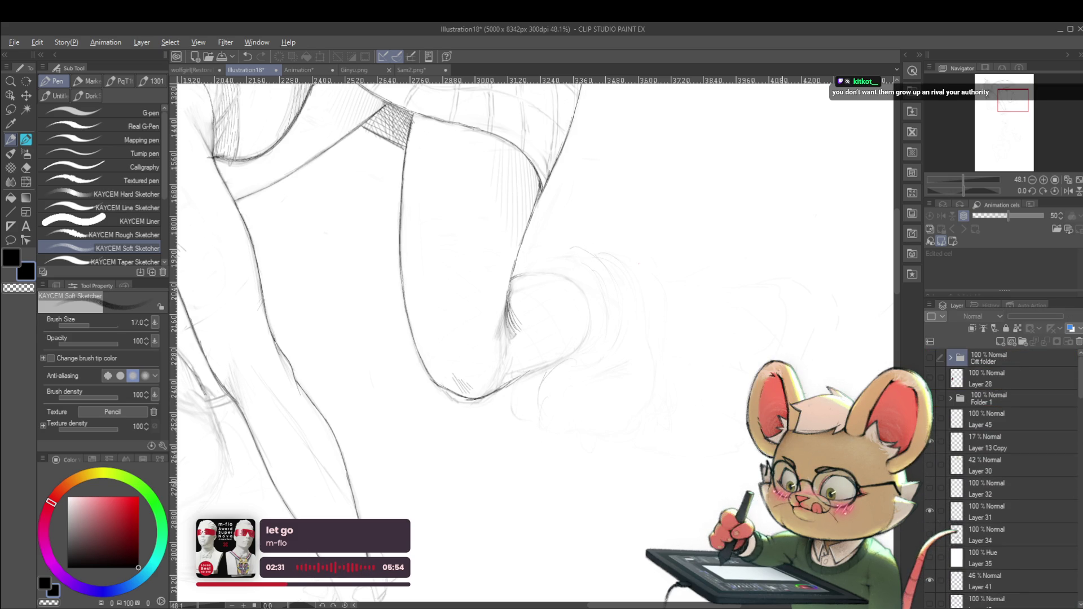
pyautogui.scroll(-5, 738, 402)
pyautogui.scroll(3, 739, 401)
pyautogui.scroll(-3, 739, 401)
pyautogui.scroll(4, 739, 401)
pyautogui.moveTo(739, 401); pyautogui.dragTo(750, 362)
pyautogui.scroll(-10, 1080, 377)
pyautogui.click(971, 446)
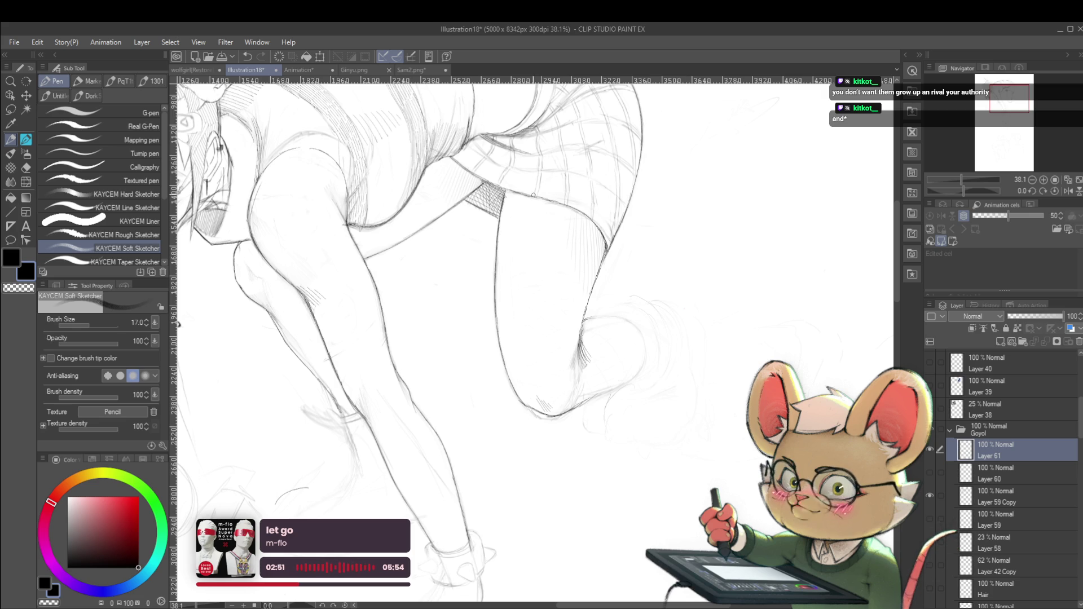
# Undo the last small stroke with Ctrl+Z
pyautogui.scroll(-3, 533, 190)
pyautogui.scroll(4, 513, 208)
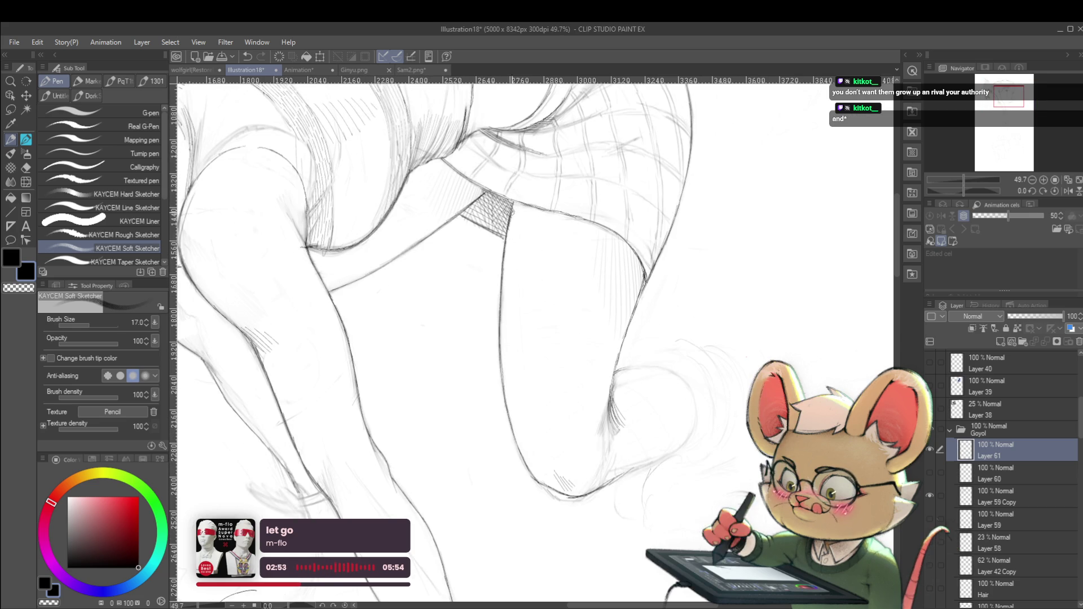
pyautogui.hotkey('ctrl', 'z')
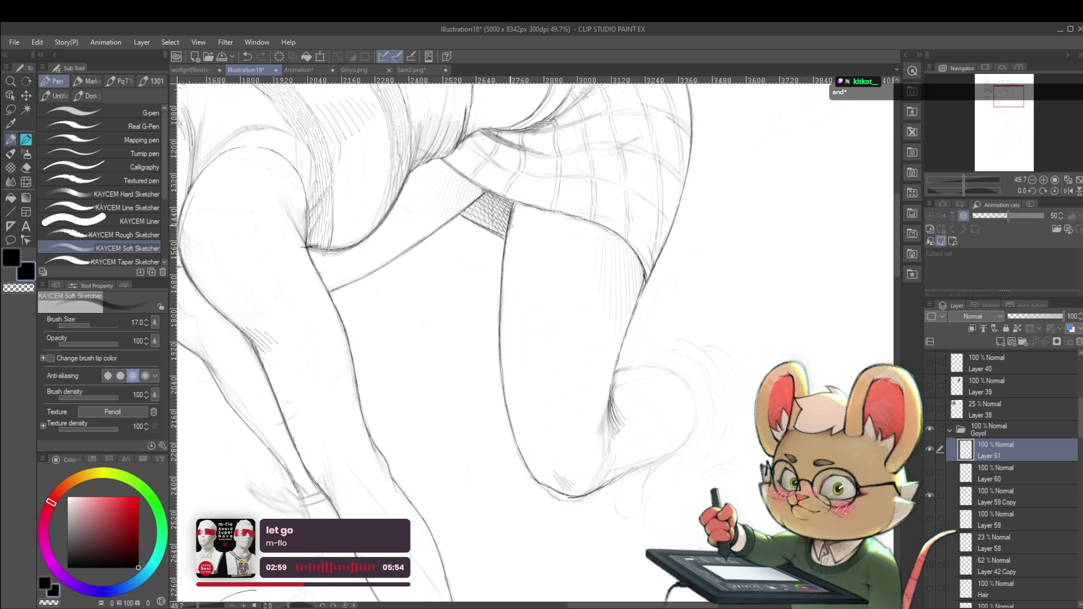
pyautogui.scroll(-5, 501, 309)
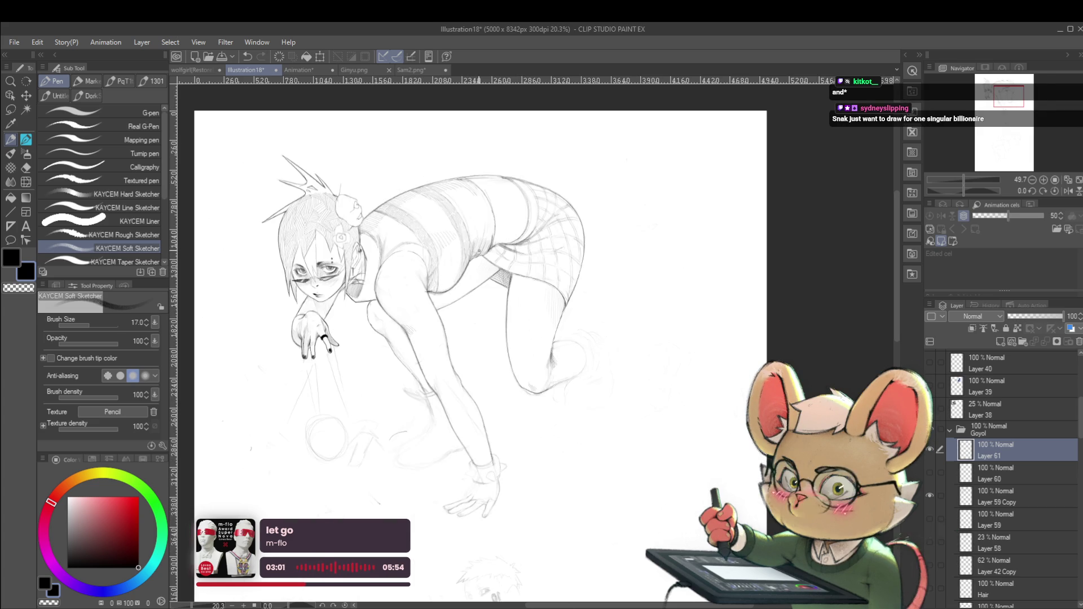
# View the whole crouching figure mirrored, then flip back to normal orientation
pyautogui.click(1068, 191)
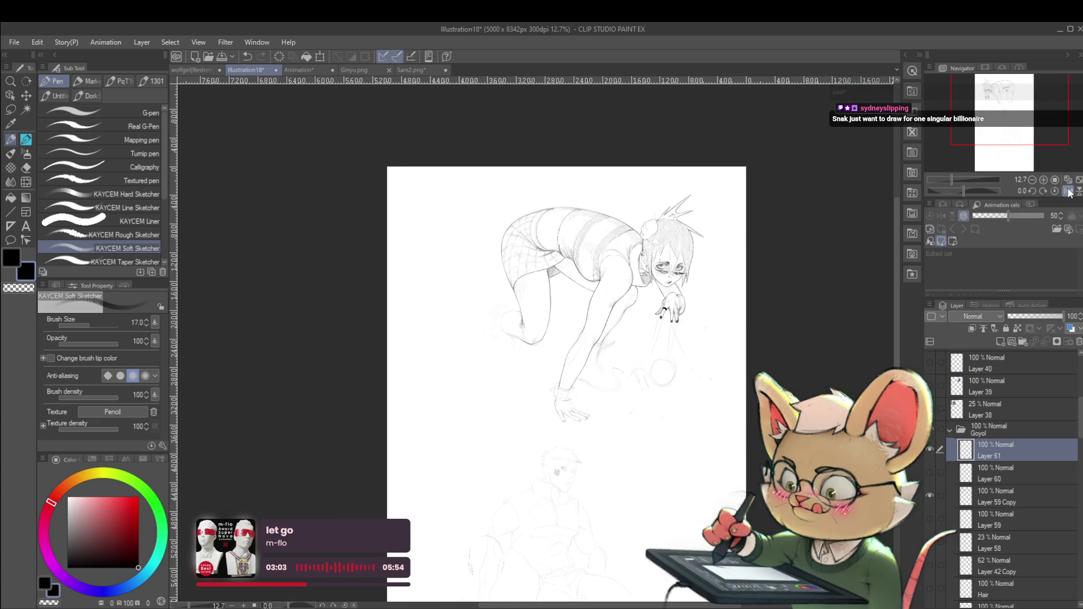
pyautogui.scroll(3, 489, 353)
pyautogui.scroll(2, 488, 353)
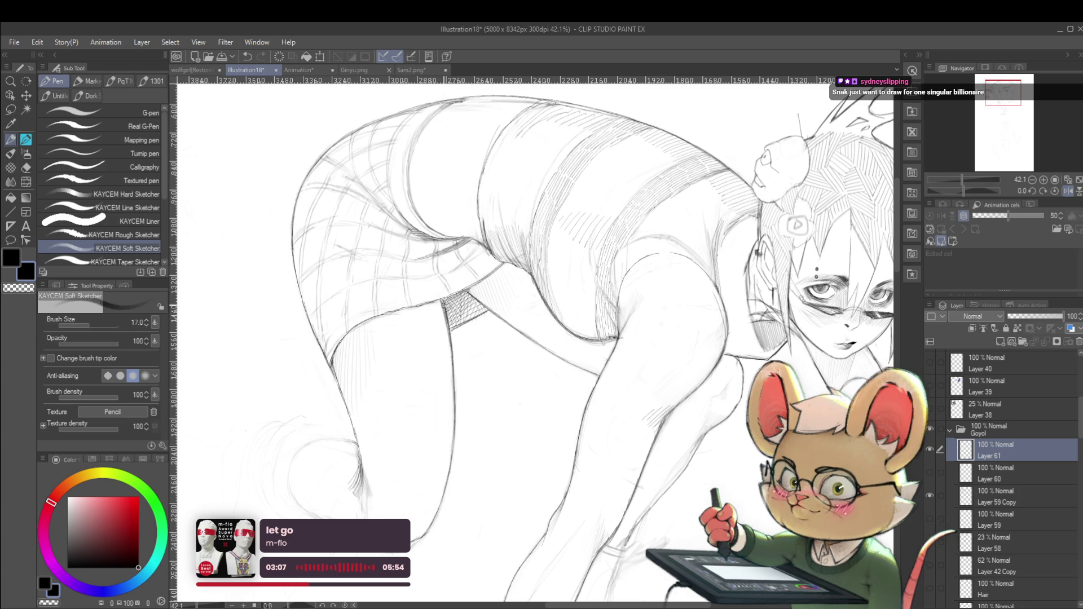
pyautogui.scroll(-3, 453, 293)
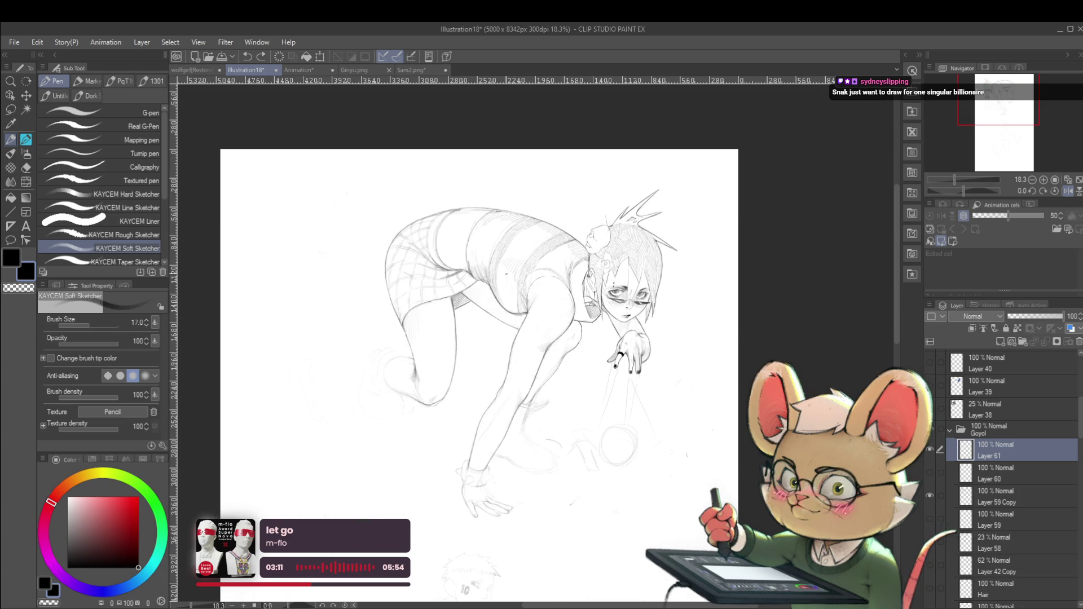
pyautogui.click(1068, 192)
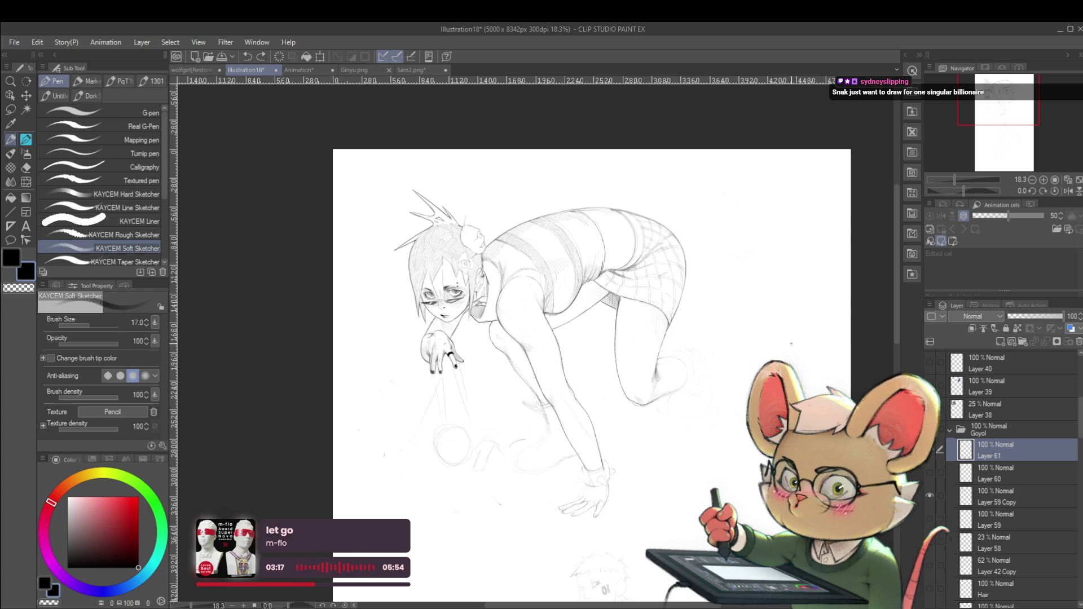
pyautogui.scroll(2, 660, 316)
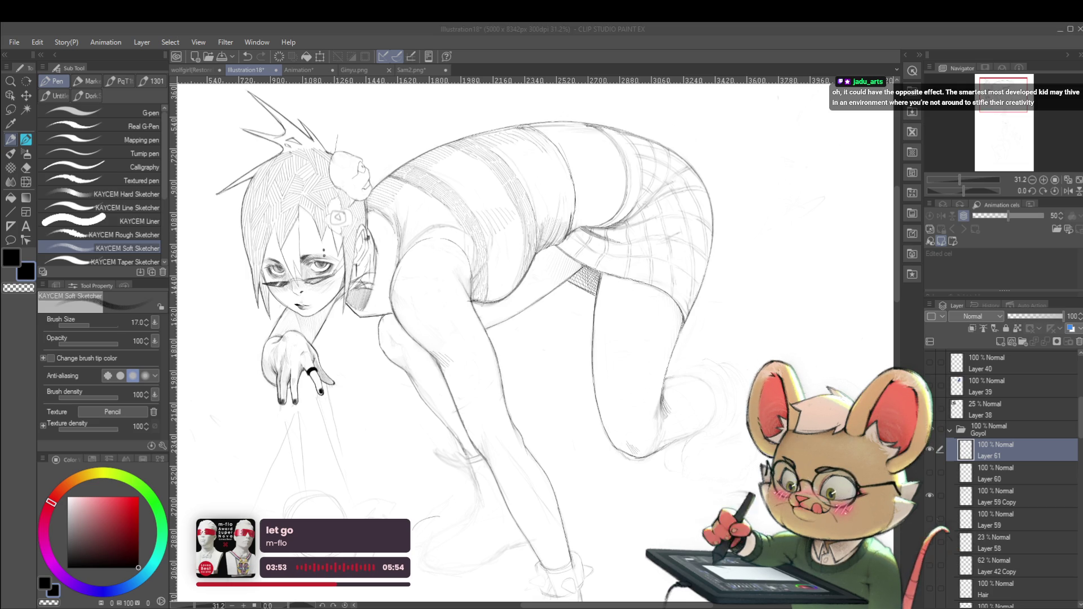
# Check the sketch mirrored at a few zoom levels, then flip back to normal
pyautogui.scroll(-2, 718, 264)
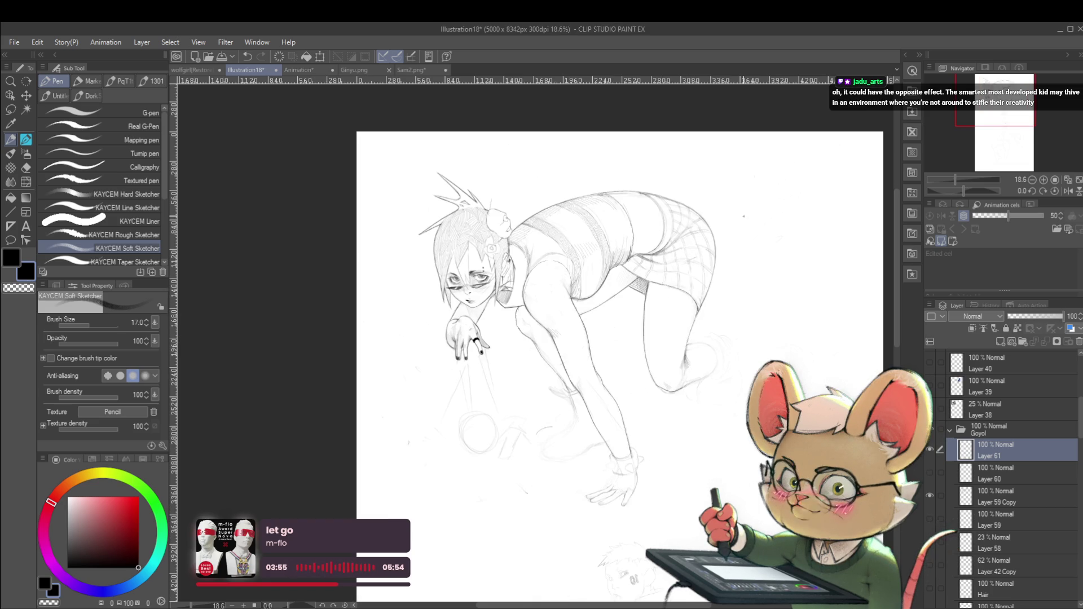
pyautogui.scroll(4, 676, 245)
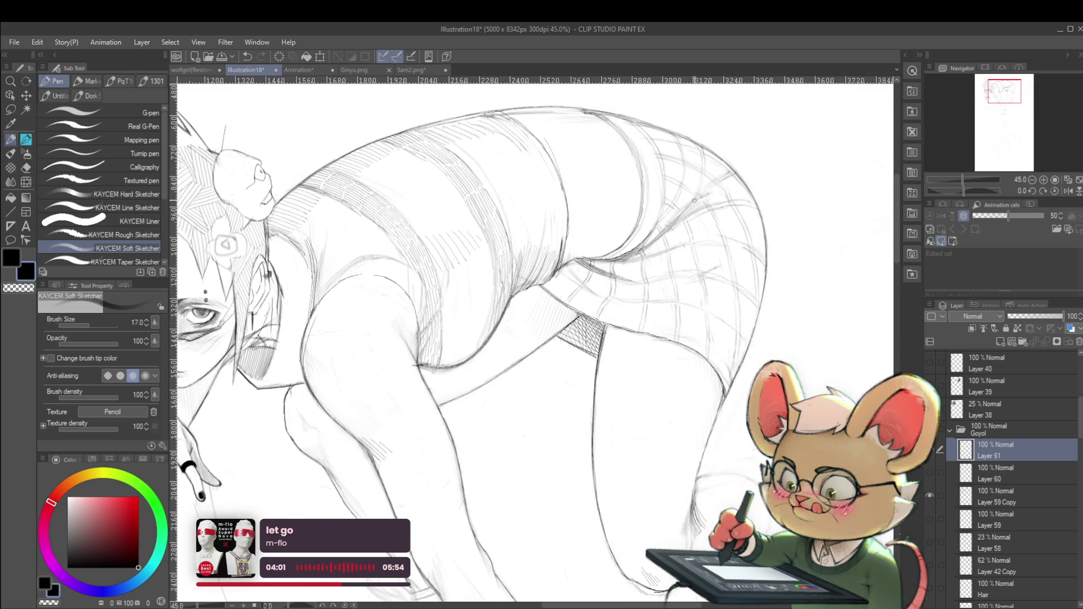
pyautogui.scroll(-5, 695, 209)
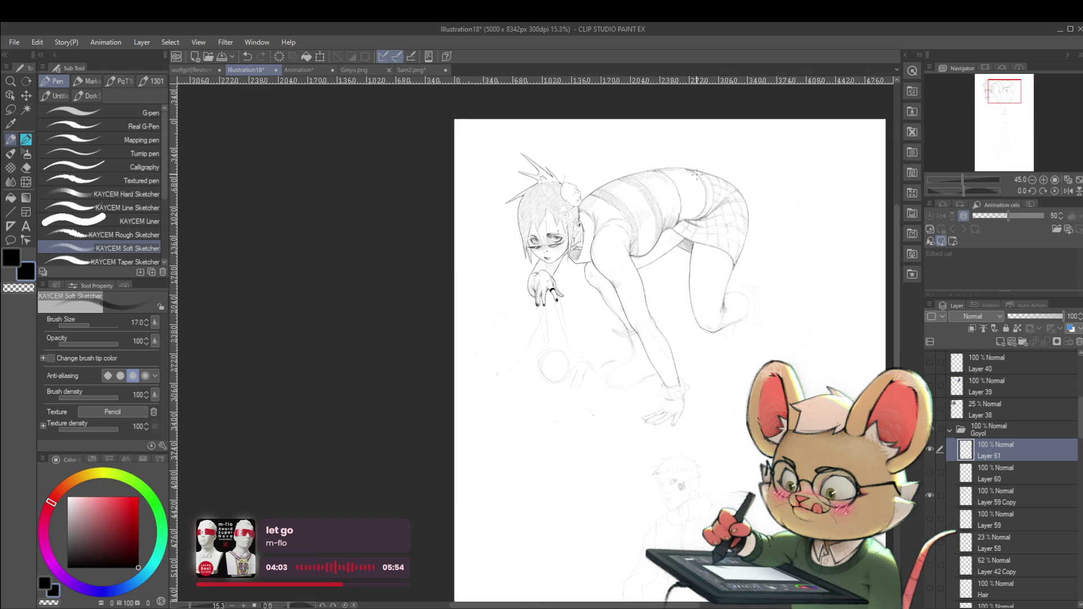
pyautogui.click(1068, 191)
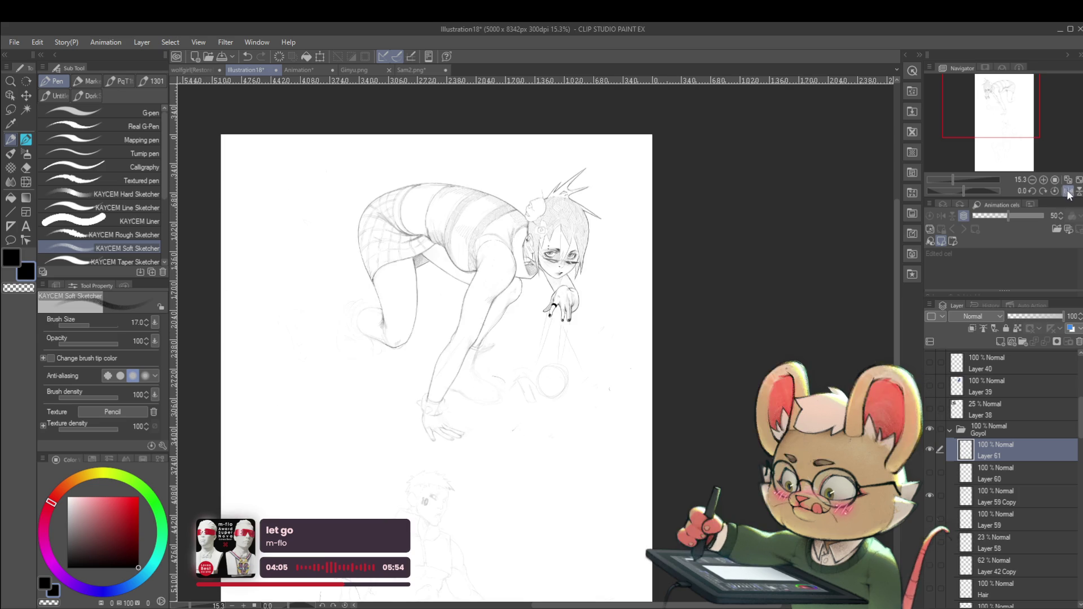
pyautogui.scroll(4, 1015, 190)
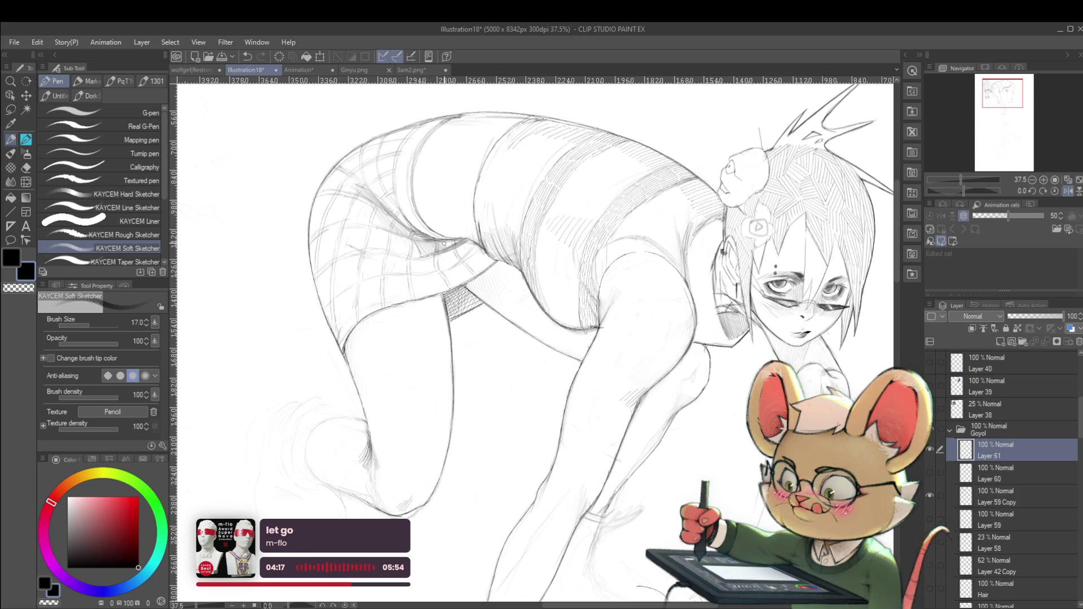
pyautogui.scroll(-5, 459, 230)
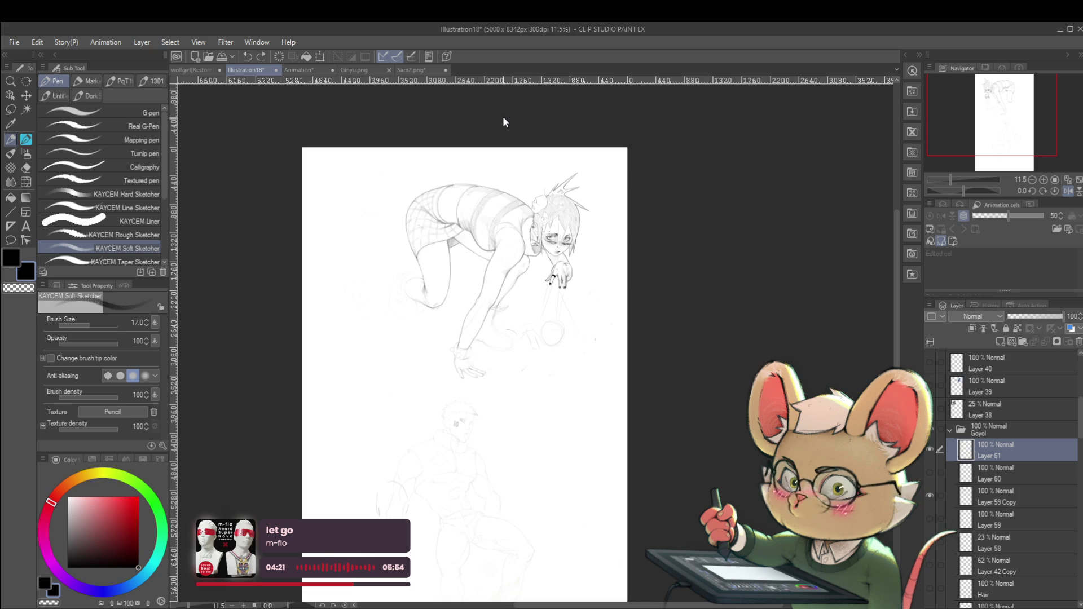
pyautogui.scroll(2, 542, 173)
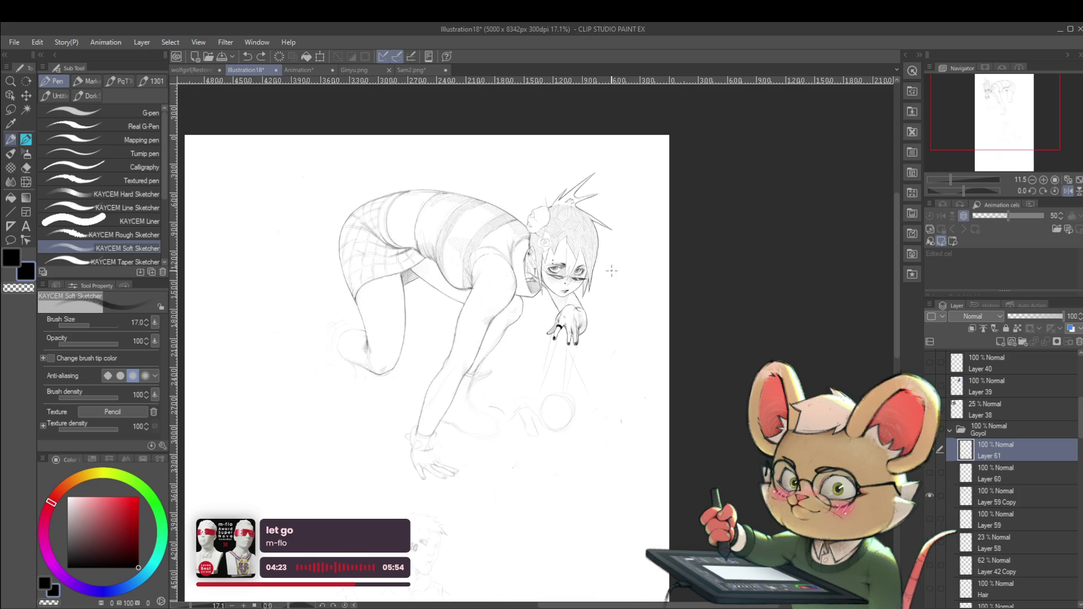
pyautogui.click(1067, 191)
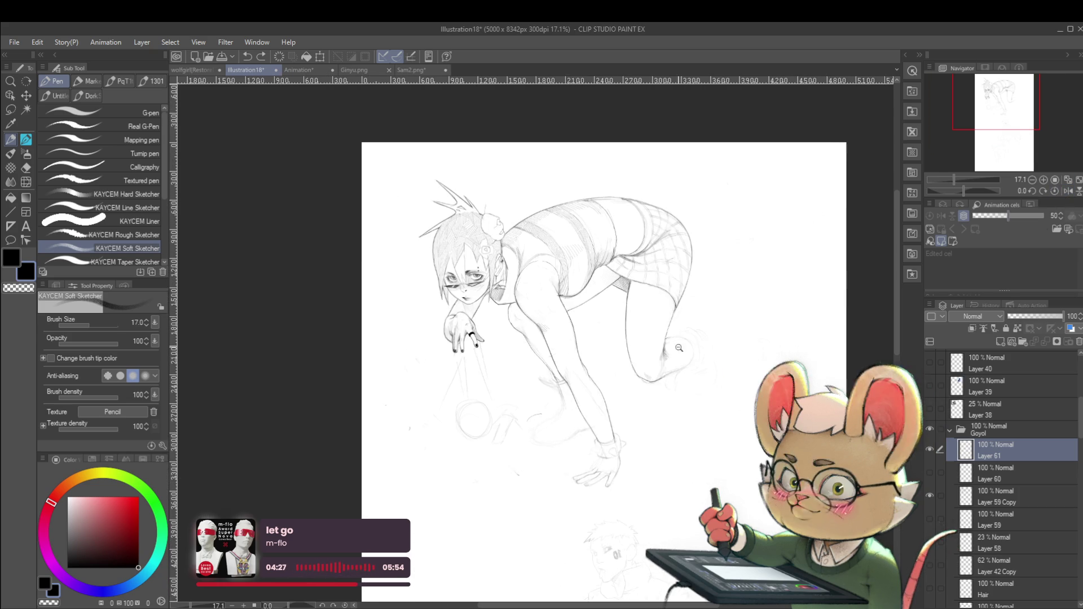
# Pan to the bent back leg and magnify the knee with the Zoom tool
pyautogui.scroll(2, 657, 368)
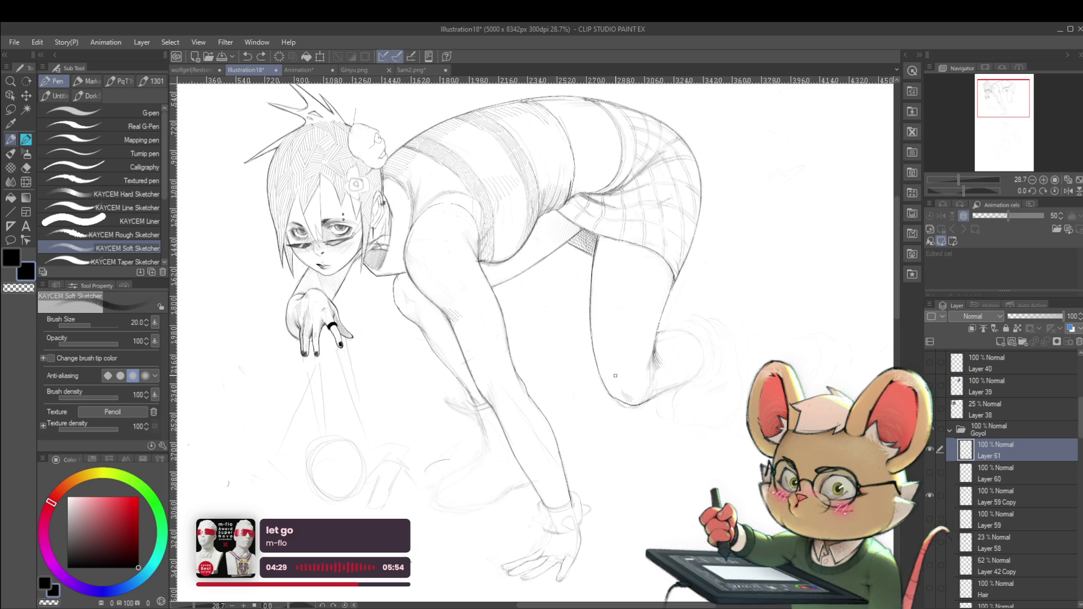
pyautogui.scroll(1, 692, 436)
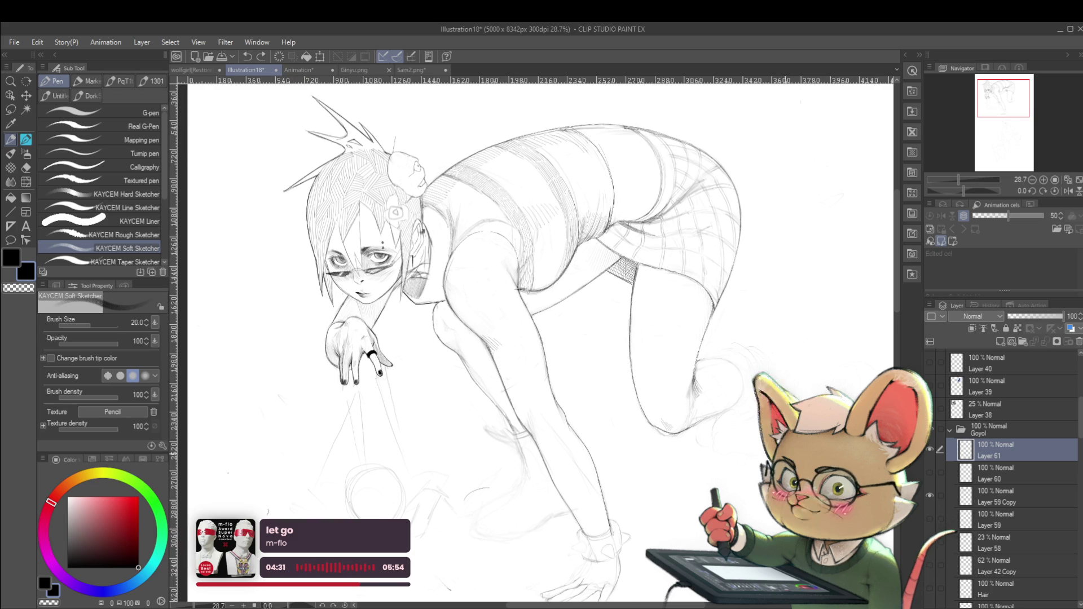
pyautogui.scroll(1, 727, 365)
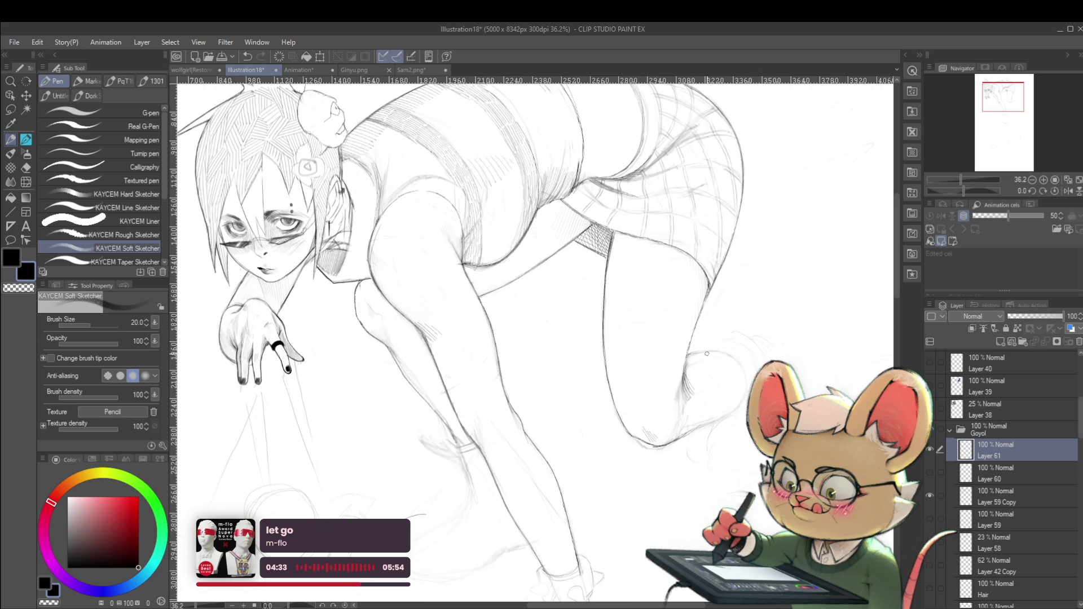
pyautogui.moveTo(781, 400); pyautogui.dragTo(716, 350)
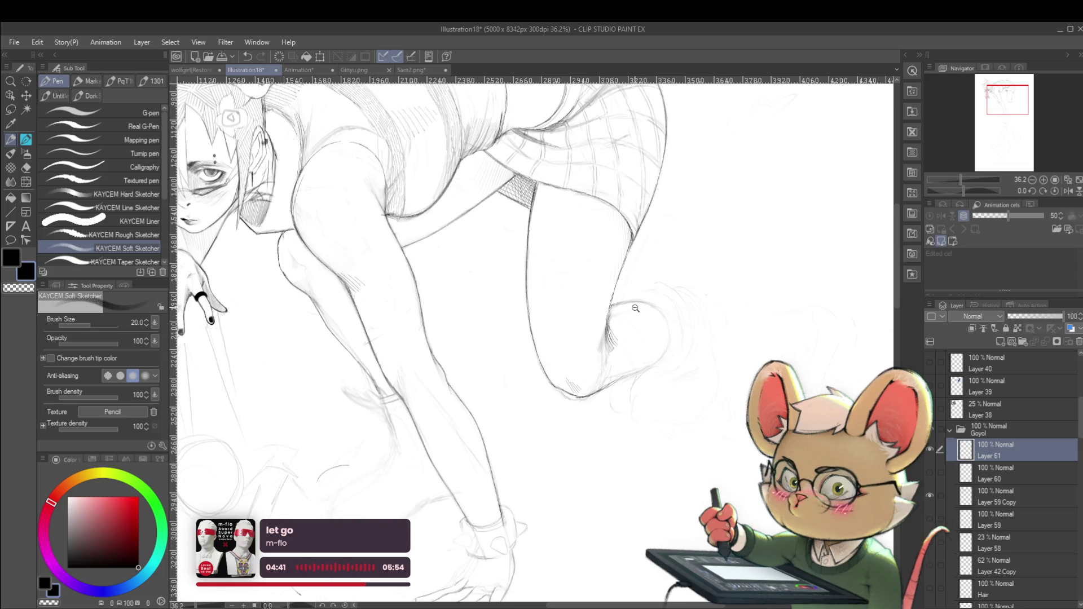
pyautogui.click(632, 312)
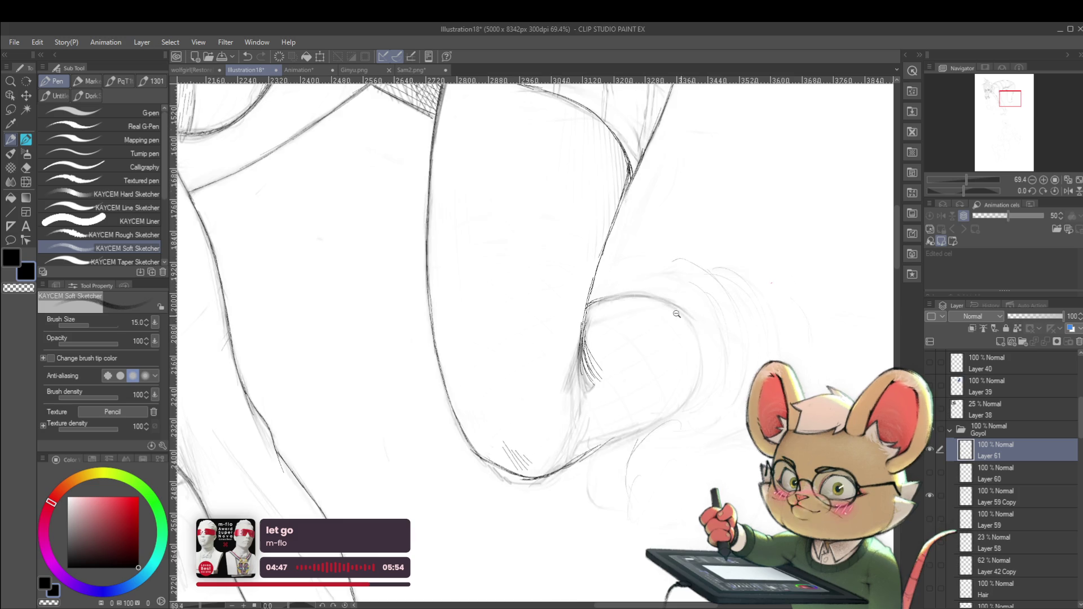
# Mirror the recentered figure and toggle between Layer 59 Copy and Layer 61
pyautogui.scroll(-3, 677, 300)
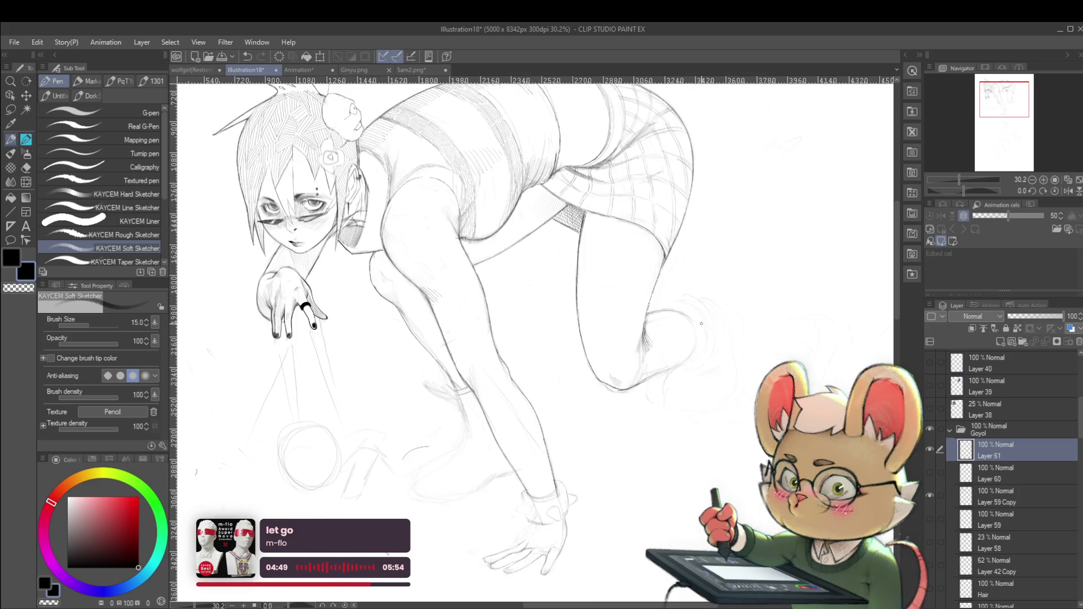
pyautogui.moveTo(655, 286); pyautogui.dragTo(646, 315)
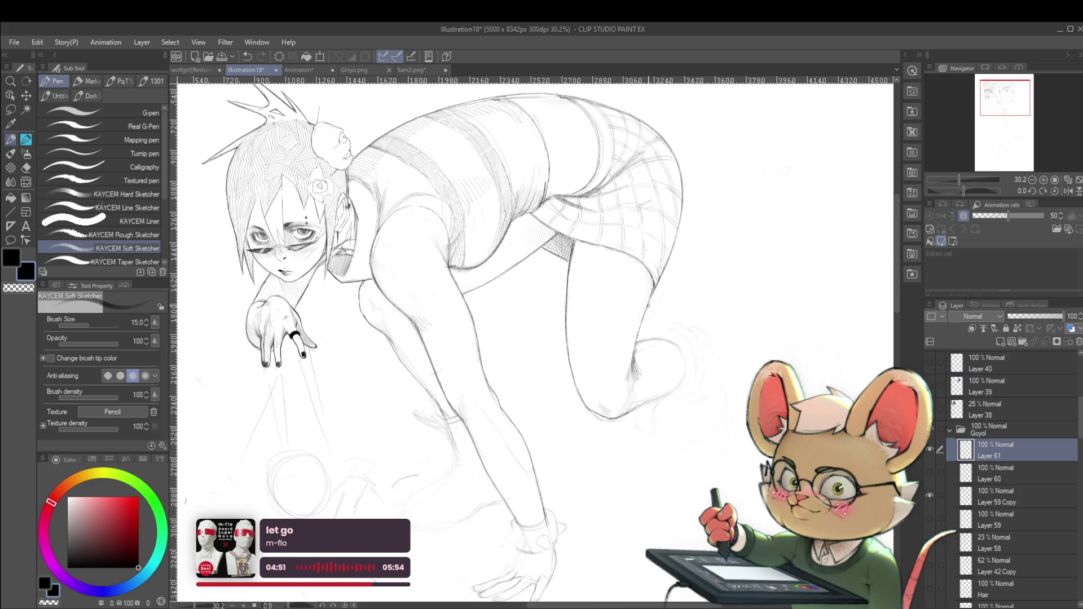
pyautogui.click(1068, 191)
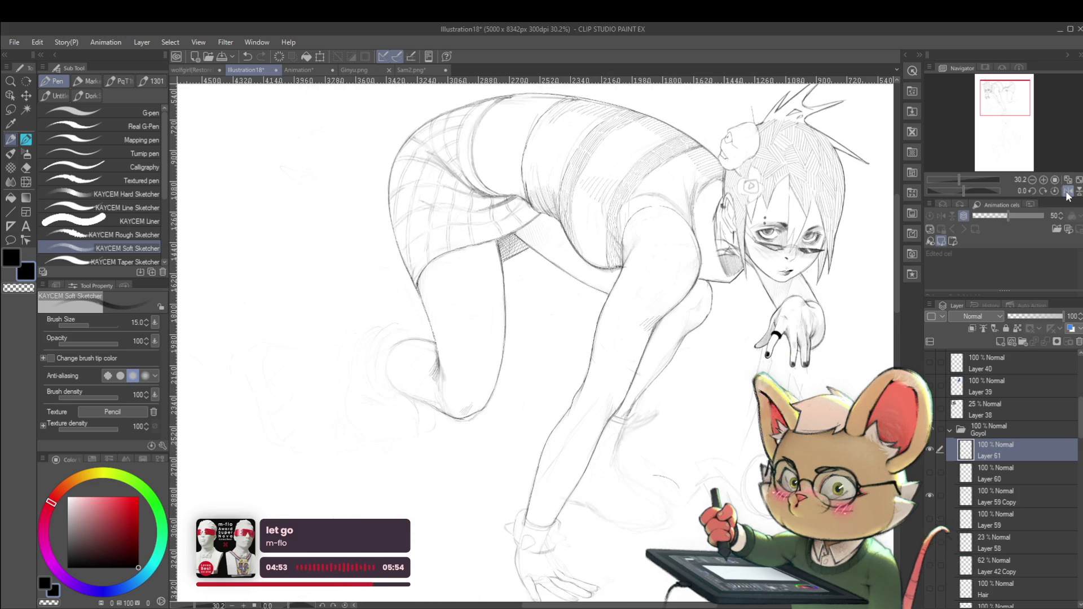
pyautogui.scroll(2, 424, 393)
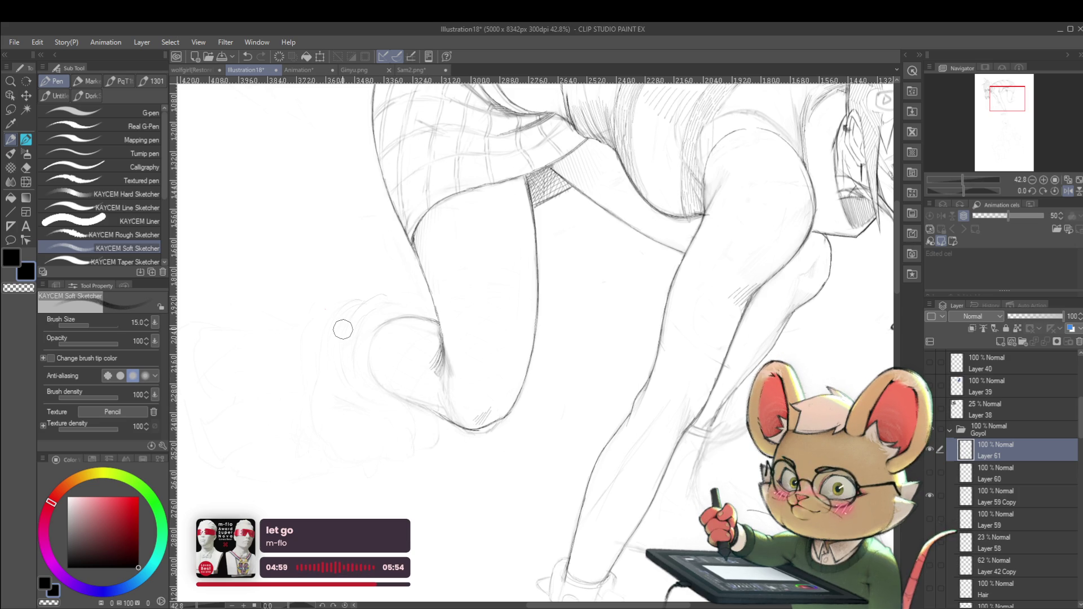
pyautogui.hotkey('alt', '[')
pyautogui.hotkey('alt', '[')
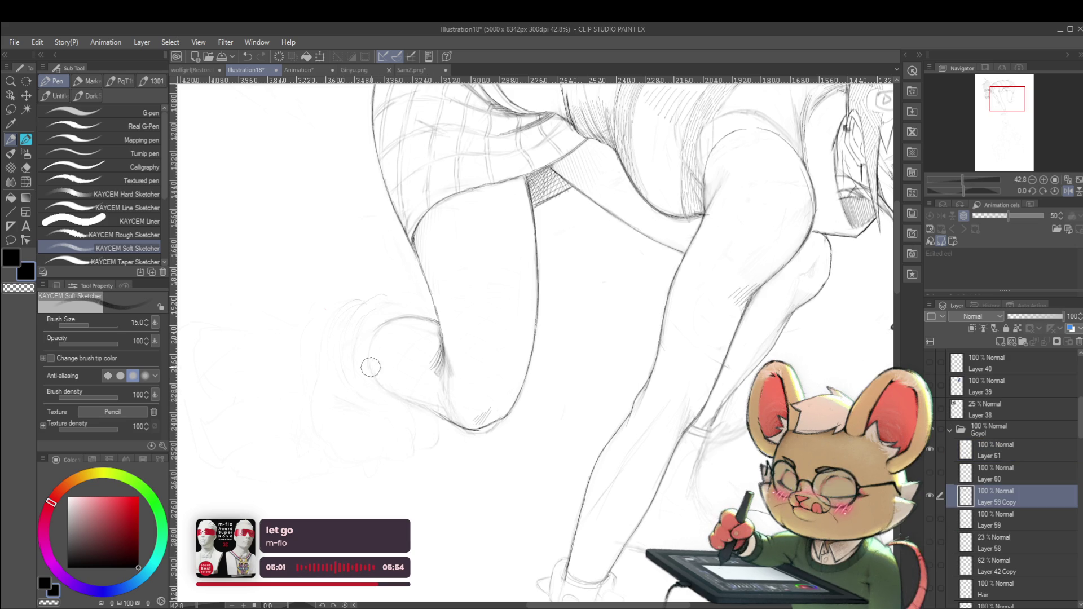
pyautogui.hotkey('alt', ']')
pyautogui.hotkey('alt', ']')
pyautogui.moveTo(664, 360); pyautogui.dragTo(734, 350)
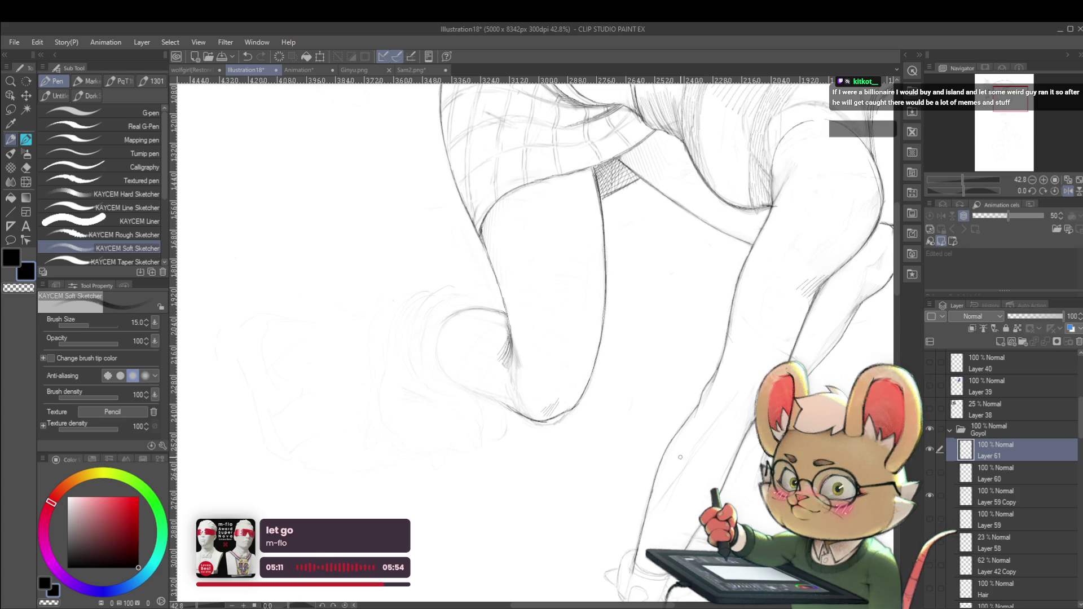
# Darken the back leg's bottom curve, shrink the brush to 12, and add a small mark
pyautogui.press('h')
pyautogui.moveTo(782, 331); pyautogui.dragTo(721, 319)
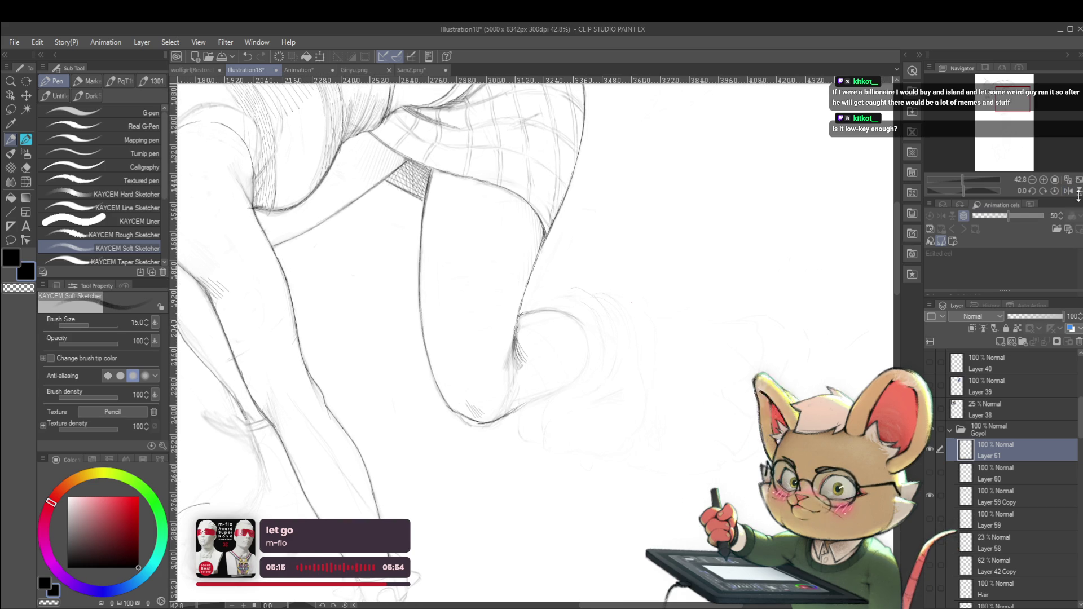
pyautogui.press('h')
pyautogui.moveTo(695, 361); pyautogui.dragTo(638, 413)
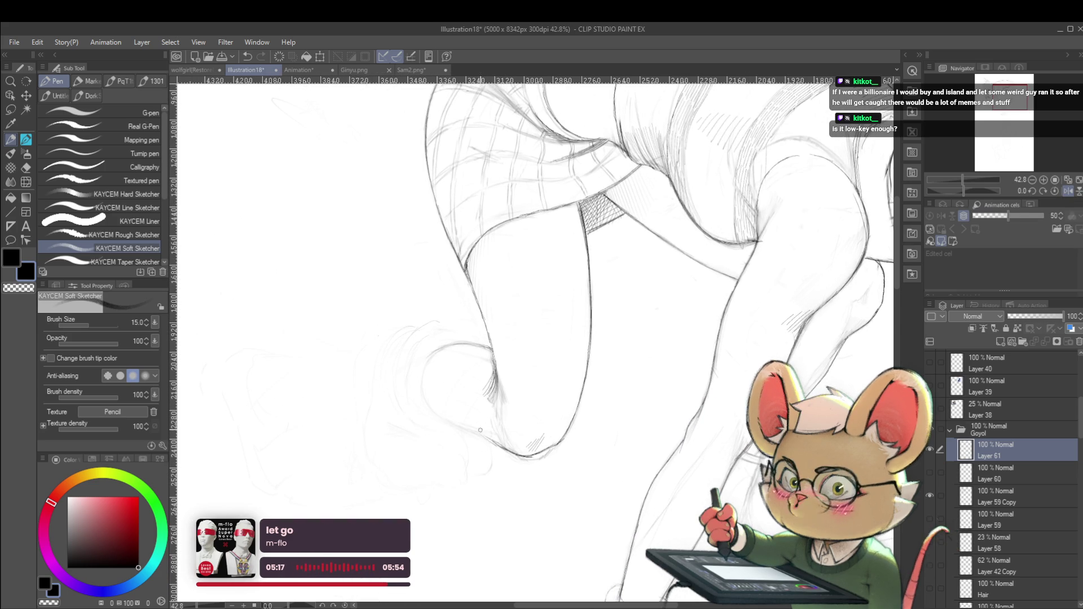
pyautogui.moveTo(529, 455); pyautogui.dragTo(503, 449)
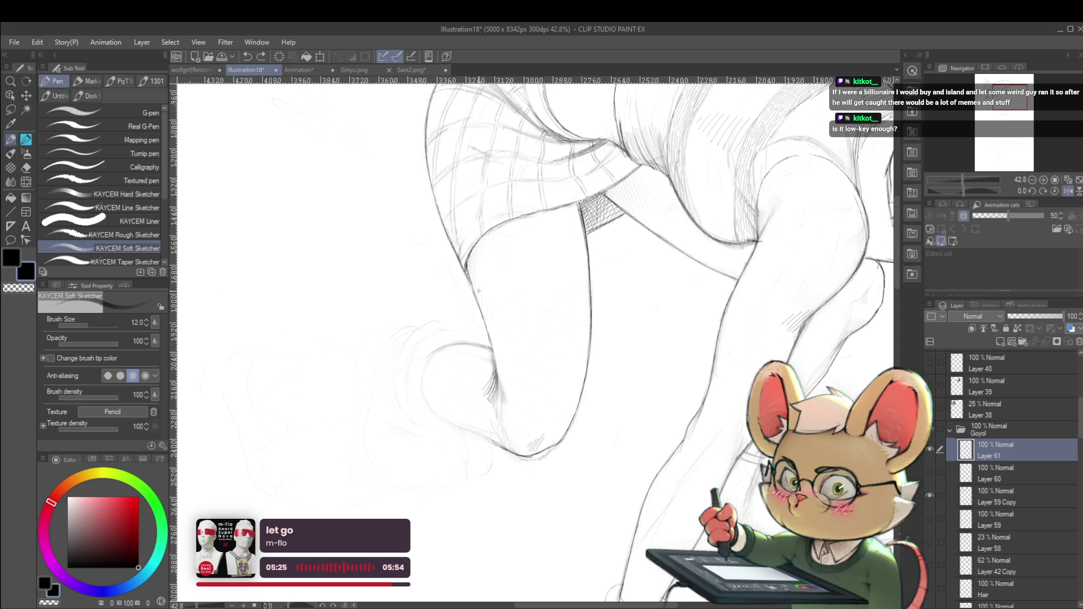
pyautogui.press('[')
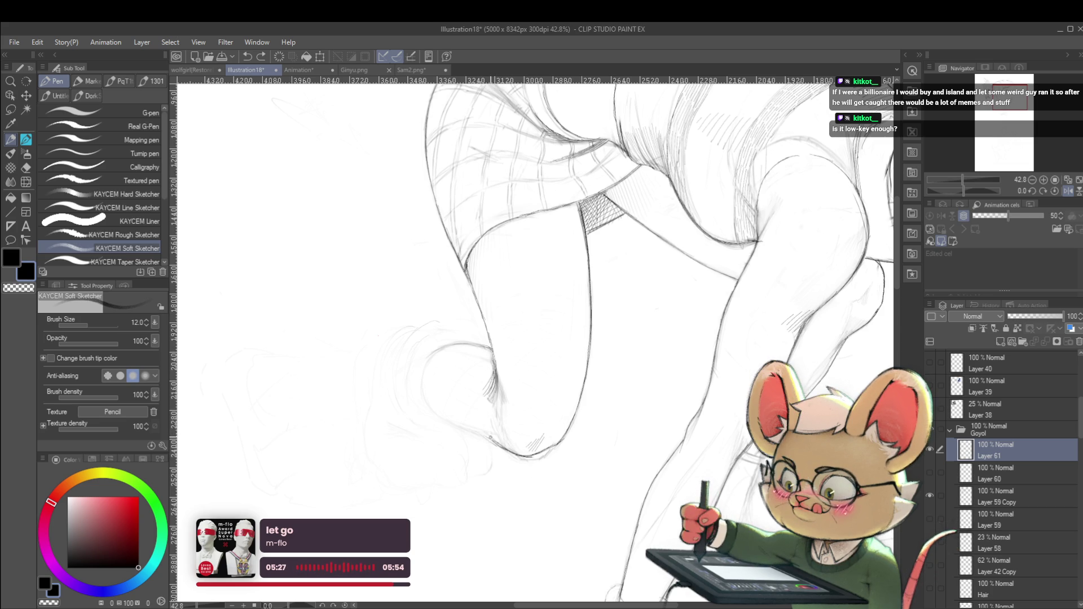
pyautogui.moveTo(480, 431); pyautogui.dragTo(484, 435)
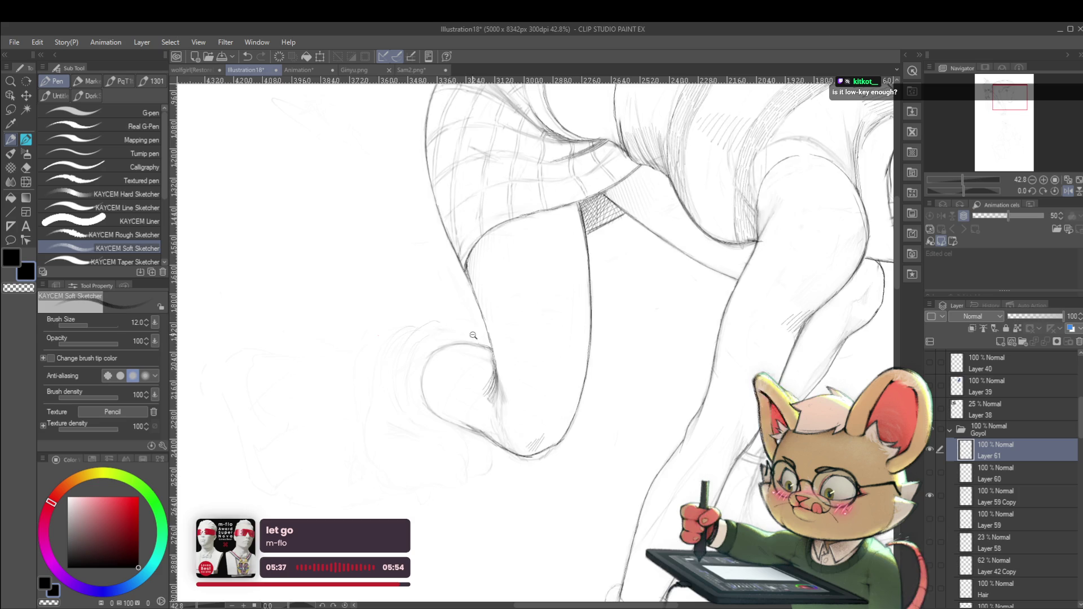
# Un-mirror the canvas view, zoom out to review the whole figure, then zoom back in on the legs
pyautogui.scroll(-3, 480, 328)
pyautogui.scroll(-1, 592, 274)
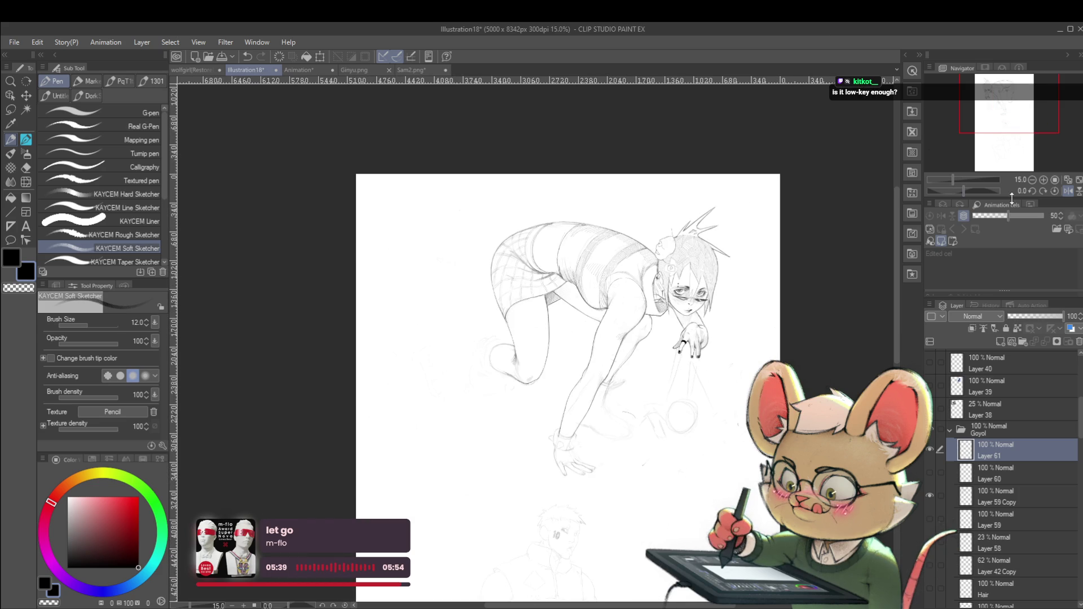
pyautogui.click(1069, 192)
pyautogui.scroll(3, 571, 340)
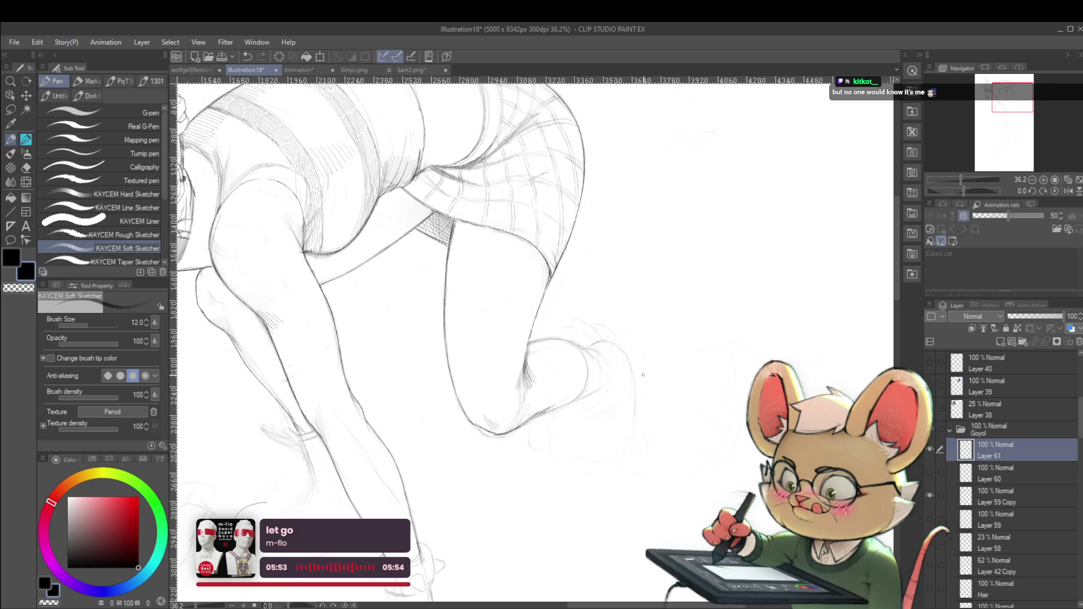
pyautogui.scroll(-5, 638, 395)
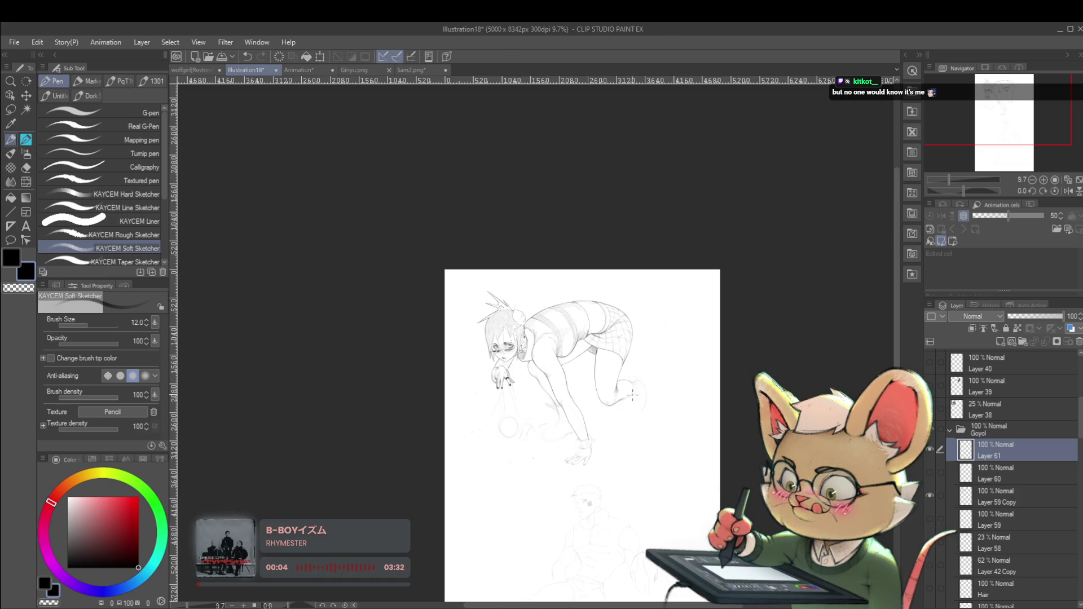
pyautogui.scroll(3, 639, 353)
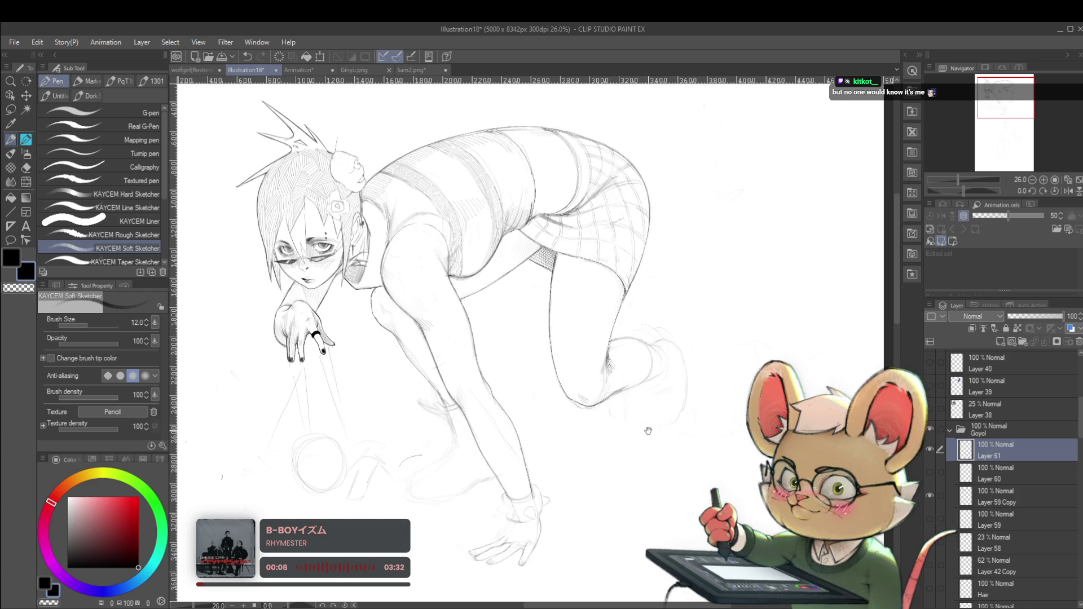
pyautogui.scroll(3, 660, 394)
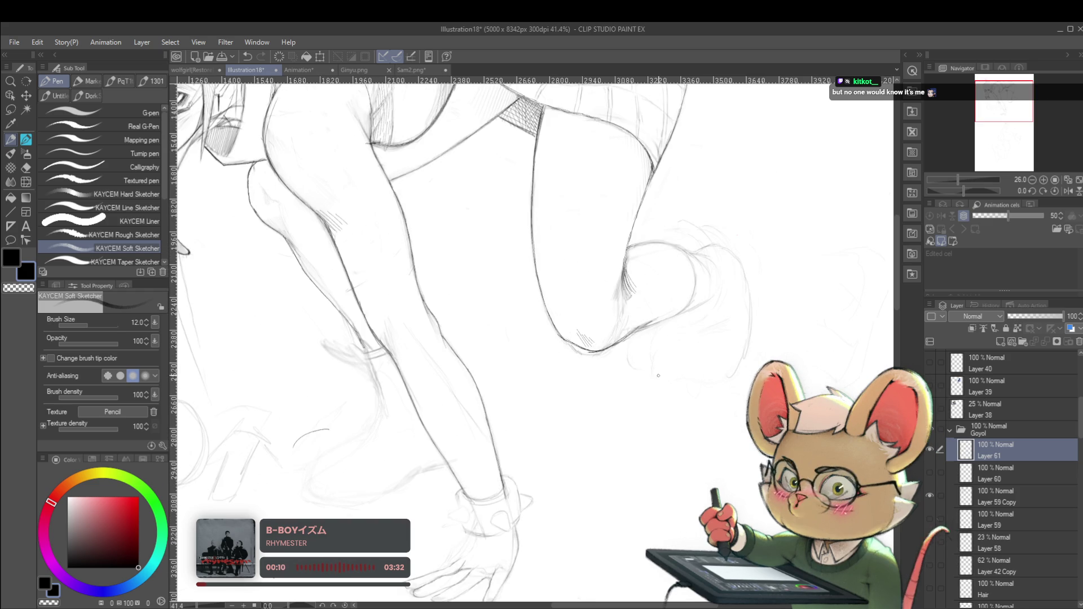
# Raise the brush to size 15 and continue the back leg outline with a curving stroke past the knee
pyautogui.press(']')
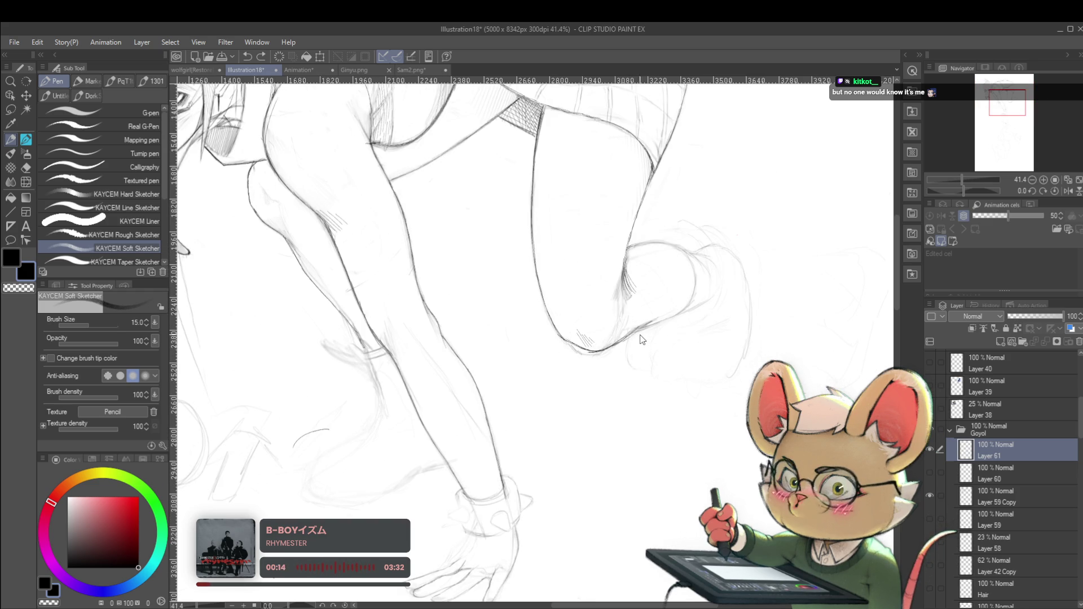
pyautogui.moveTo(632, 334); pyautogui.dragTo(628, 345)
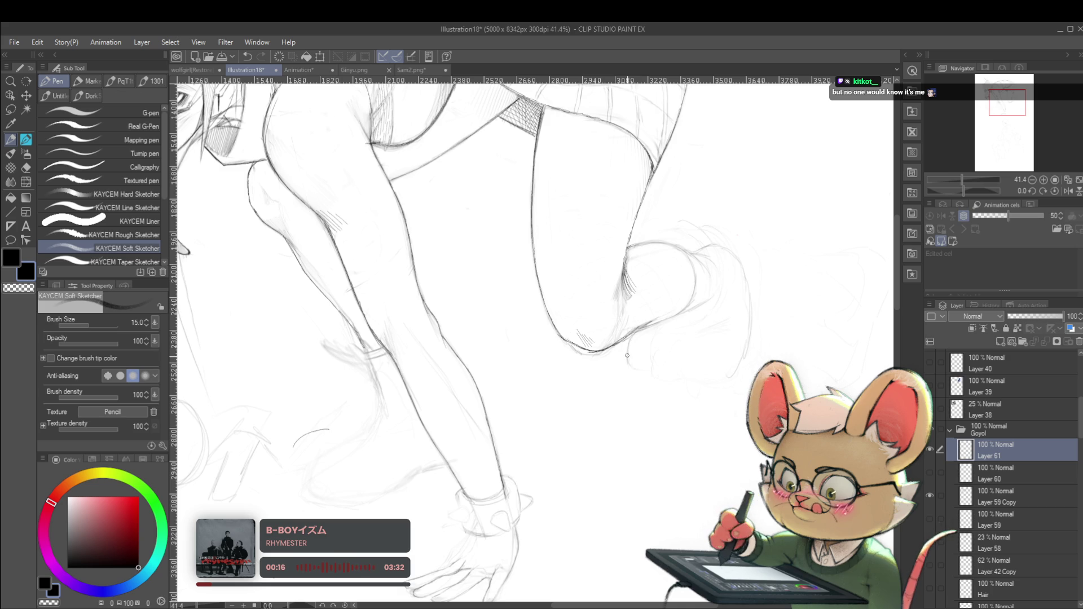
pyautogui.moveTo(631, 366); pyautogui.dragTo(700, 381)
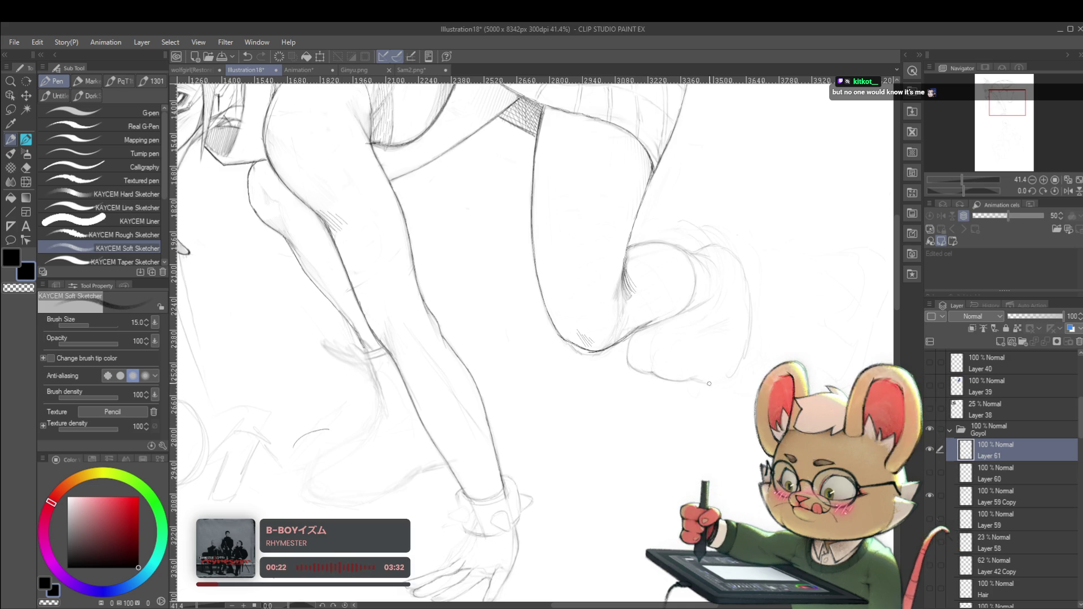
pyautogui.scroll(-5, 670, 265)
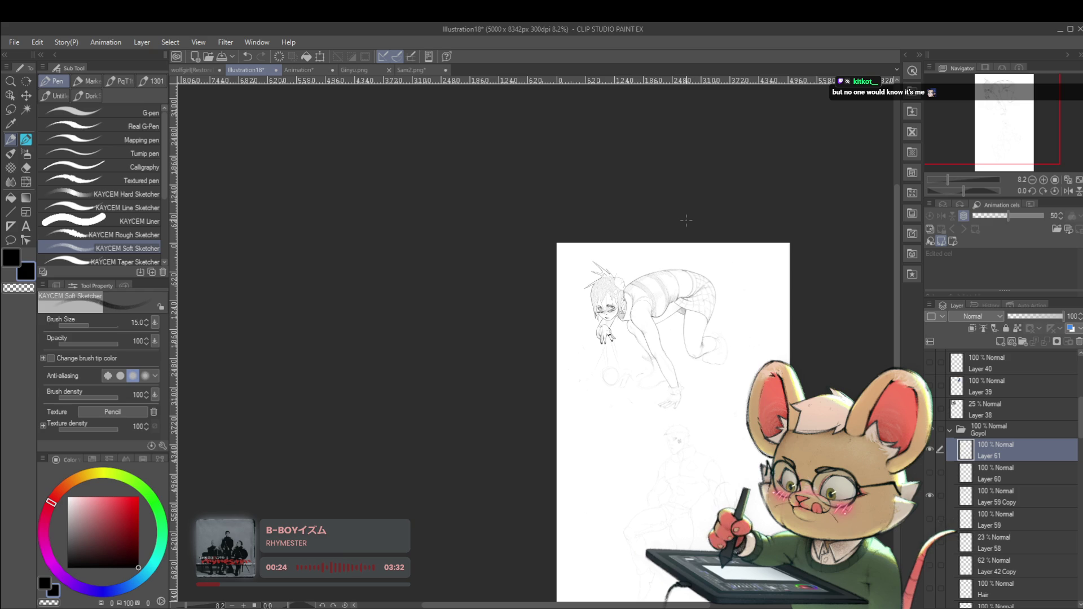
pyautogui.scroll(5, 733, 383)
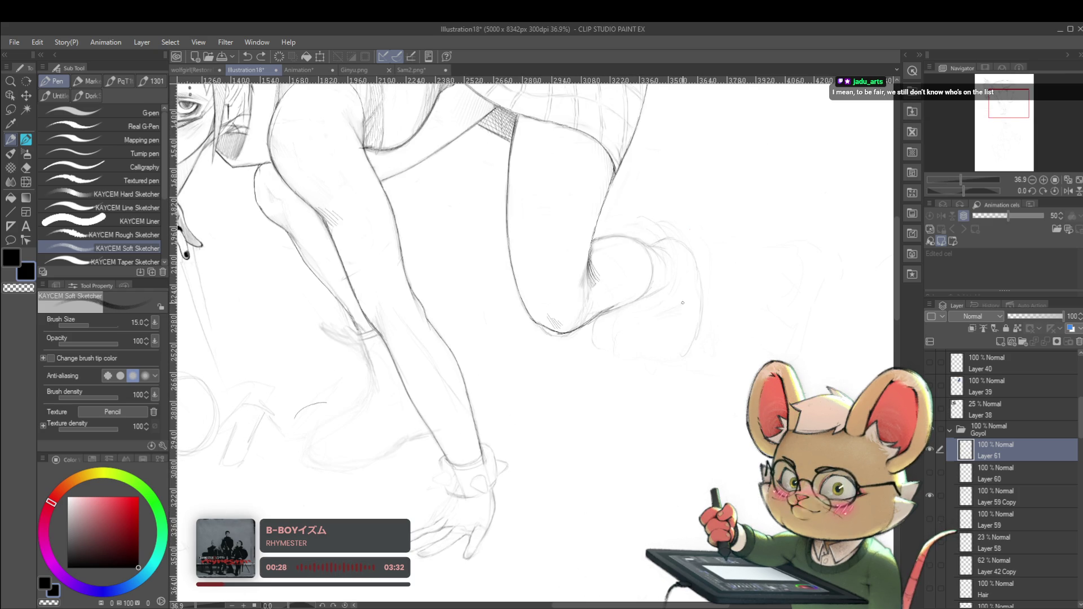
# On a new layer above Layer 61, pencil small toe shapes beneath the back foot
pyautogui.hotkey('ctrl', 'shift', 'n')
pyautogui.press('p')
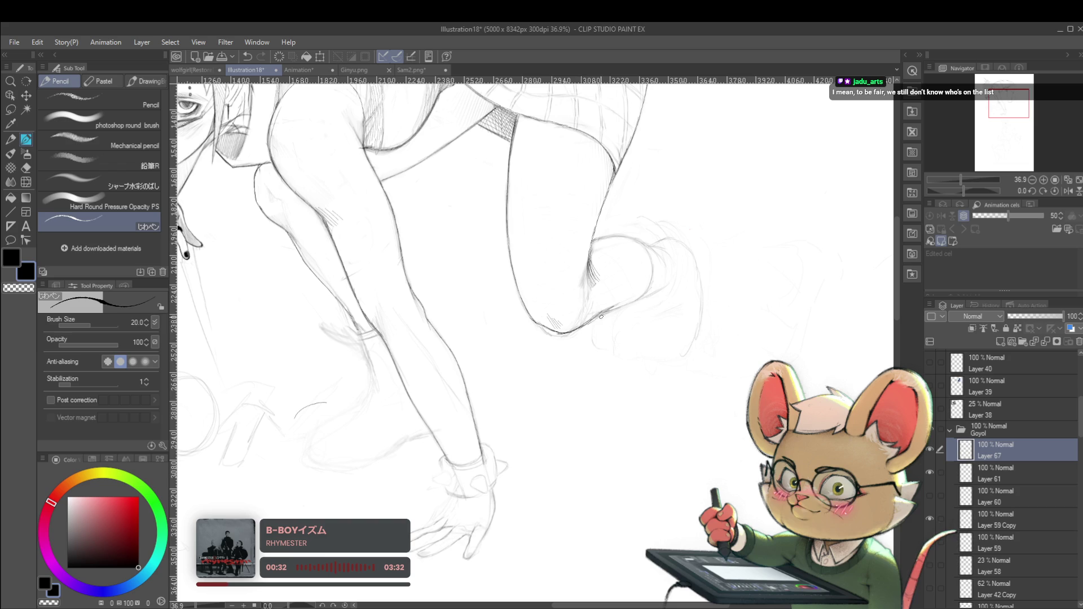
pyautogui.moveTo(583, 358); pyautogui.dragTo(591, 369)
pyautogui.hotkey('ctrl', 'z')
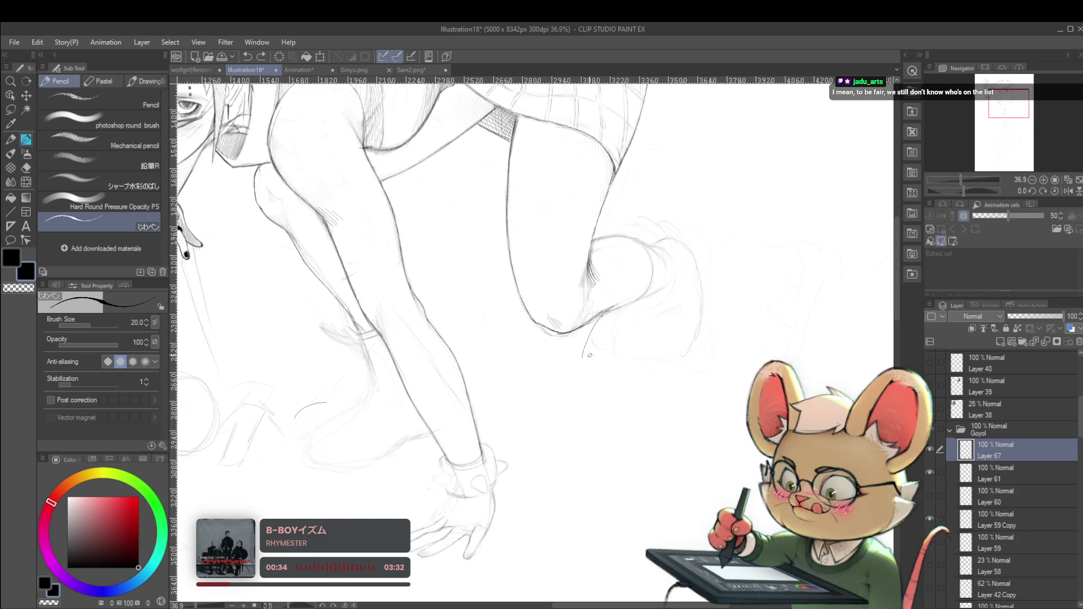
pyautogui.moveTo(591, 343)
pyautogui.mouseDown()
pyautogui.moveTo(580, 384)
pyautogui.moveTo(602, 354)
pyautogui.moveTo(621, 370)
pyautogui.moveTo(623, 345)
pyautogui.mouseUp()
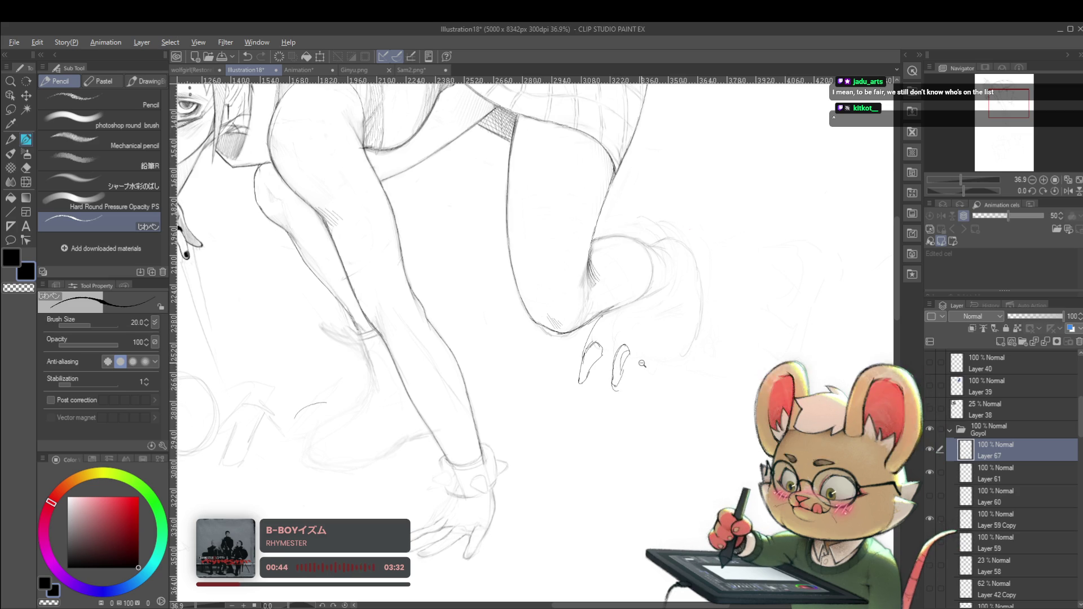
# Mirror the canvas view and draw a short curved stroke near the paw's claws
pyautogui.hotkey('ctrl', '-')
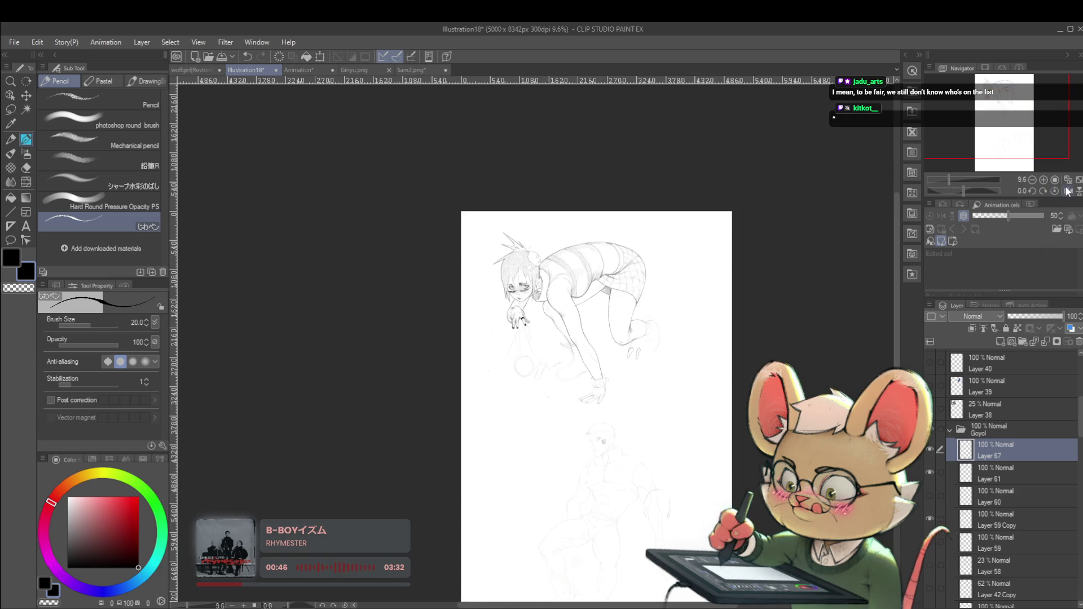
pyautogui.click(1068, 192)
pyautogui.hotkey('ctrl', '+')
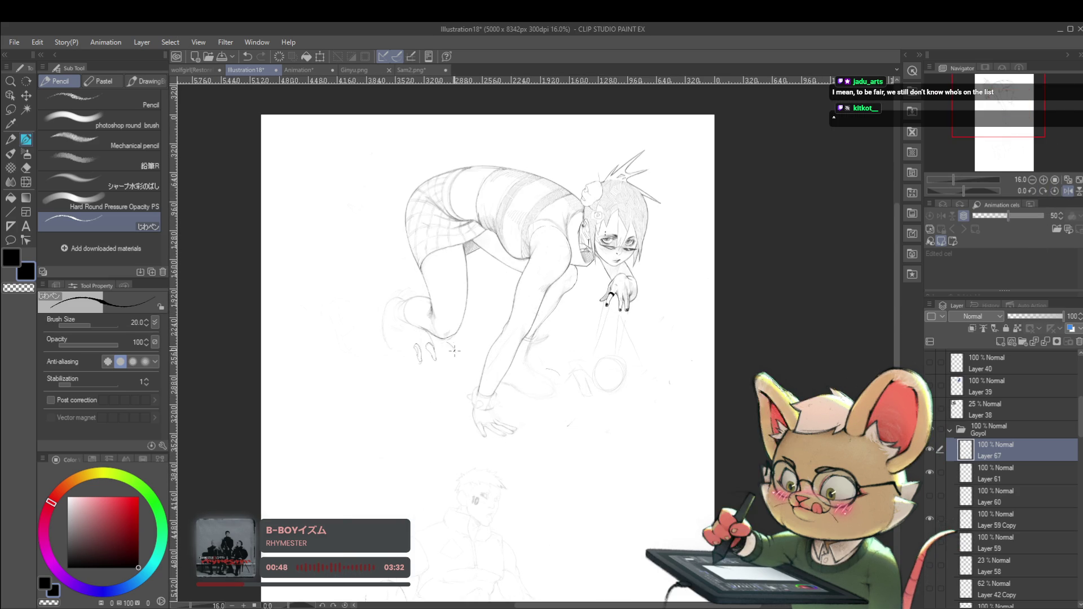
pyautogui.scroll(5, 454, 353)
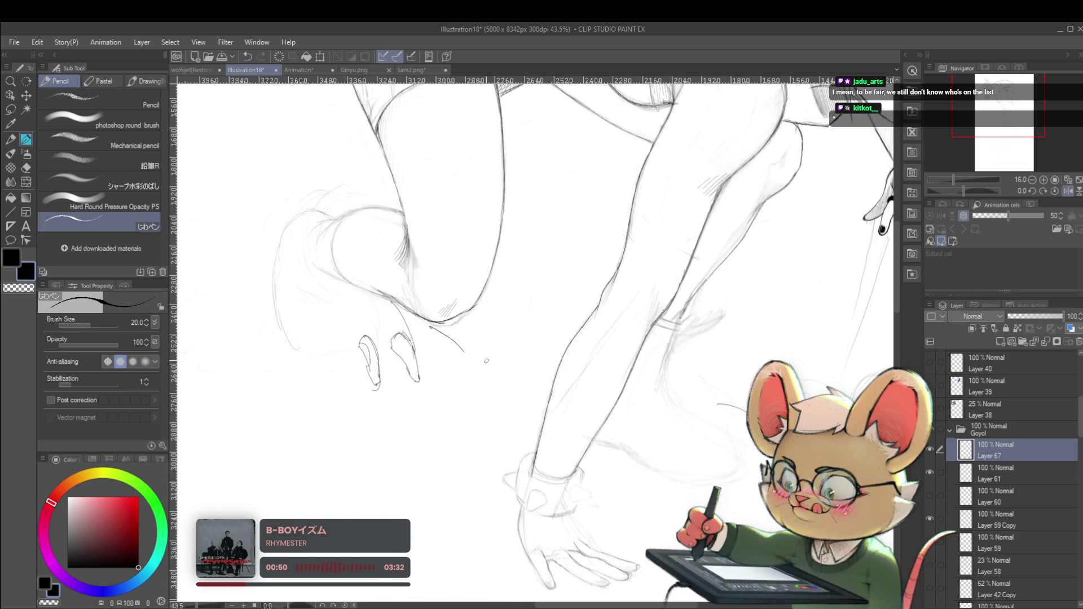
pyautogui.moveTo(429, 331); pyautogui.dragTo(462, 357)
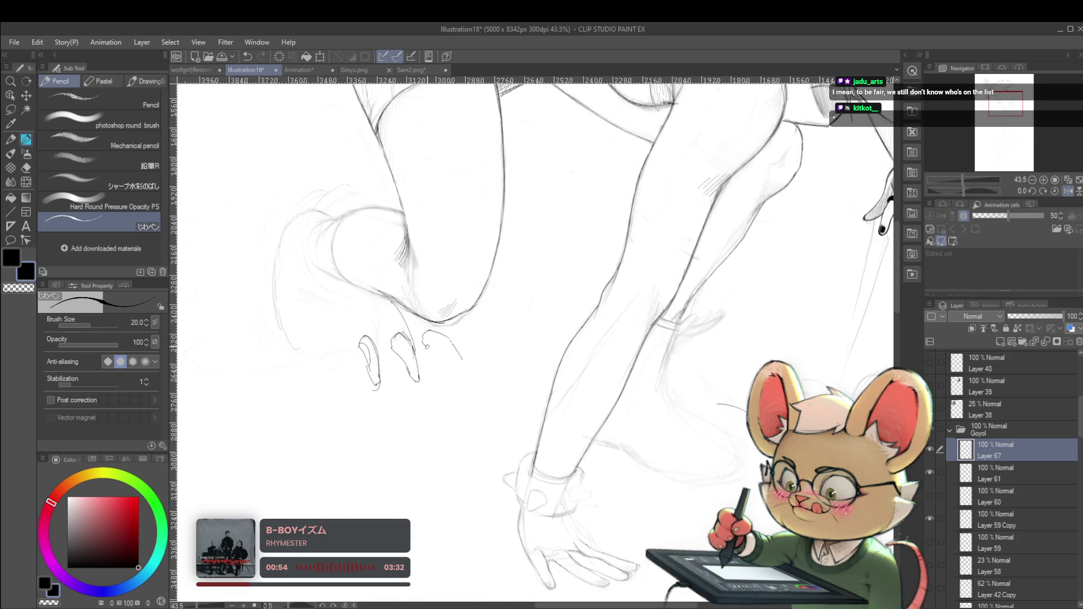
# Flip the view back to normal and switch to the Lasso selection tool
pyautogui.scroll(-5, 448, 353)
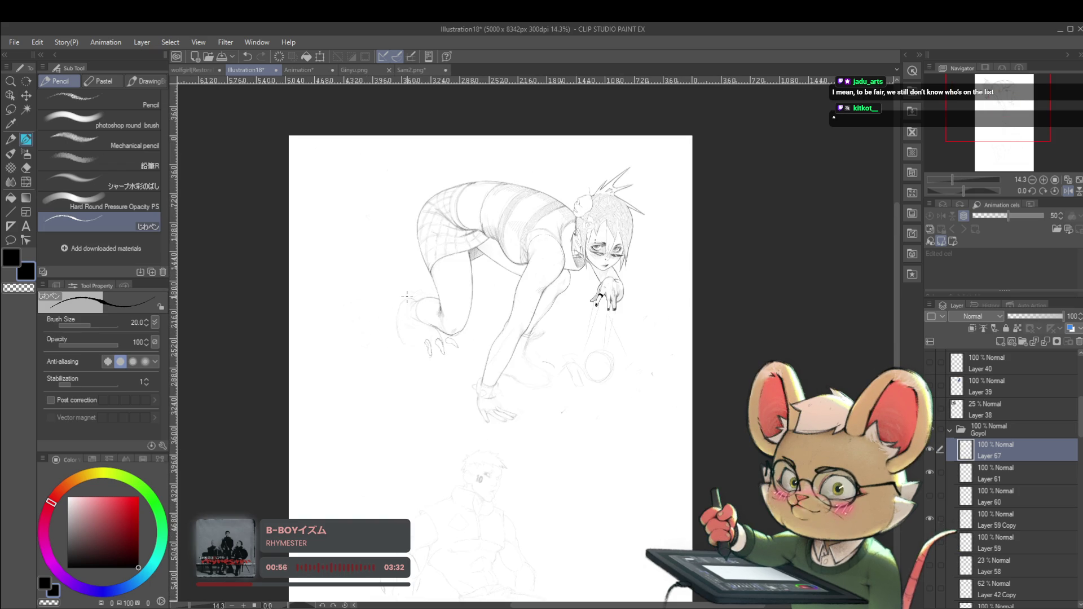
pyautogui.moveTo(578, 226)
pyautogui.mouseDown()
pyautogui.moveTo(601, 249)
pyautogui.moveTo(631, 200)
pyautogui.mouseUp()
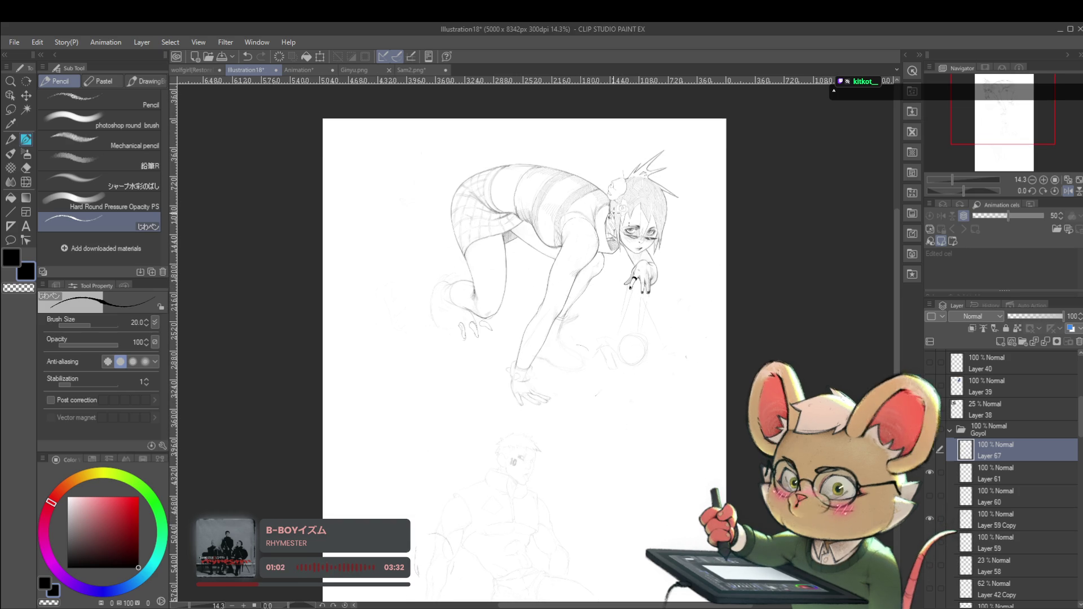
pyautogui.click(1068, 191)
pyautogui.scroll(3, 592, 328)
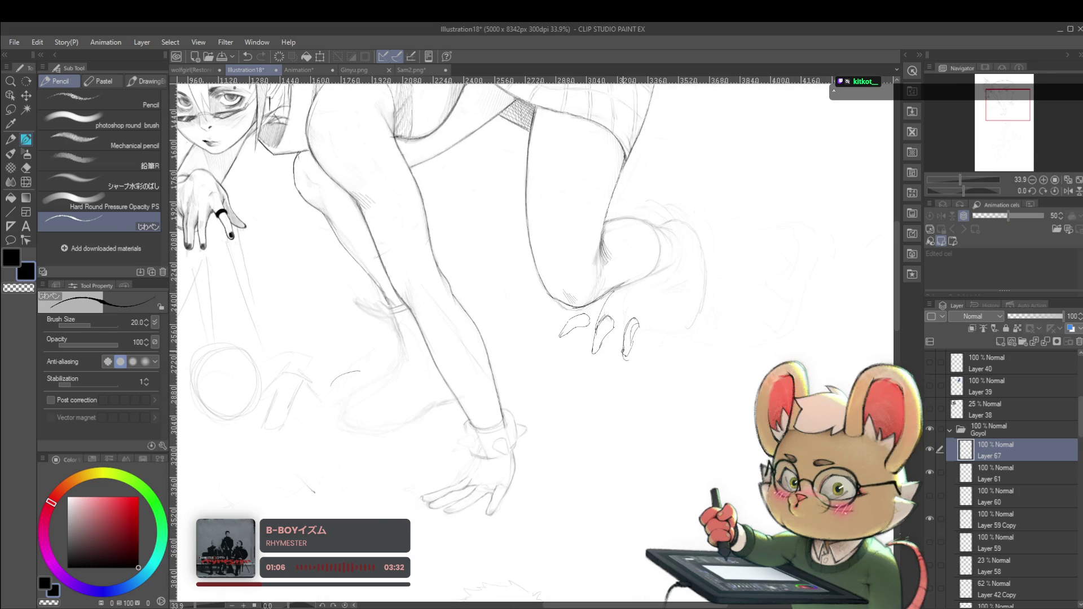
pyautogui.press('m')
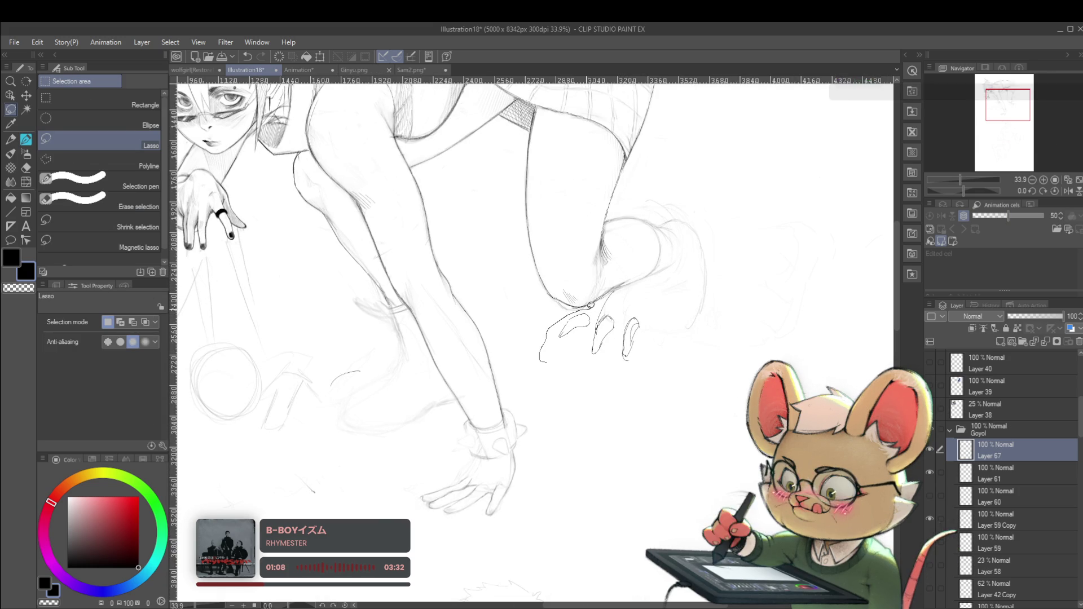
# Lasso the claw strokes beside the rear foot and move them slightly right and up
pyautogui.moveTo(673, 291)
pyautogui.mouseDown()
pyautogui.moveTo(595, 399)
pyautogui.moveTo(570, 313)
pyautogui.mouseUp()
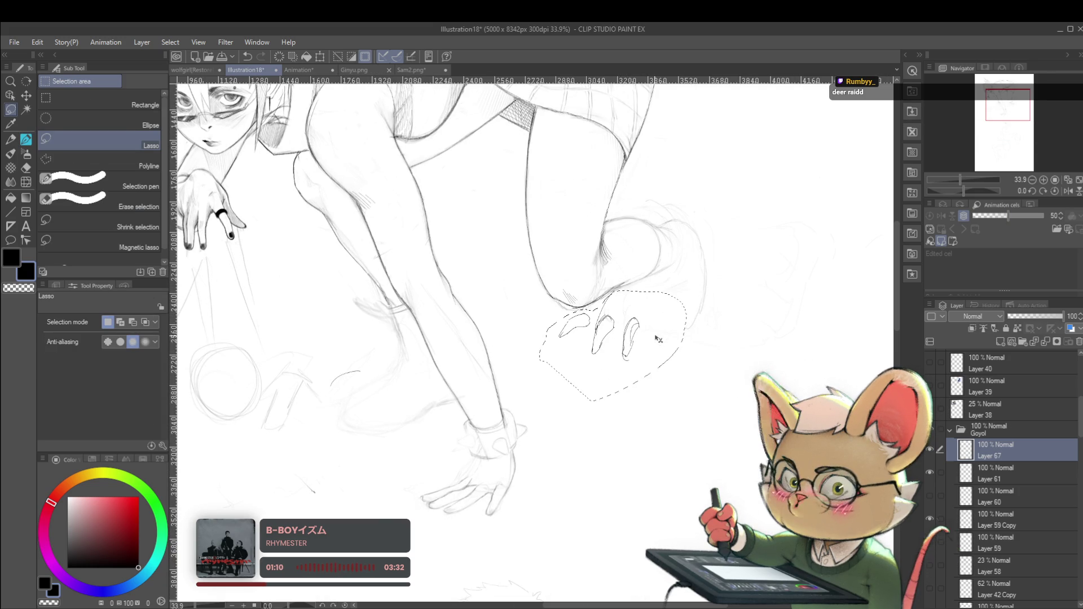
pyautogui.hotkey('ctrl', 't')
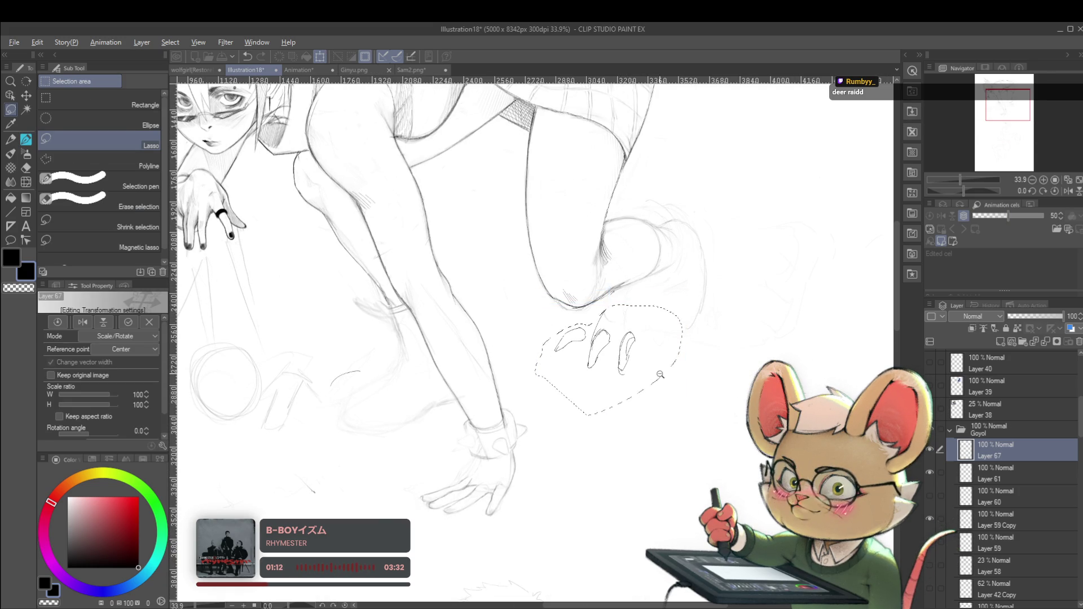
pyautogui.scroll(-4, 658, 350)
pyautogui.moveTo(655, 375); pyautogui.dragTo(662, 374)
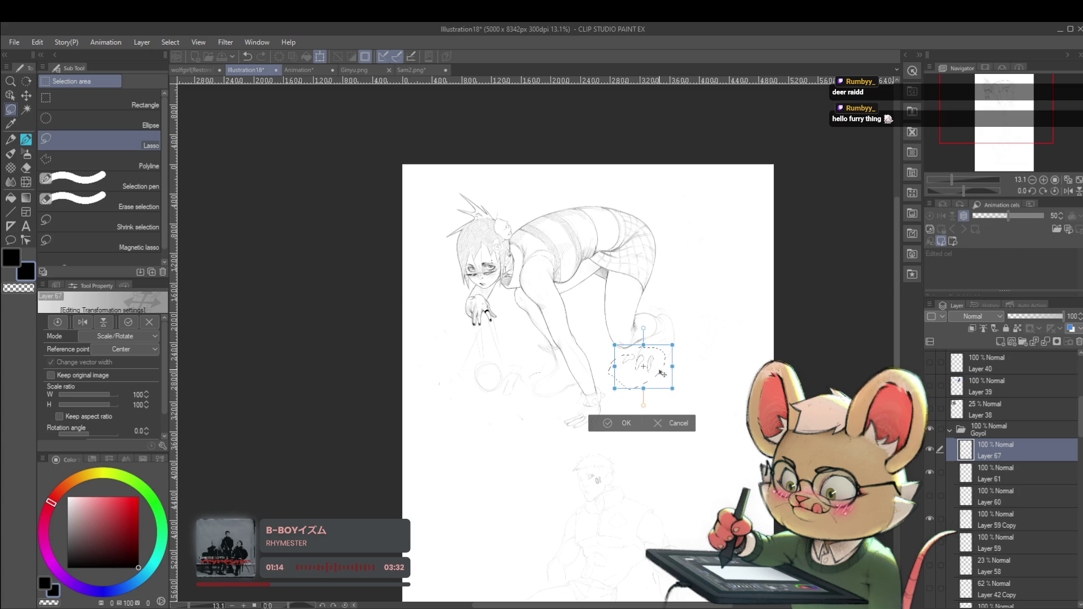
pyautogui.press('Return')
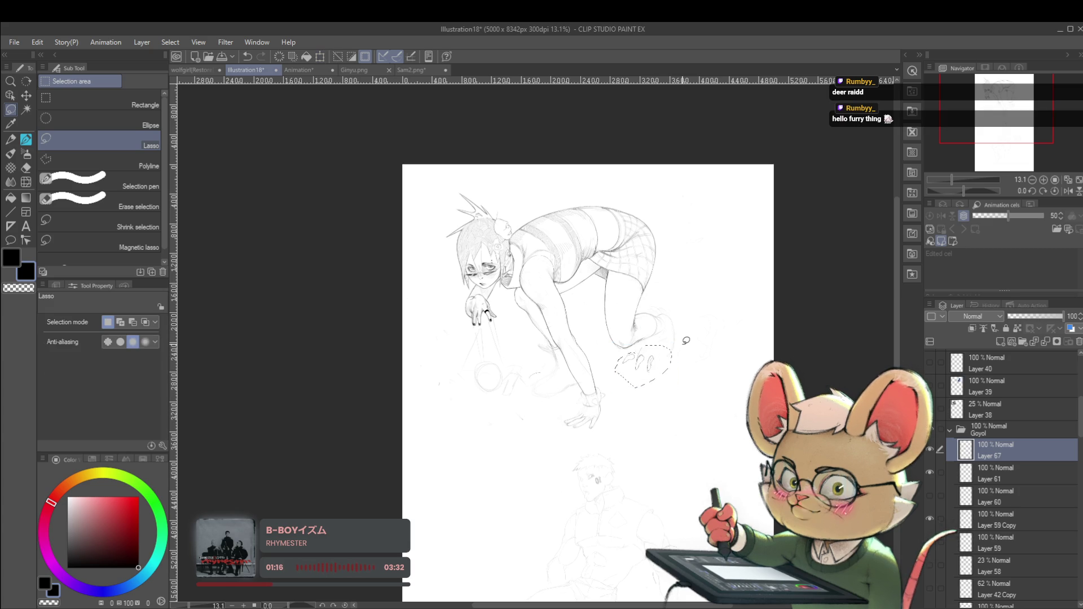
pyautogui.hotkey('ctrl', 'd')
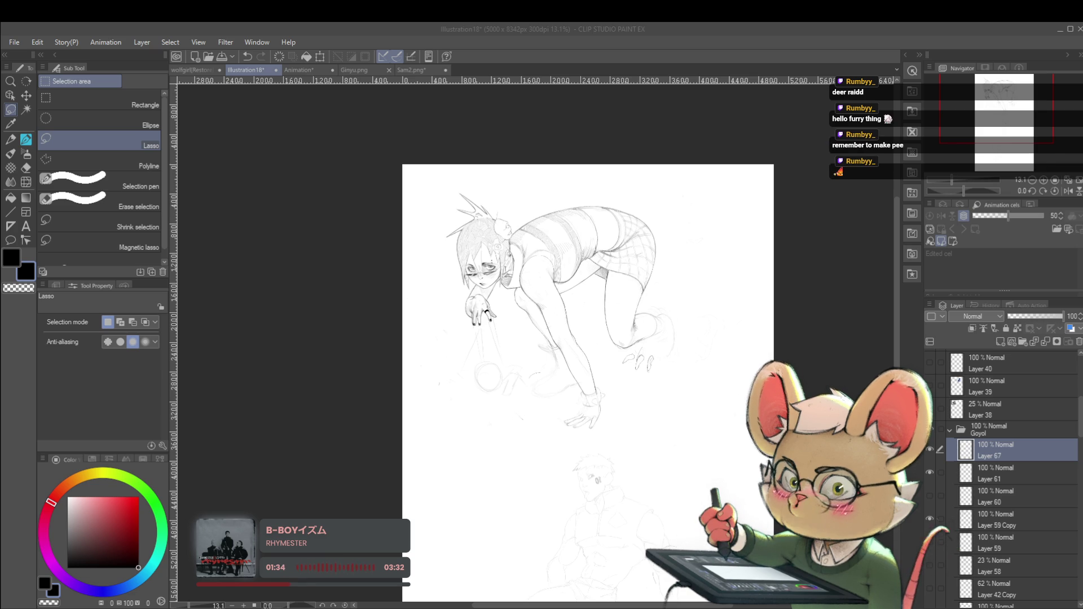
# In the mirrored view, pan to the rear paw and pencil a curved line onto its claws
pyautogui.press('h')
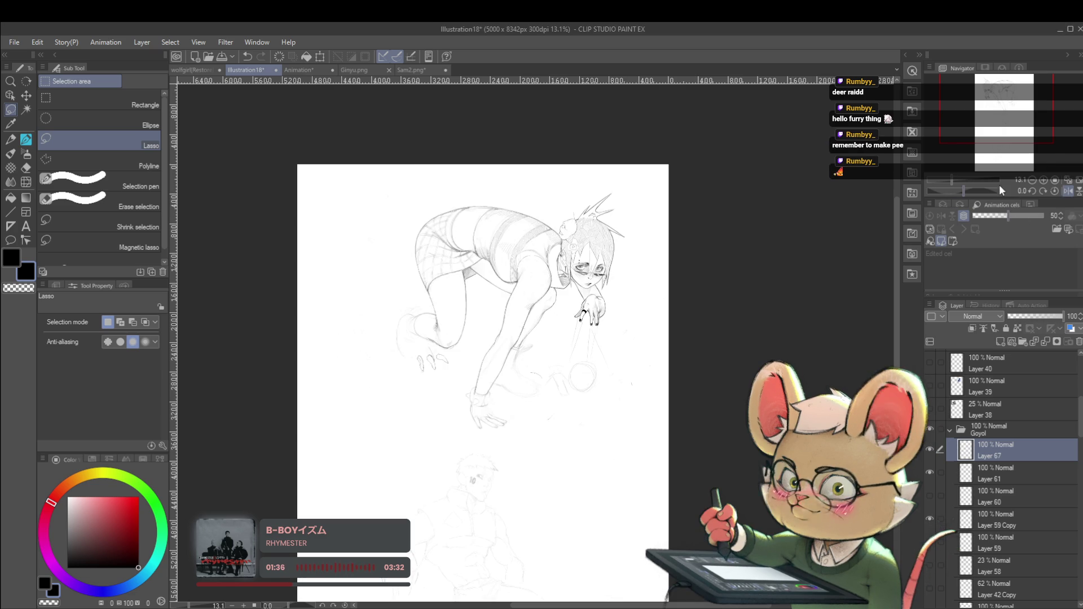
pyautogui.scroll(3, 455, 356)
pyautogui.moveTo(454, 356); pyautogui.dragTo(581, 384)
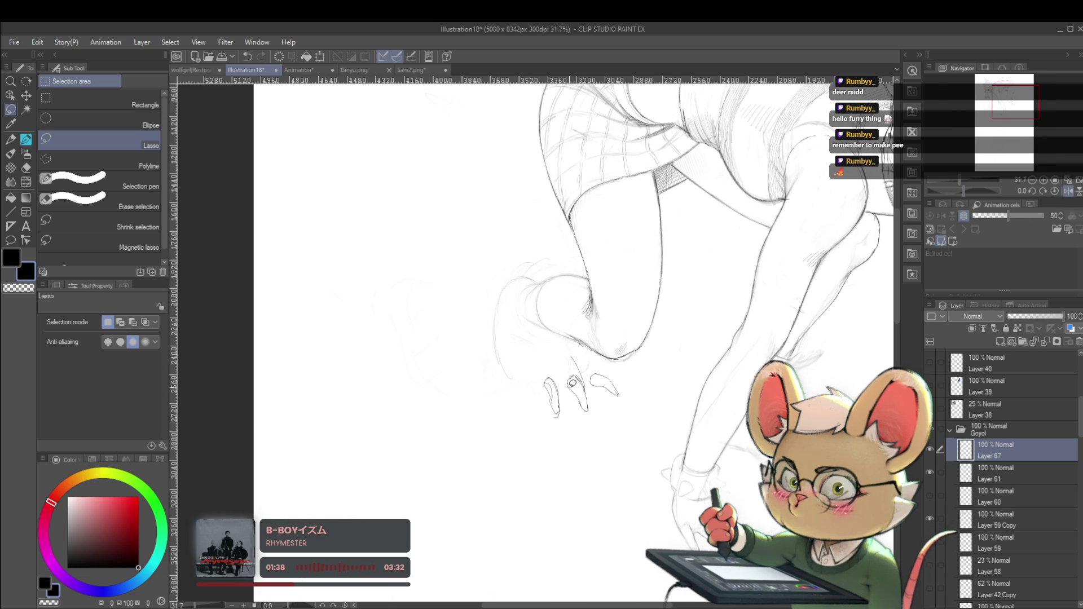
pyautogui.moveTo(545, 448); pyautogui.dragTo(571, 440)
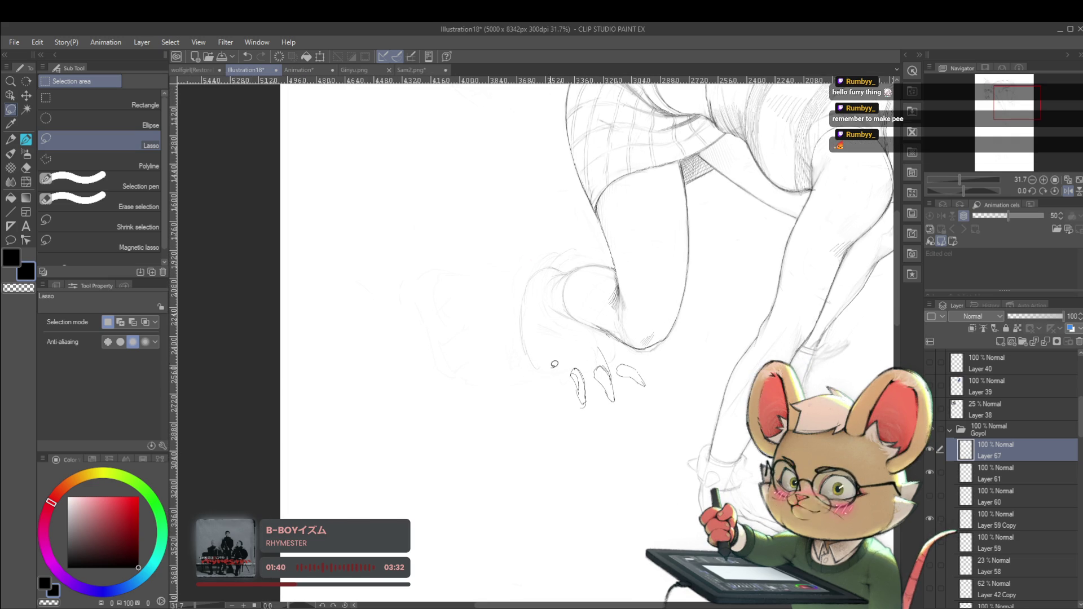
pyautogui.press('p')
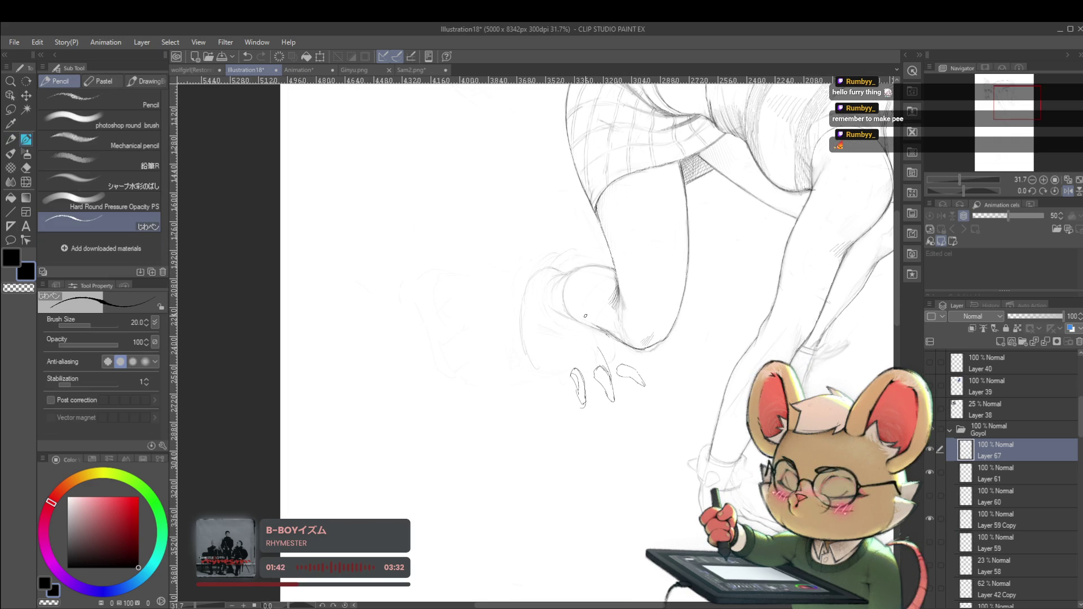
pyautogui.moveTo(551, 366); pyautogui.dragTo(590, 367)
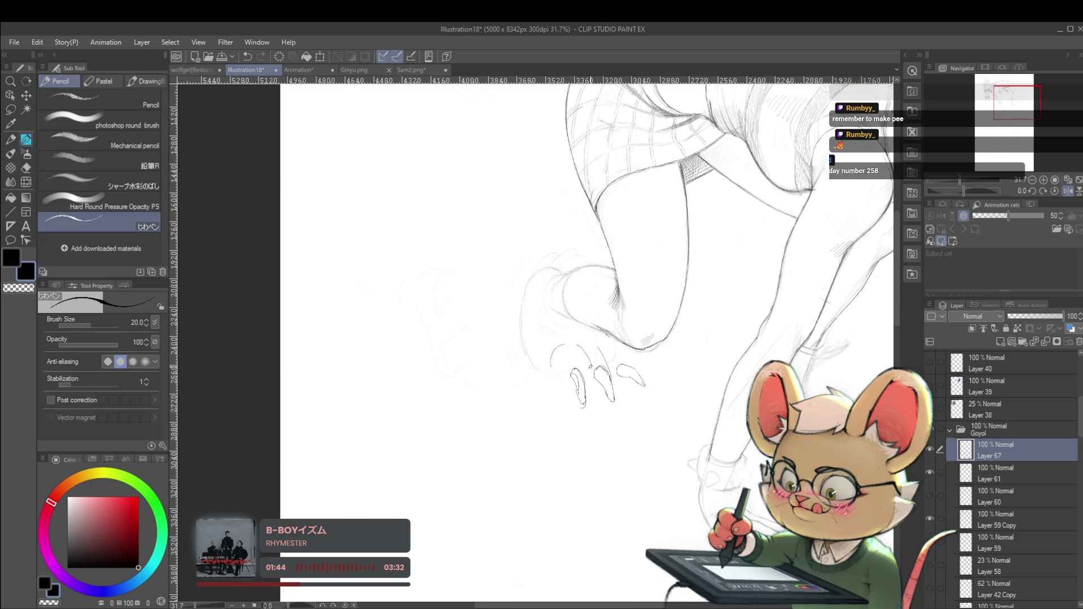
pyautogui.scroll(-5, 563, 385)
pyautogui.scroll(3, 627, 365)
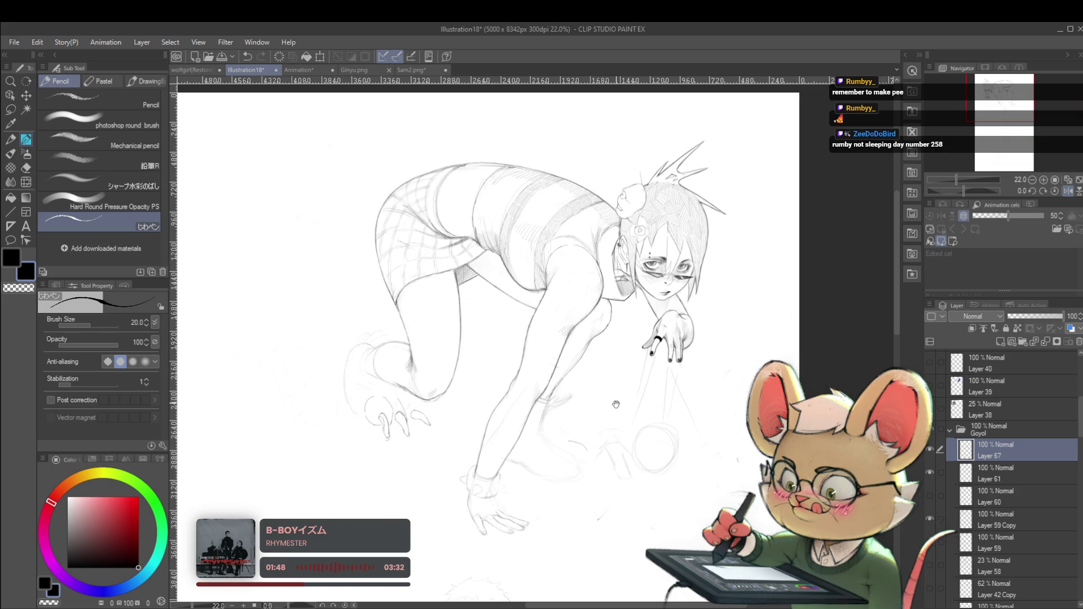
pyautogui.scroll(-2, 621, 367)
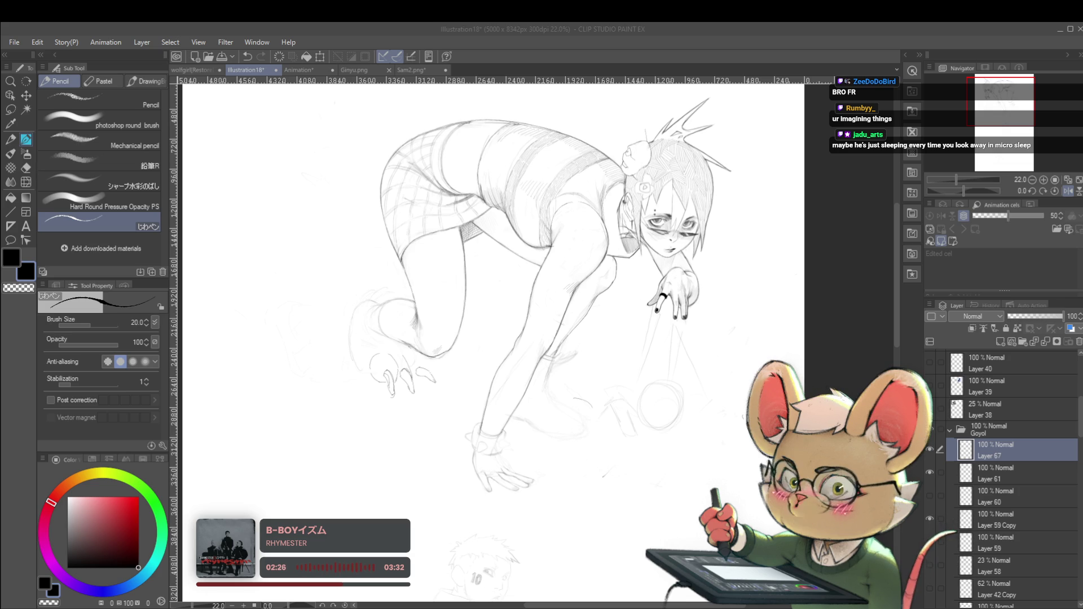
# On Layer 61 in the normal view, draw a curve along the rear foot's edge, then mirror to check
pyautogui.click(1055, 191)
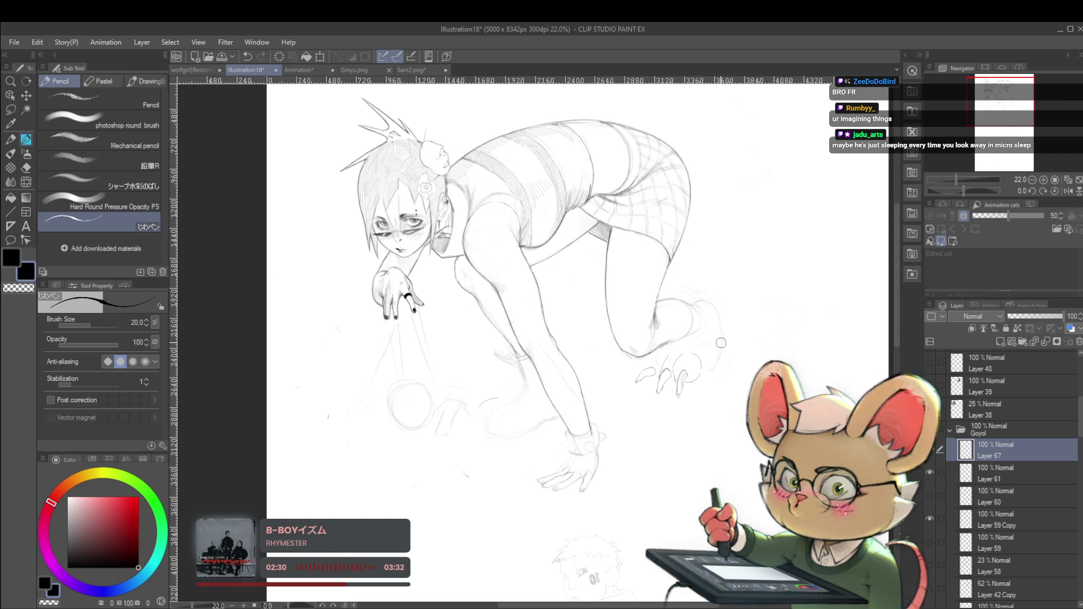
pyautogui.click(988, 477)
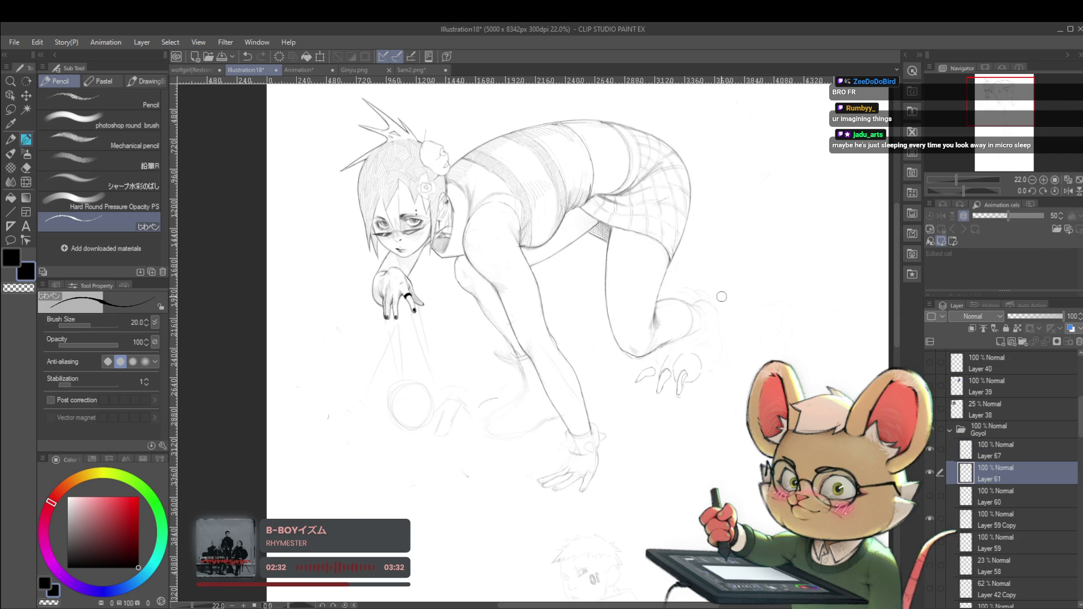
pyautogui.scroll(2, 753, 353)
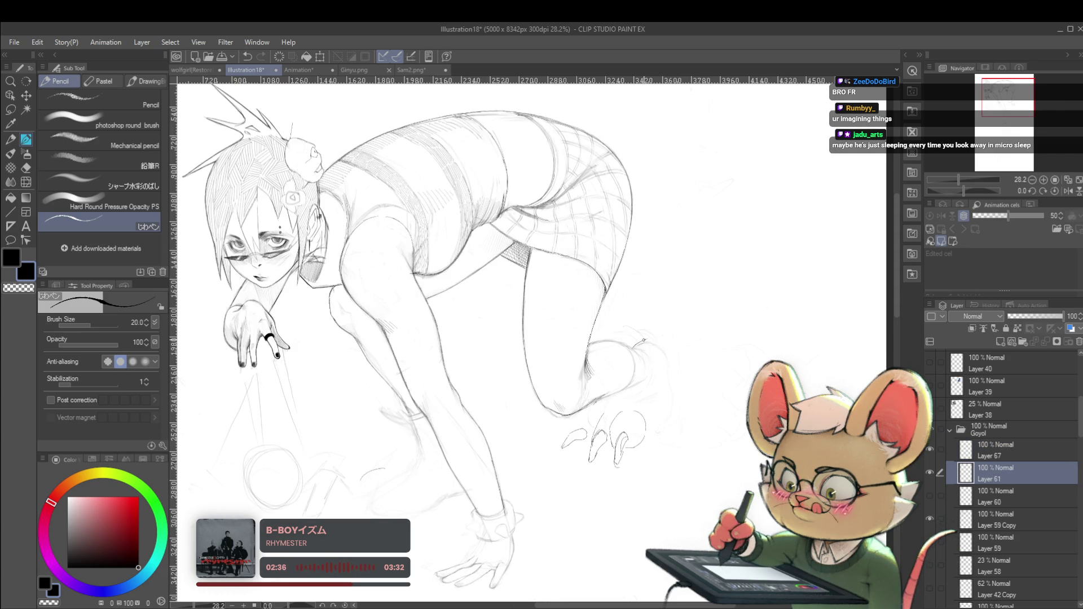
pyautogui.moveTo(649, 340); pyautogui.dragTo(673, 365)
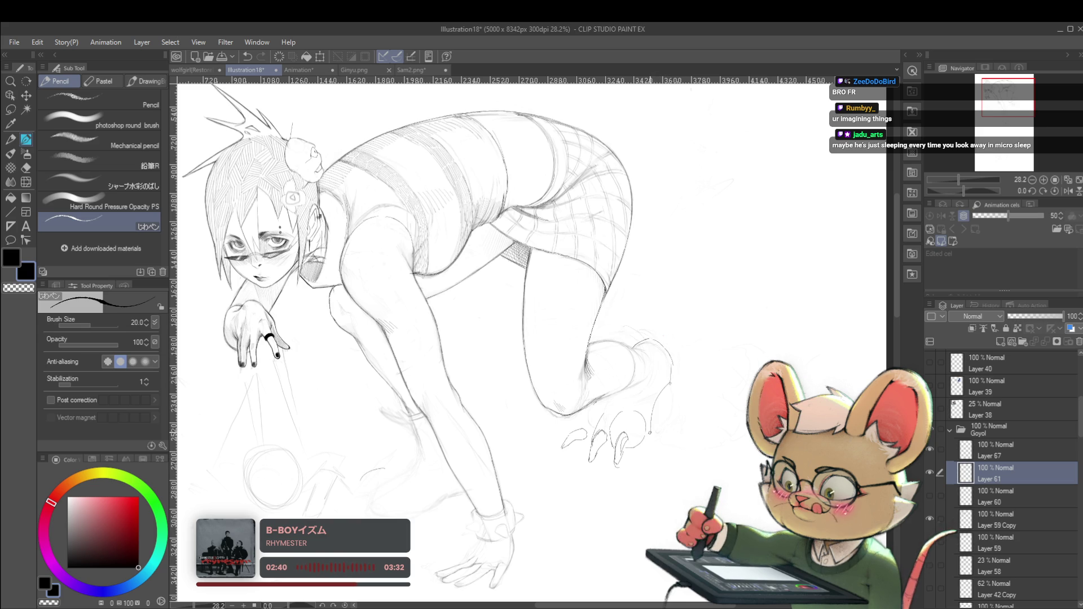
pyautogui.scroll(-6, 652, 421)
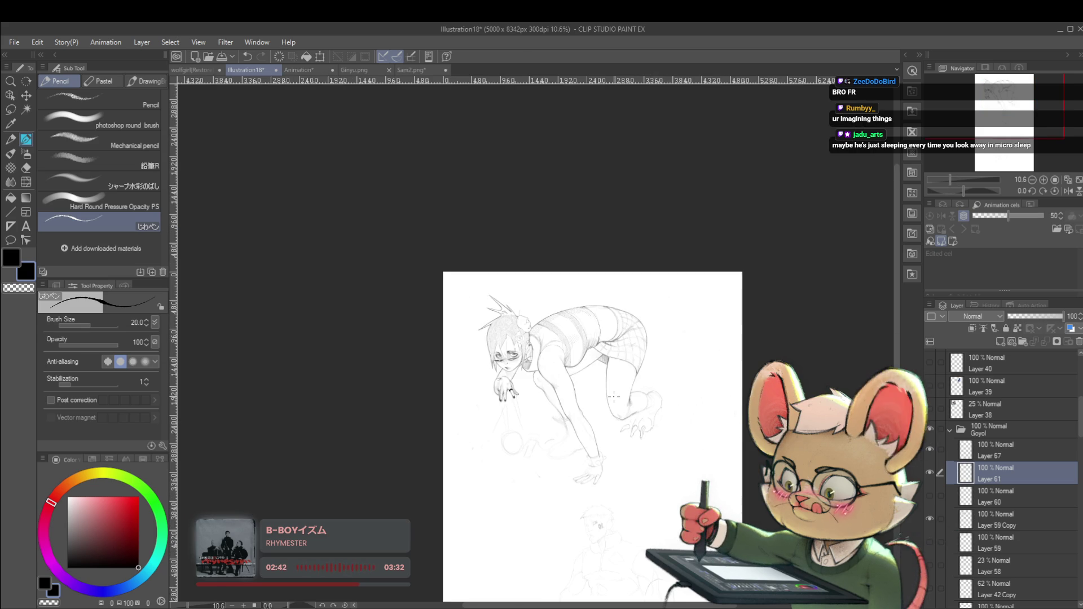
pyautogui.click(1068, 192)
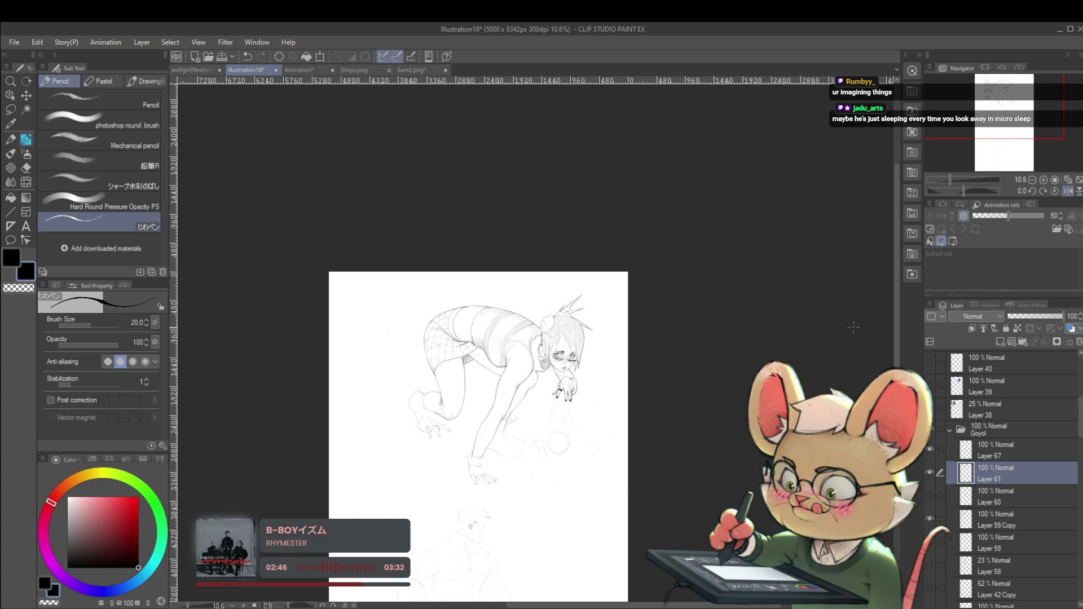
pyautogui.scroll(2, 517, 450)
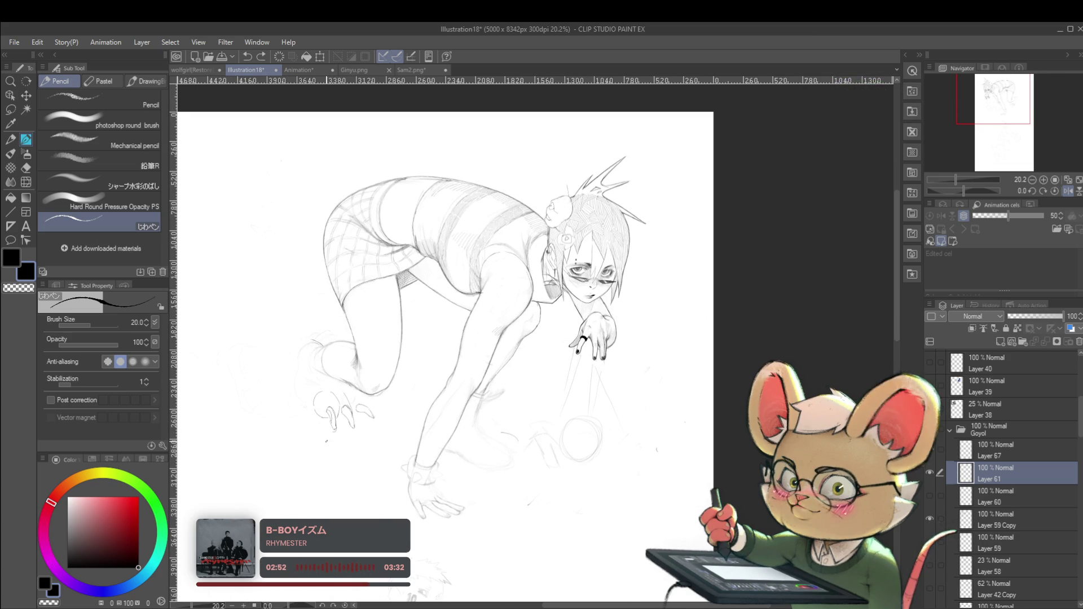
# Lasso the claw strokes on Layer 67 and nudge them slightly left, closer to the rear foot
pyautogui.press('m')
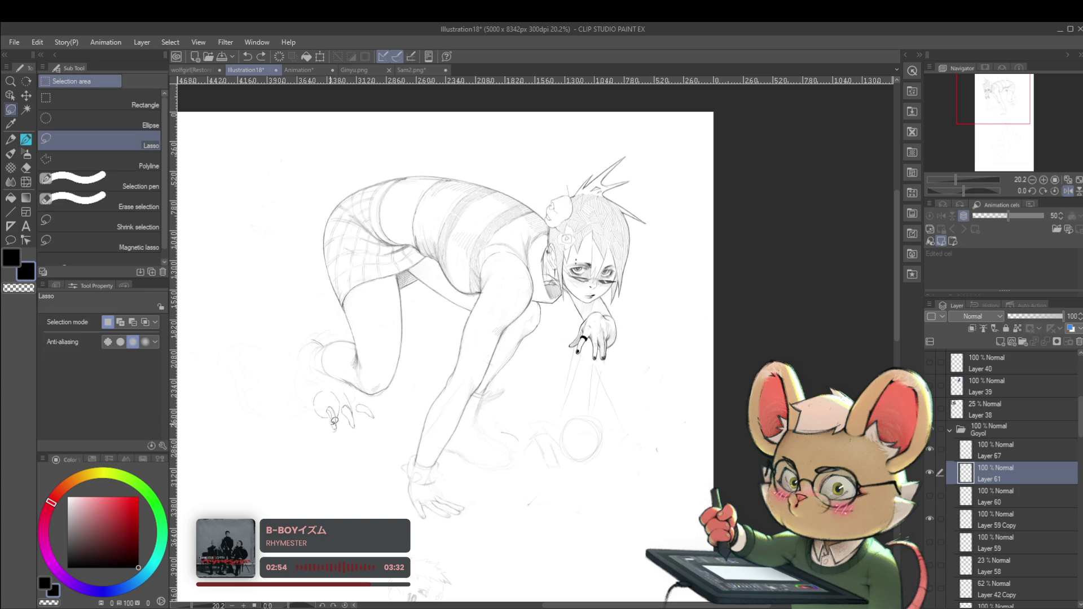
pyautogui.moveTo(371, 398); pyautogui.dragTo(377, 398)
pyautogui.hotkey('ctrl', 't')
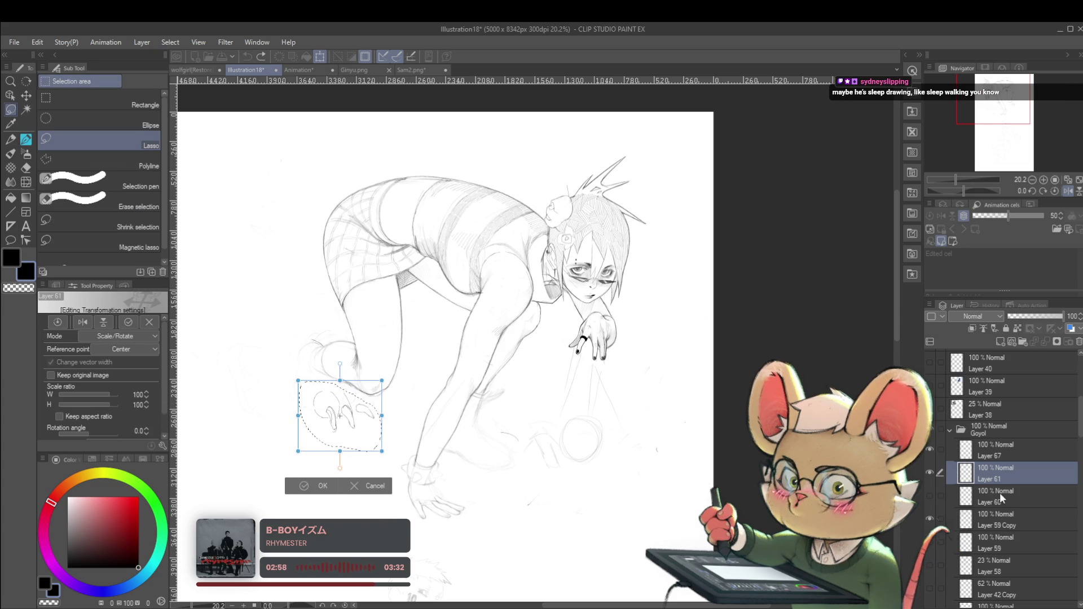
pyautogui.click(1012, 457)
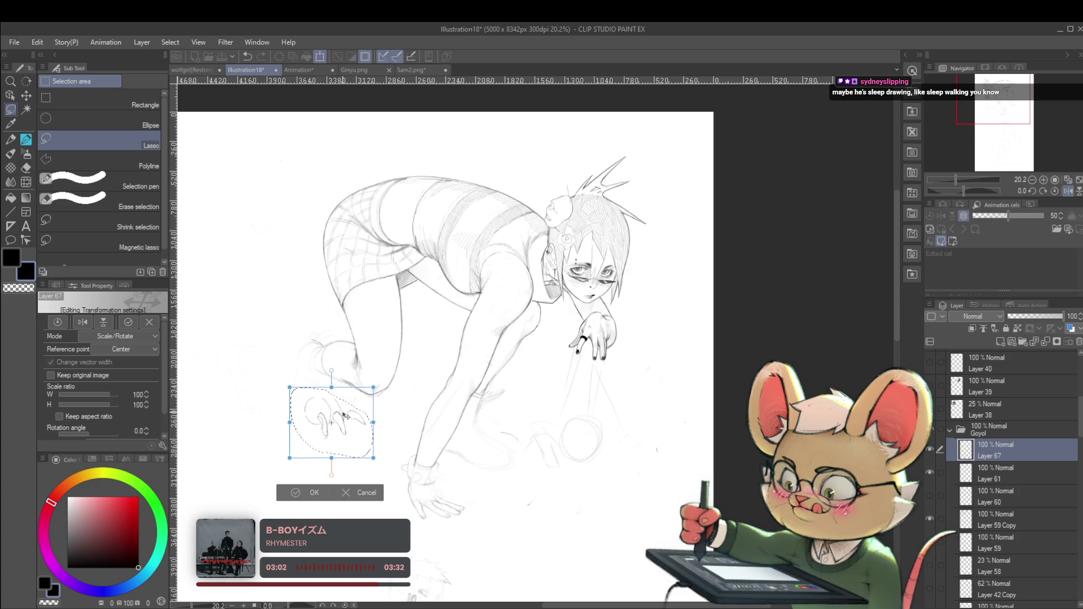
pyautogui.scroll(-2, 447, 252)
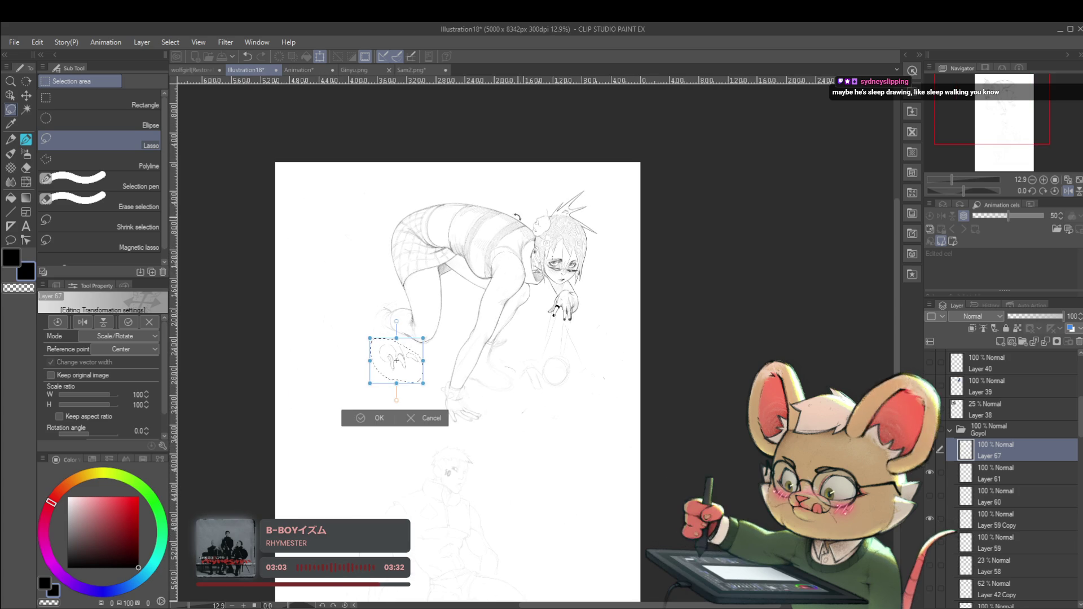
pyautogui.click(1068, 190)
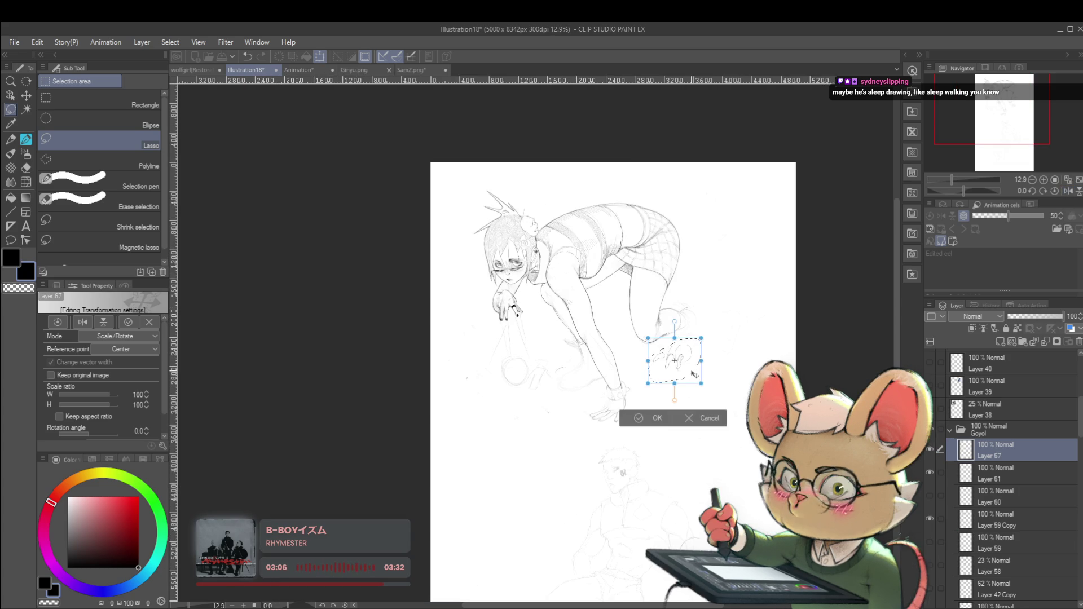
pyautogui.moveTo(693, 365); pyautogui.dragTo(688, 365)
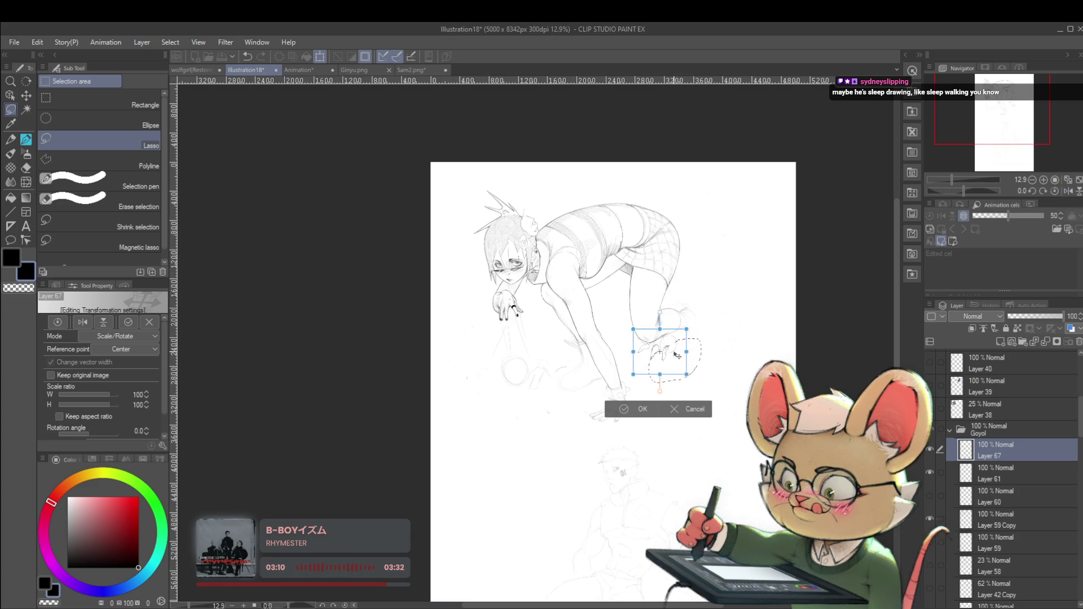
pyautogui.moveTo(677, 354); pyautogui.dragTo(681, 363)
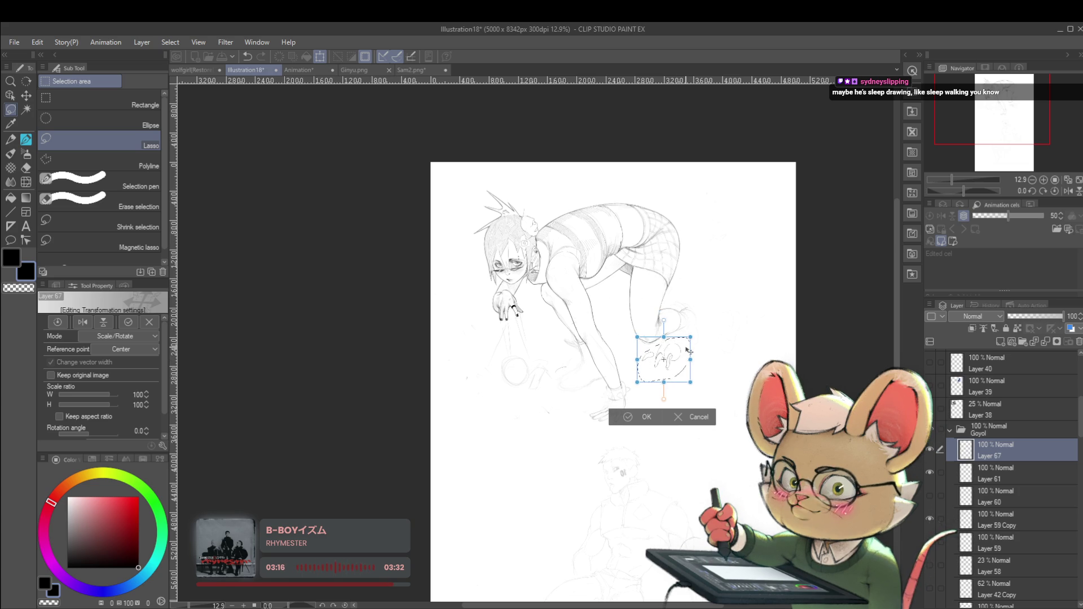
pyautogui.press('Return')
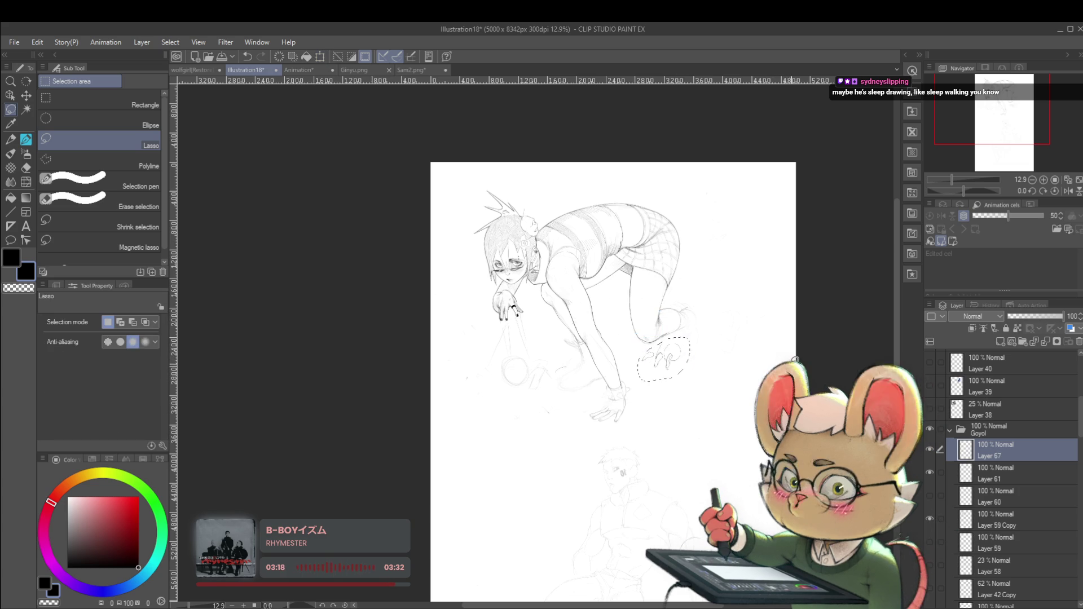
# Add two faint pencil strokes to the clawed foot, then mirror the canvas to check
pyautogui.press('p')
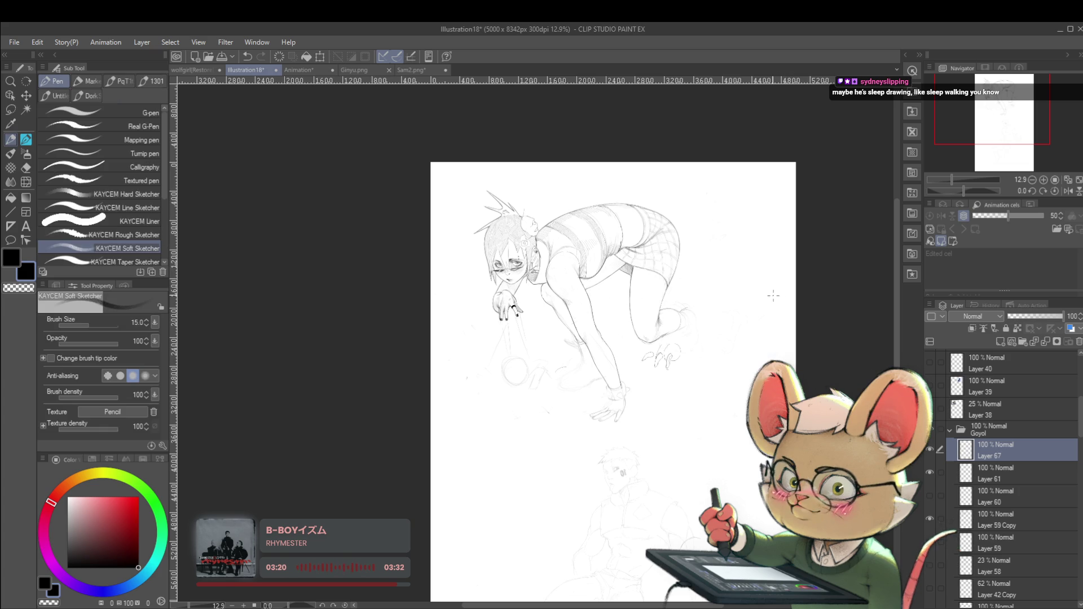
pyautogui.scroll(5, 687, 321)
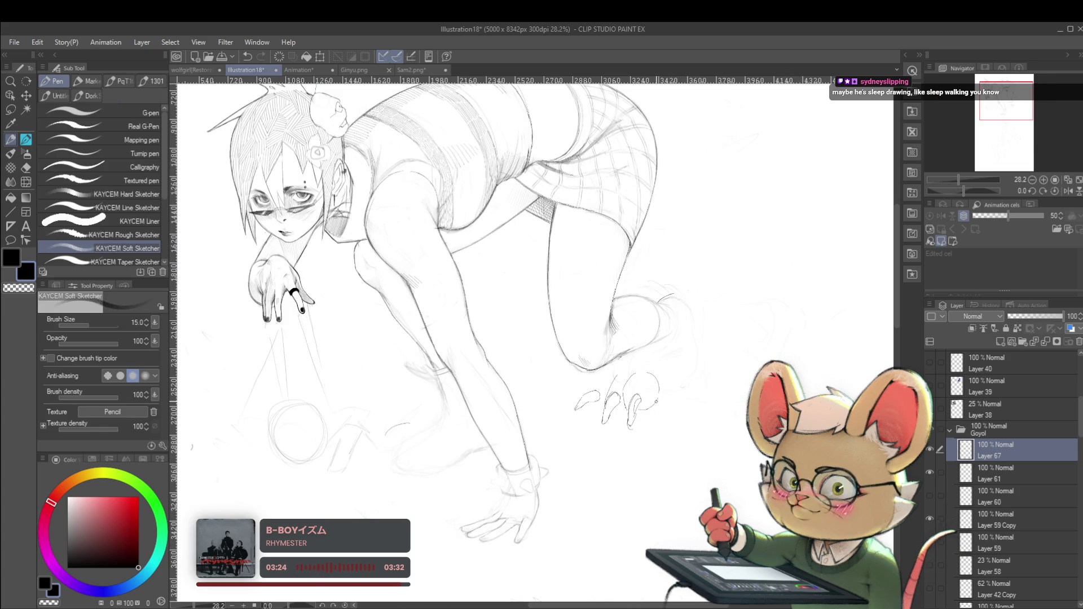
pyautogui.press('p')
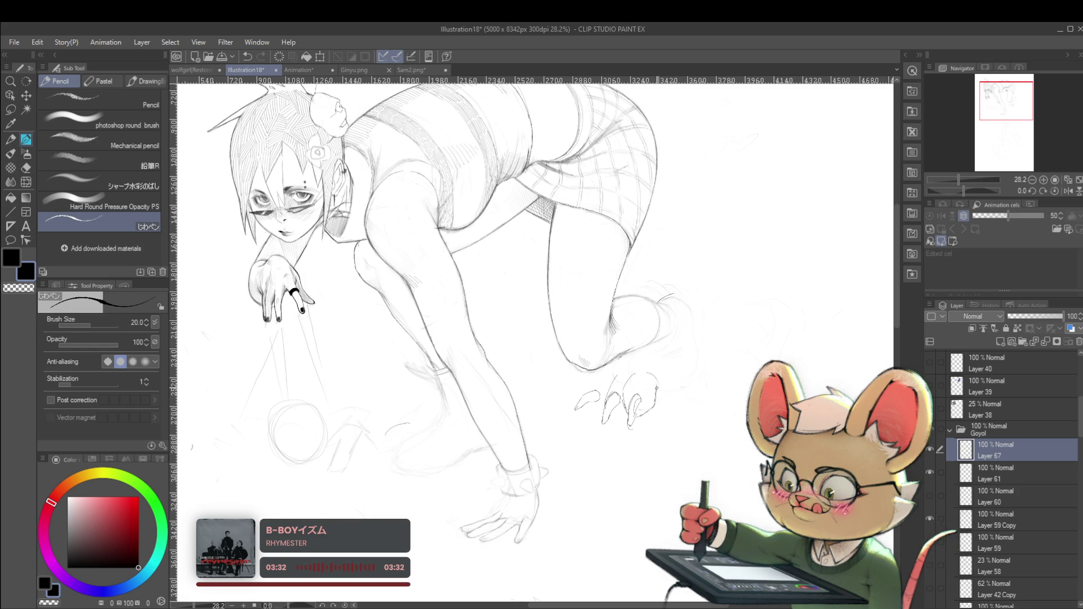
pyautogui.moveTo(622, 388); pyautogui.dragTo(625, 397)
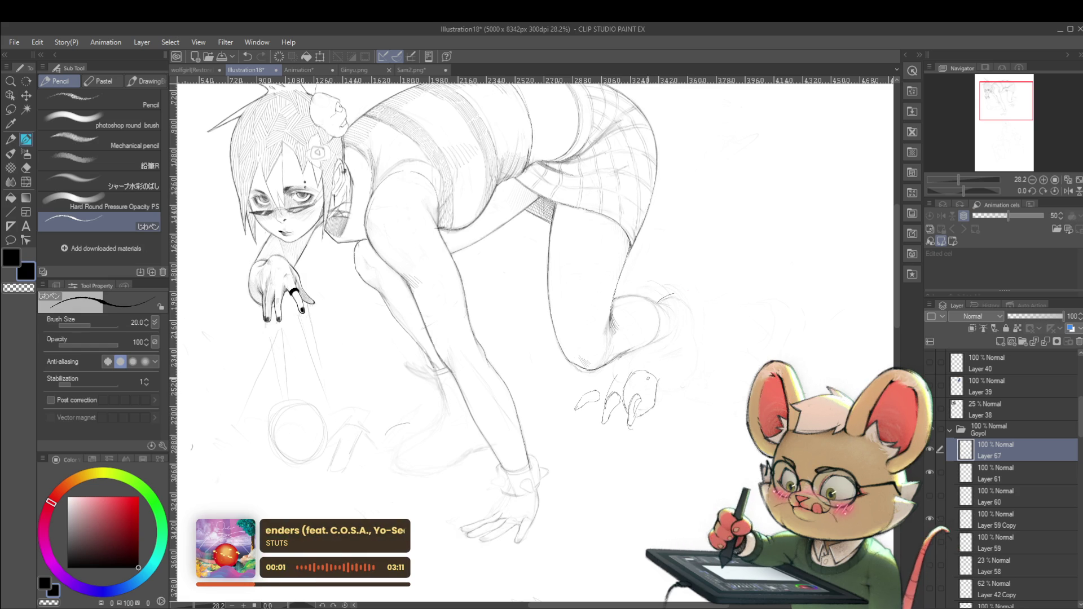
pyautogui.moveTo(610, 397); pyautogui.dragTo(605, 417)
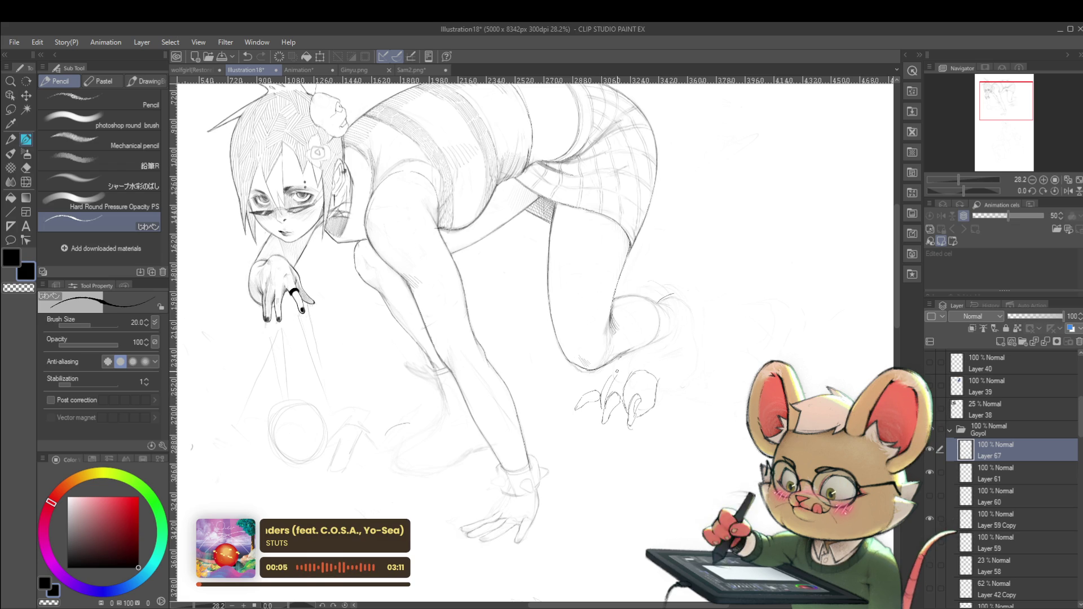
pyautogui.scroll(-5, 729, 444)
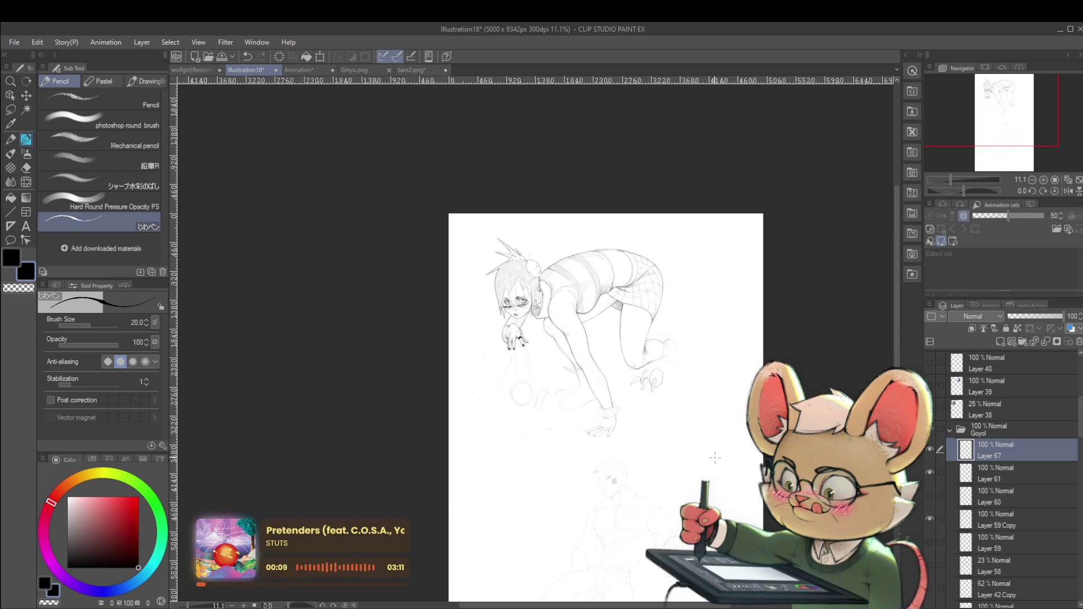
pyautogui.click(1068, 192)
pyautogui.scroll(2, 406, 372)
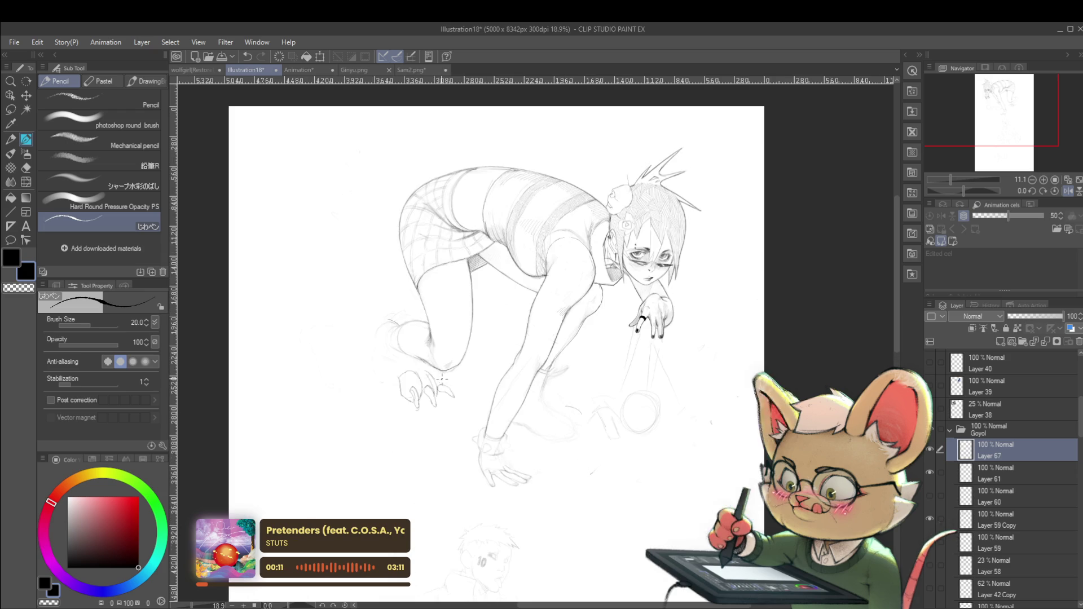
# Pencil lines rising from the claws and along the knee, and darken the calf outline
pyautogui.scroll(2, 405, 335)
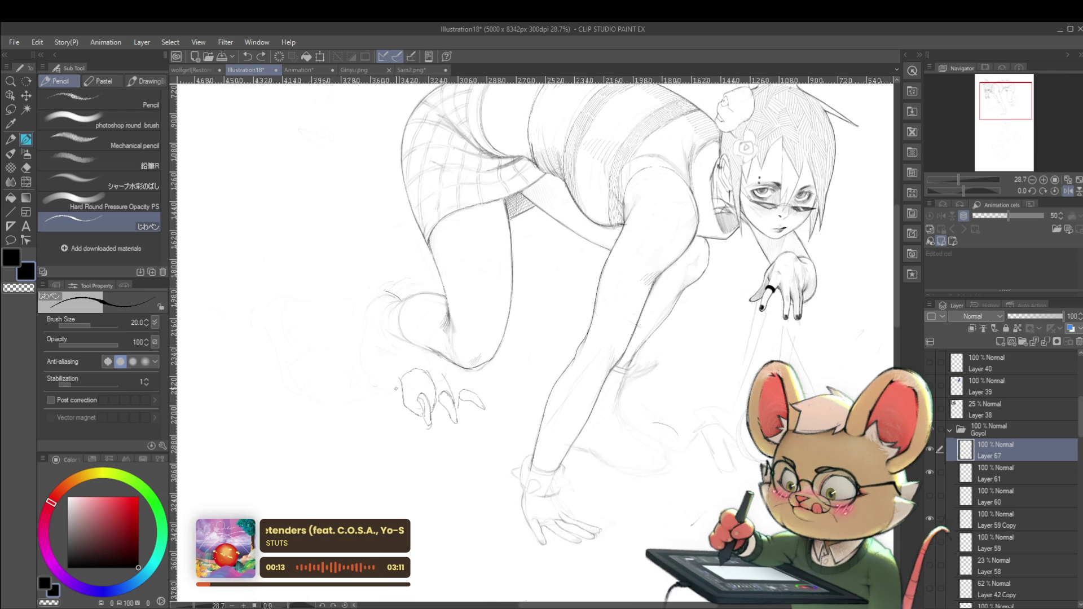
pyautogui.moveTo(398, 390); pyautogui.dragTo(383, 340)
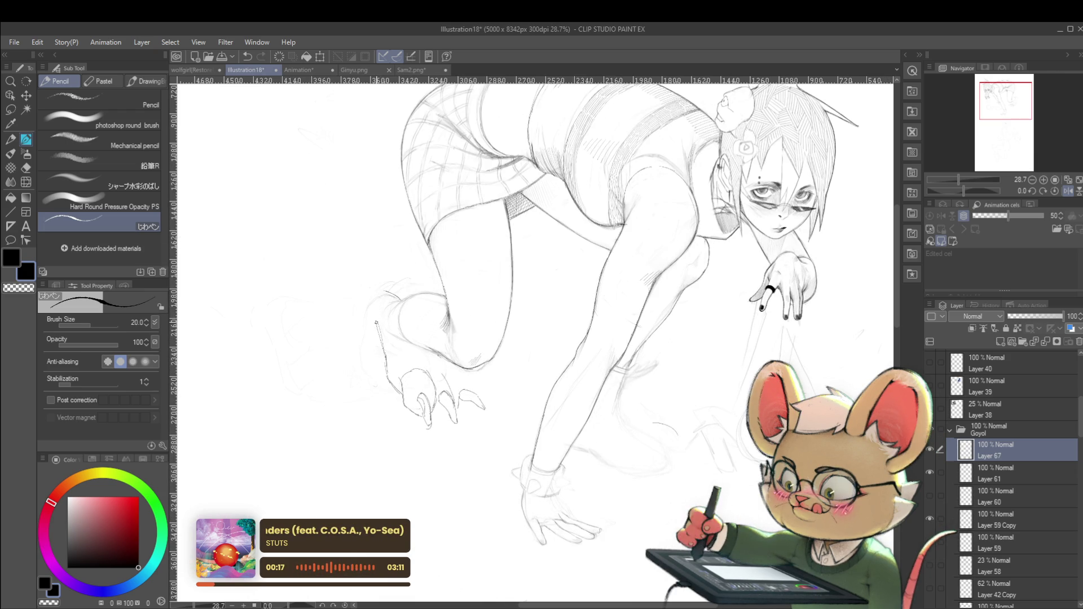
pyautogui.moveTo(387, 289)
pyautogui.mouseDown()
pyautogui.moveTo(405, 293)
pyautogui.moveTo(382, 188)
pyautogui.mouseUp()
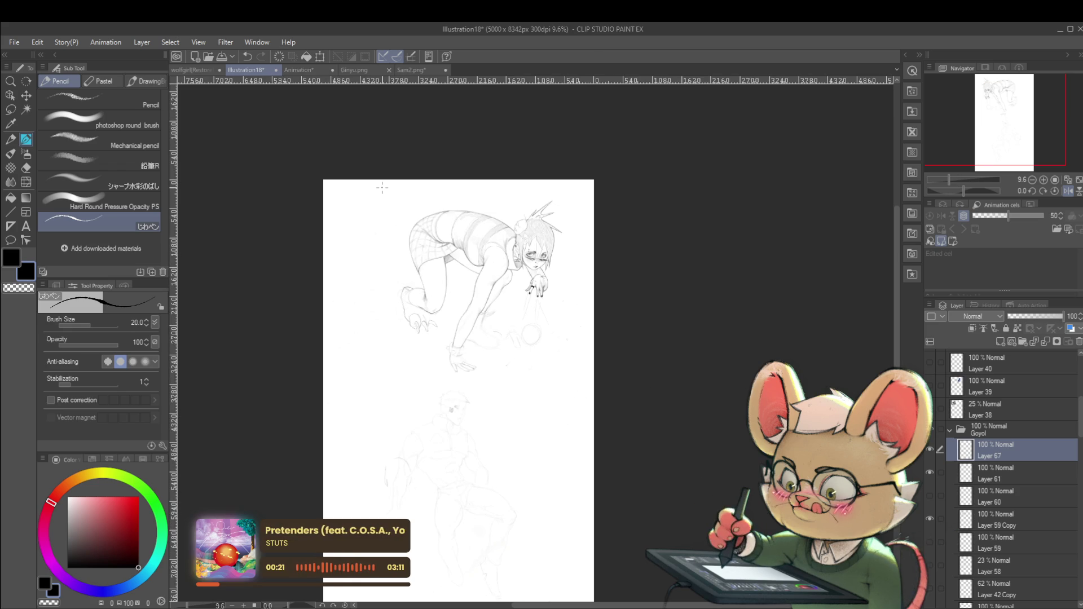
pyautogui.moveTo(561, 316)
pyautogui.mouseDown()
pyautogui.moveTo(714, 316)
pyautogui.moveTo(714, 340)
pyautogui.mouseUp()
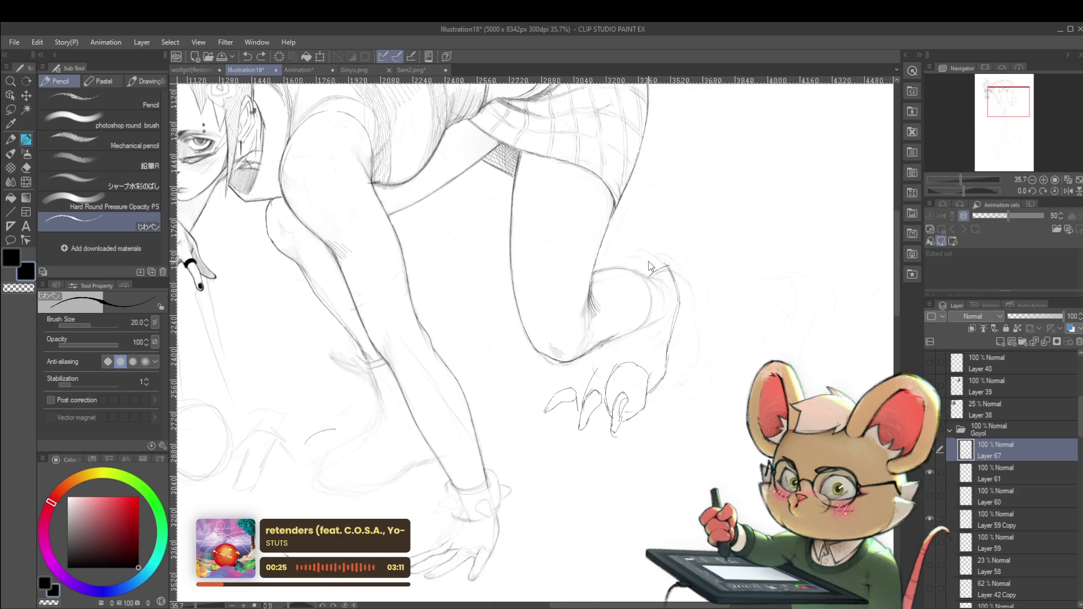
pyautogui.moveTo(630, 261); pyautogui.dragTo(645, 272)
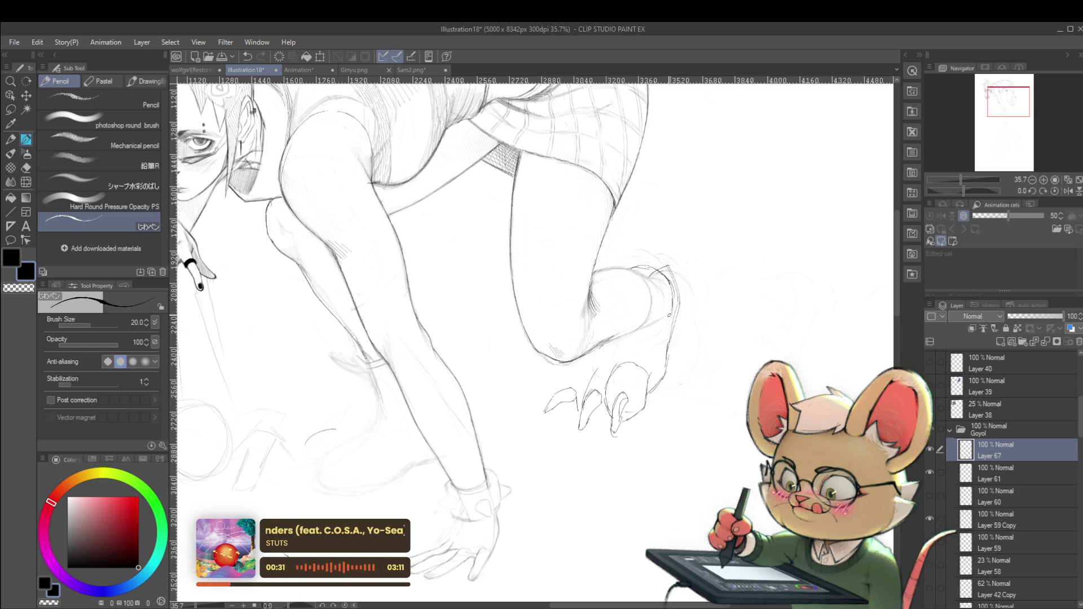
pyautogui.moveTo(672, 289); pyautogui.dragTo(671, 316)
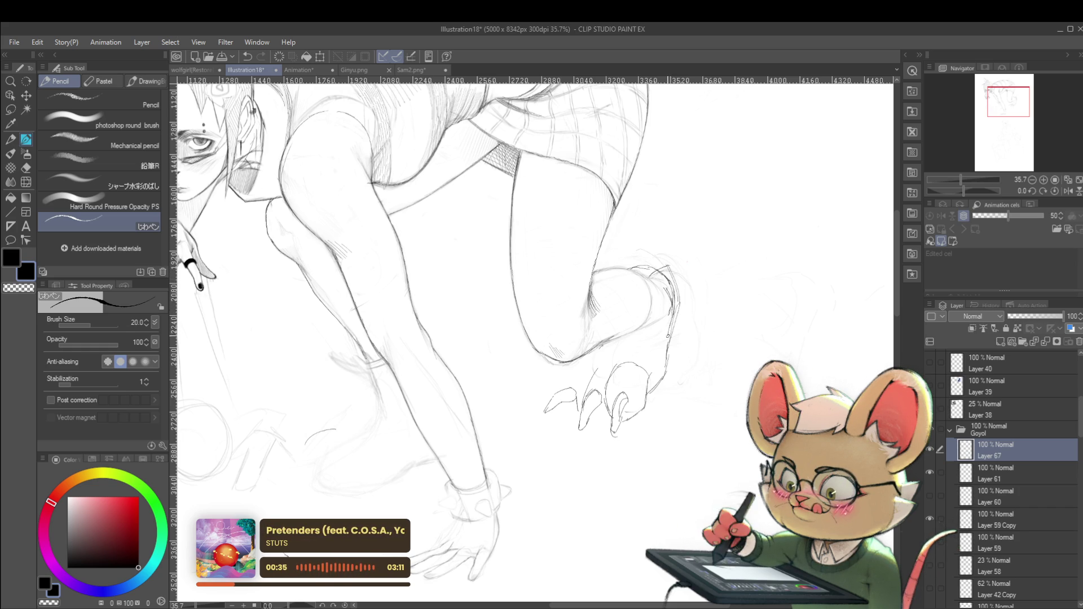
pyautogui.moveTo(670, 326); pyautogui.dragTo(657, 355)
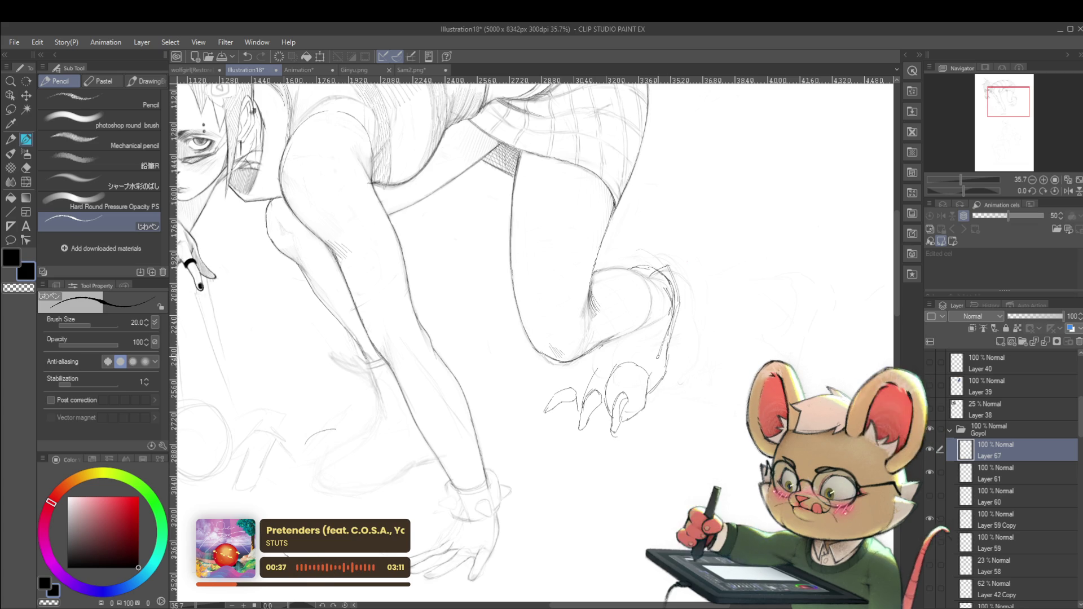
pyautogui.scroll(-5, 671, 336)
pyautogui.scroll(4, 689, 324)
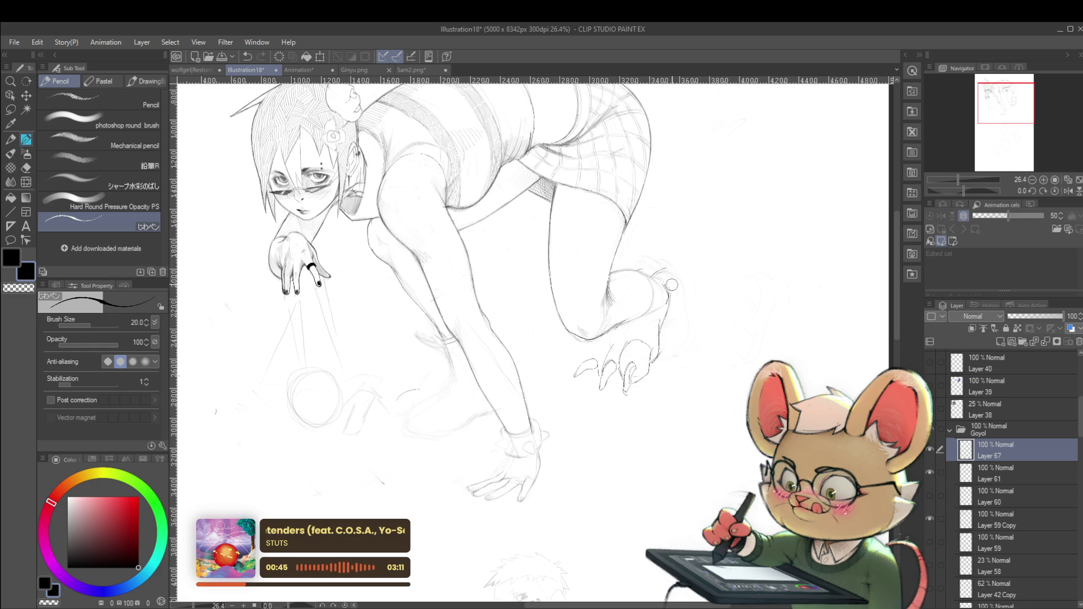
# Return to drawing on Layer 67 and mirror the canvas to check the leg's pose
pyautogui.hotkey('alt', '[')
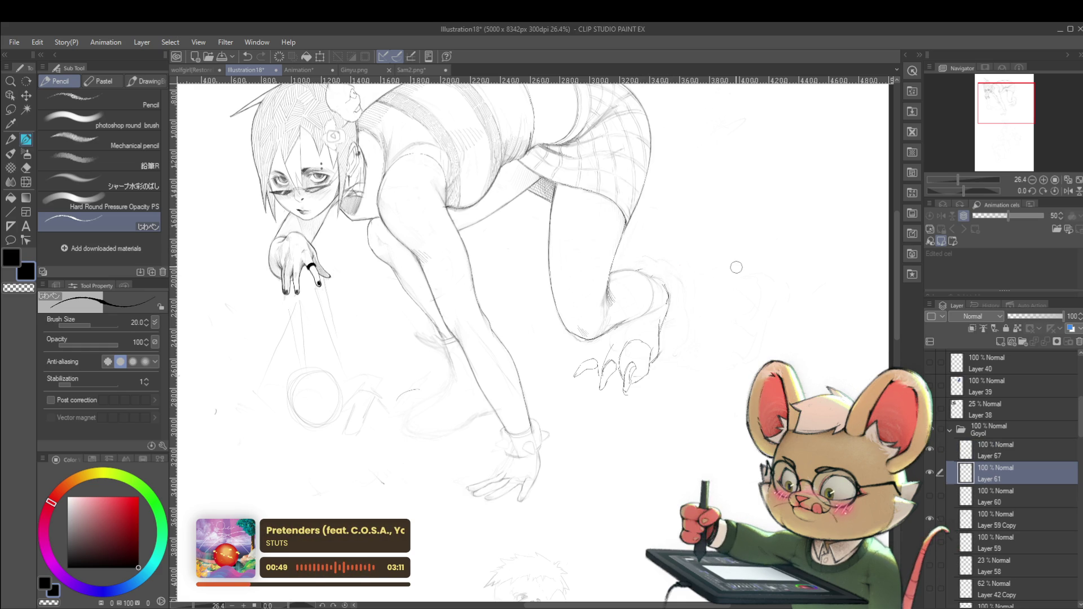
pyautogui.click(982, 454)
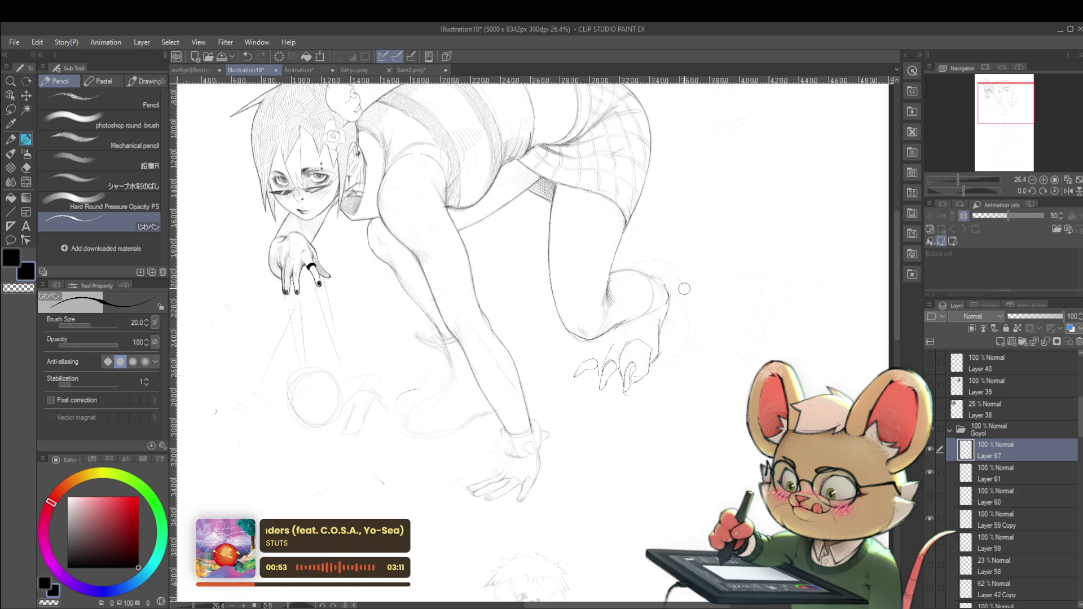
pyautogui.scroll(2, 685, 289)
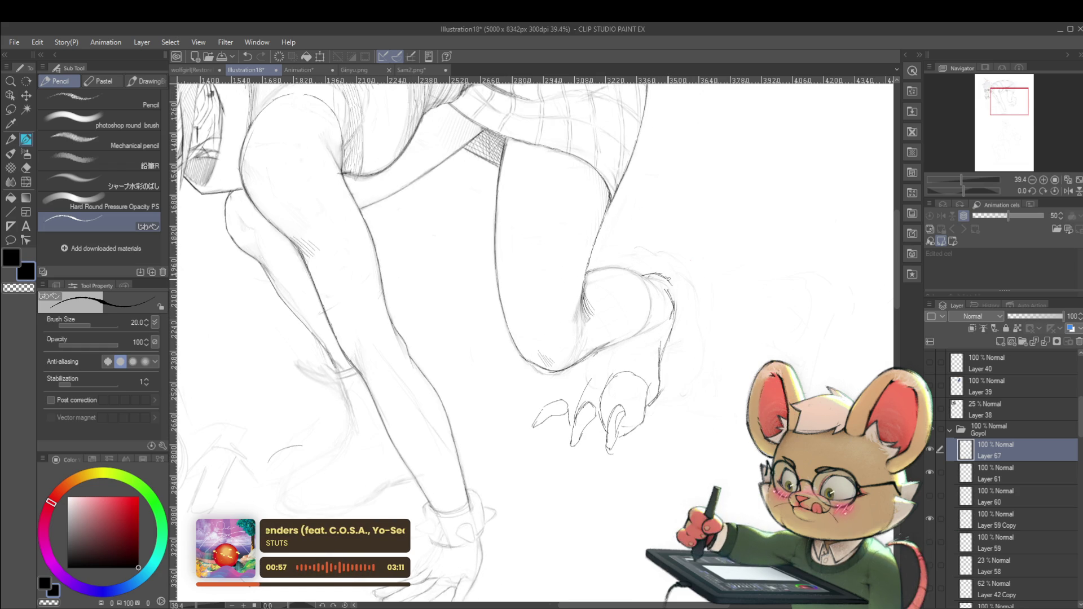
pyautogui.scroll(-5, 673, 292)
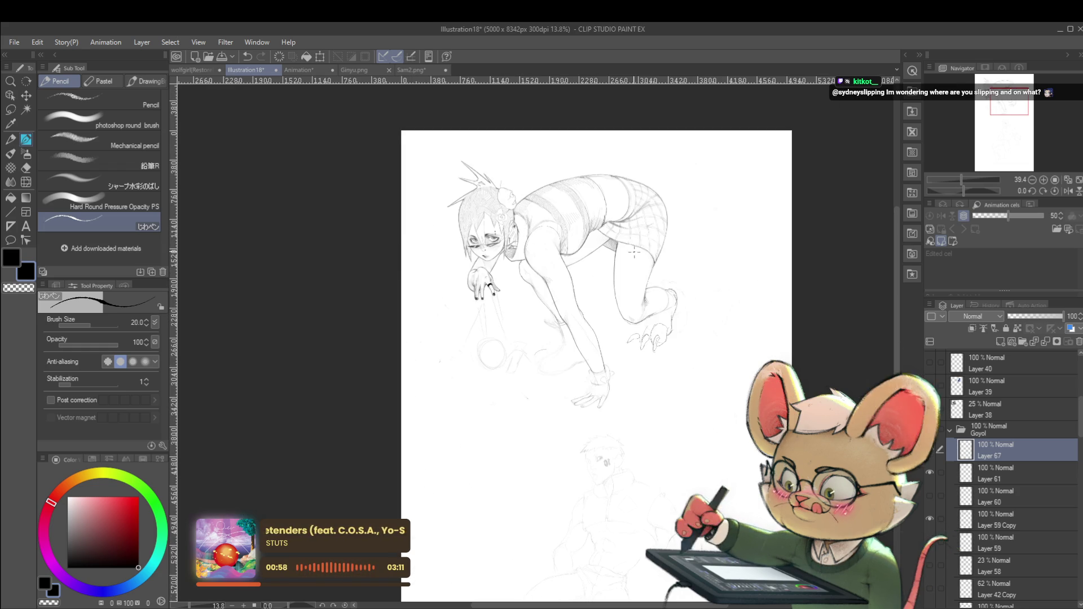
pyautogui.click(1068, 191)
pyautogui.scroll(-2, 622, 356)
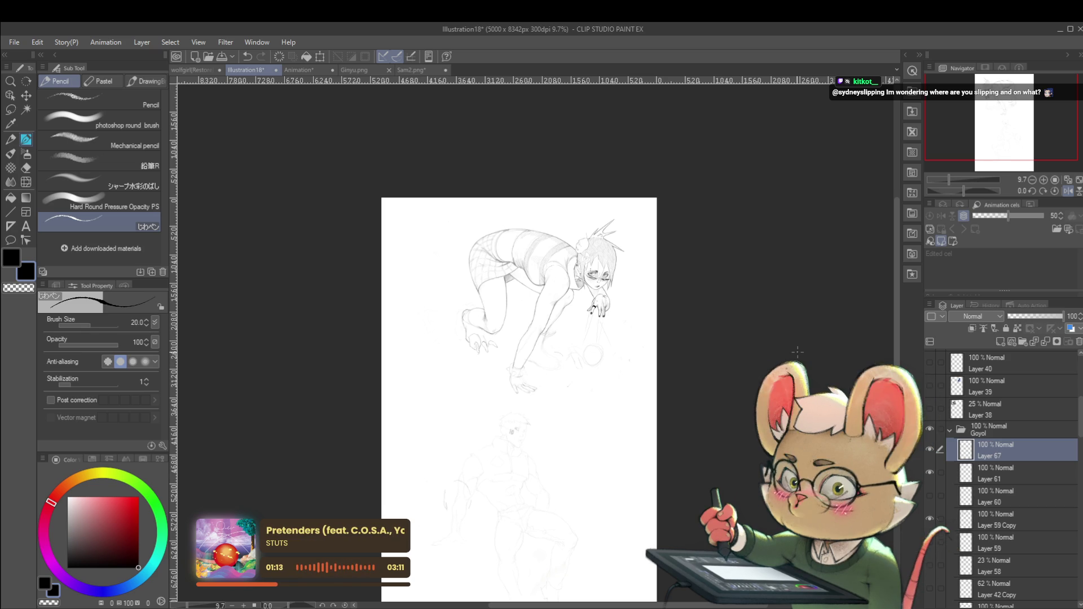
pyautogui.scroll(3, 460, 307)
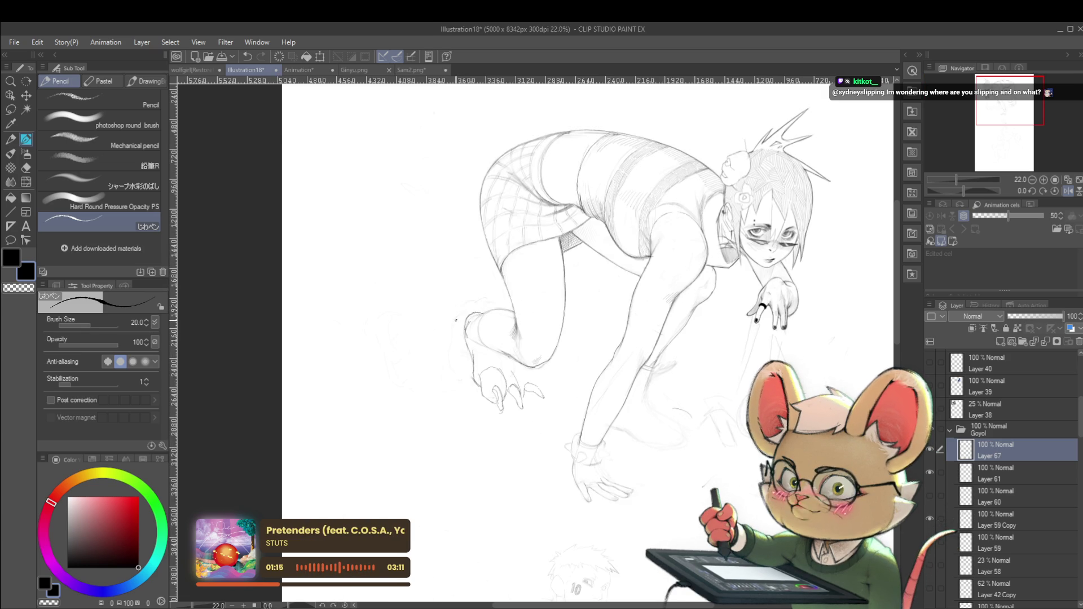
pyautogui.scroll(3, 504, 312)
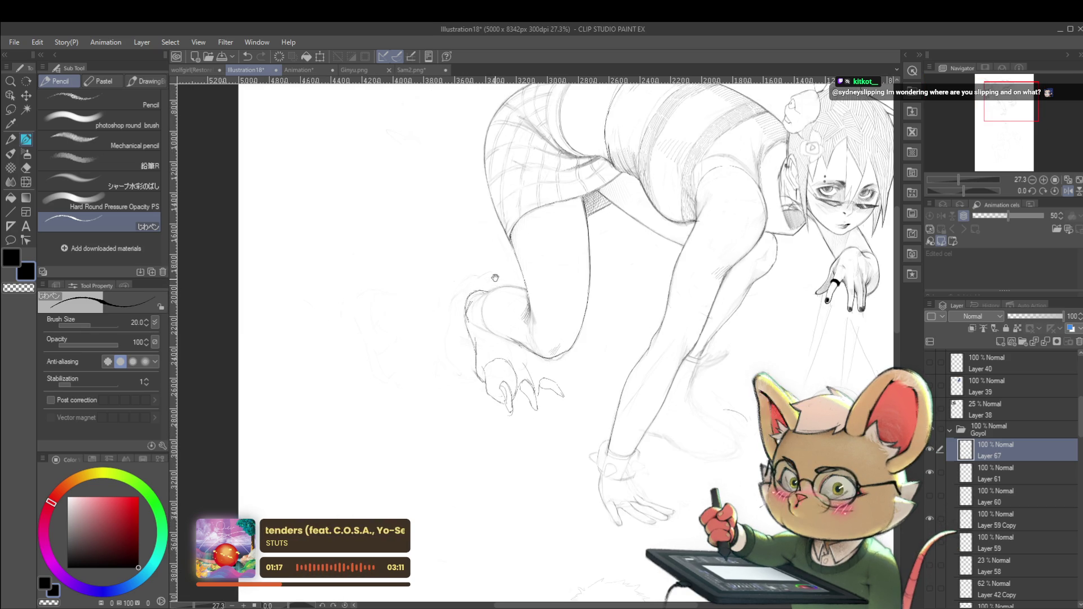
# Lasso the back foot and its claws and shift them slightly left and down
pyautogui.press('m')
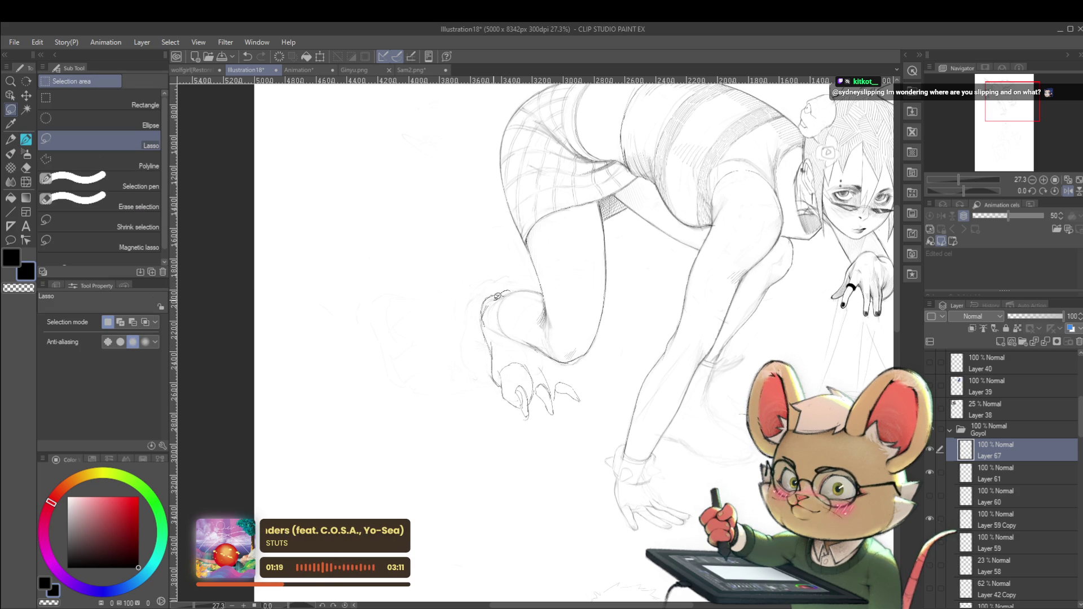
pyautogui.moveTo(490, 319)
pyautogui.mouseDown()
pyautogui.moveTo(507, 349)
pyautogui.moveTo(582, 383)
pyautogui.moveTo(445, 383)
pyautogui.mouseUp()
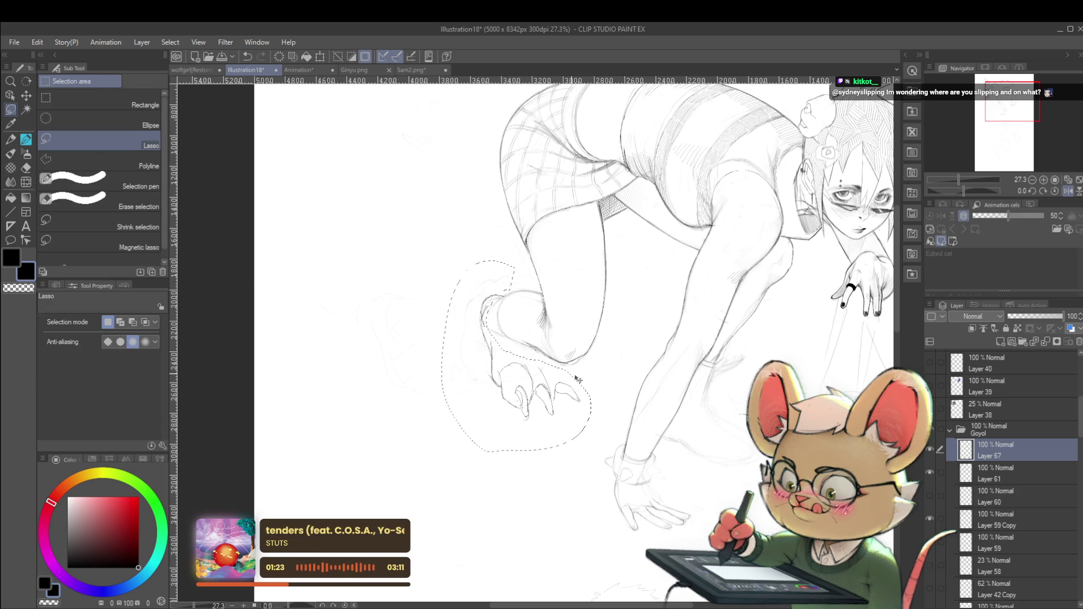
pyautogui.hotkey('ctrl', 't')
pyautogui.moveTo(558, 406)
pyautogui.mouseDown()
pyautogui.moveTo(545, 413)
pyautogui.moveTo(552, 418)
pyautogui.mouseUp()
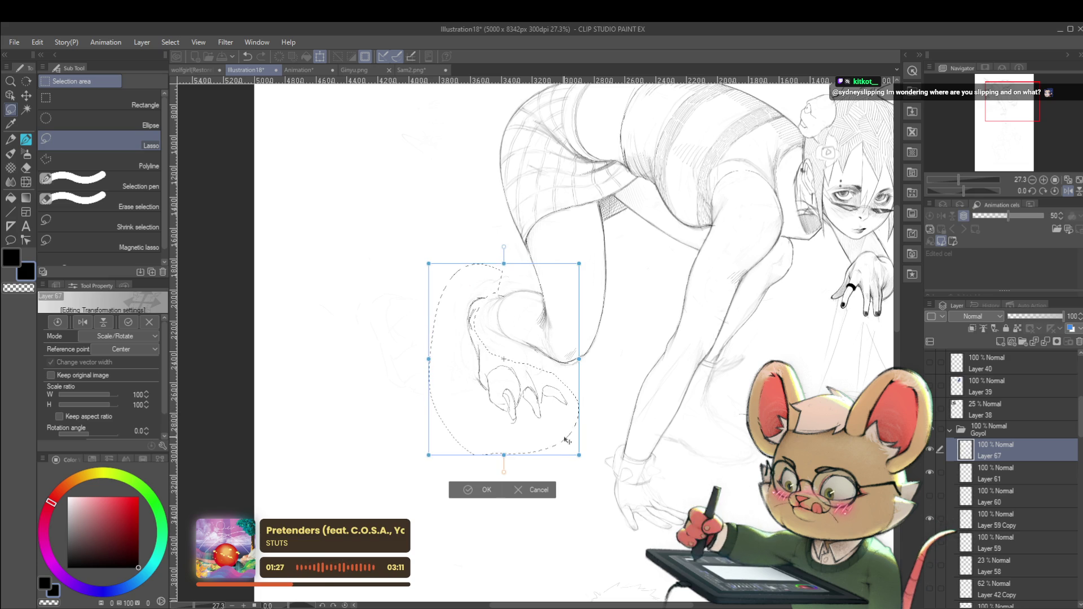
pyautogui.press('Return')
pyautogui.hotkey('ctrl', 'd')
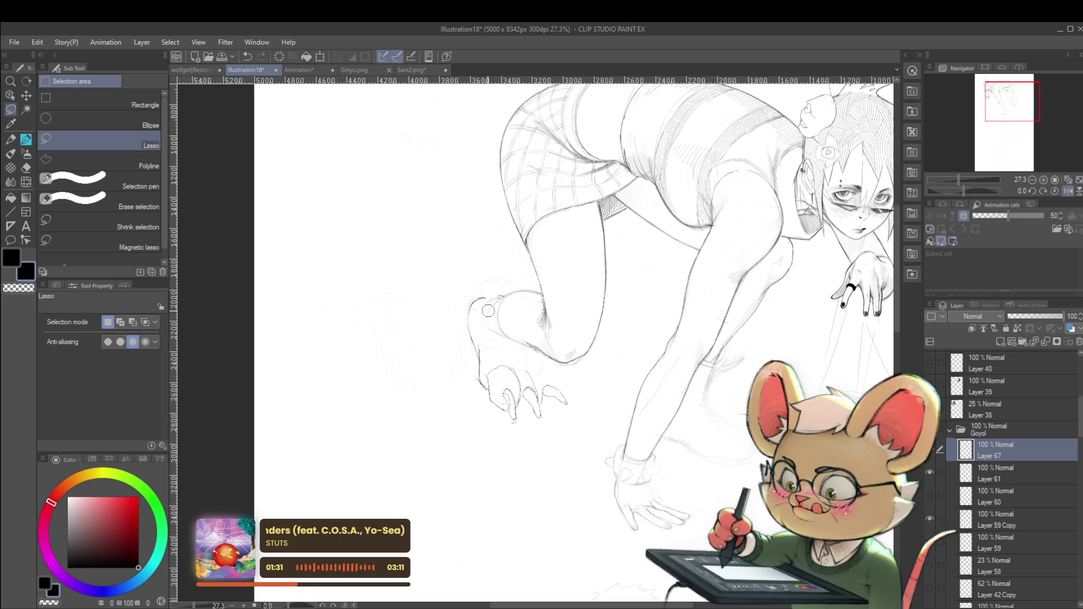
pyautogui.press('p')
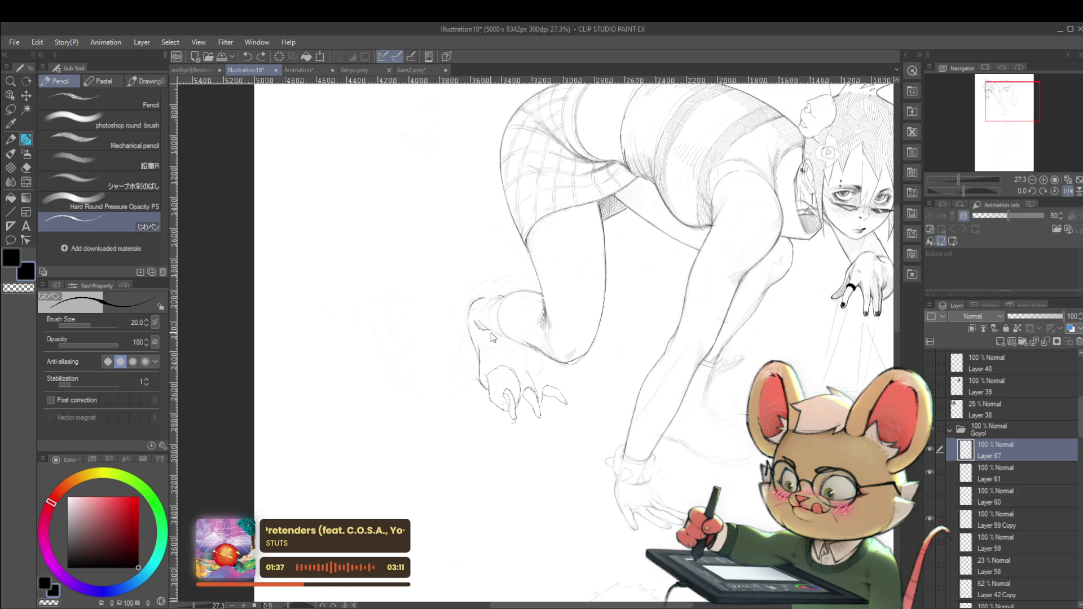
pyautogui.scroll(-5, 508, 333)
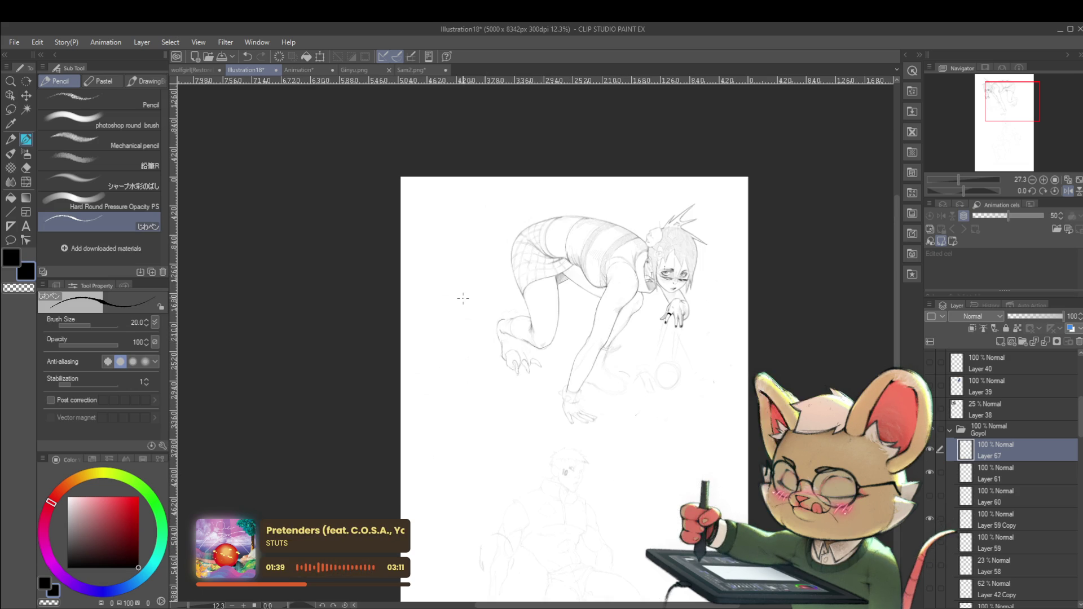
# Flip the canvas back to normal and undo the stray stroke beside the foot
pyautogui.click(1068, 192)
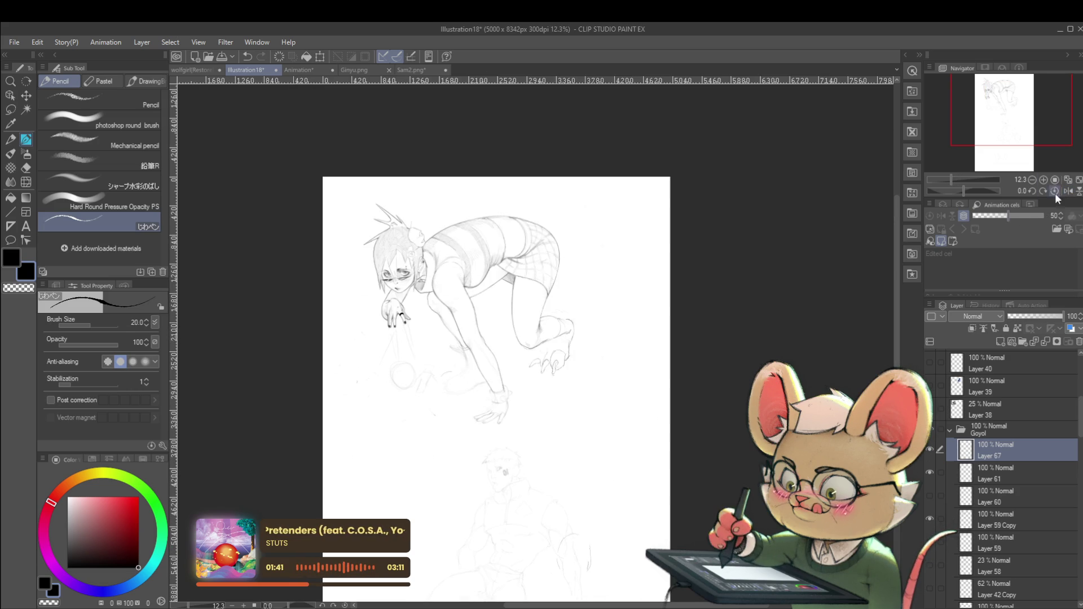
pyautogui.scroll(5, 497, 254)
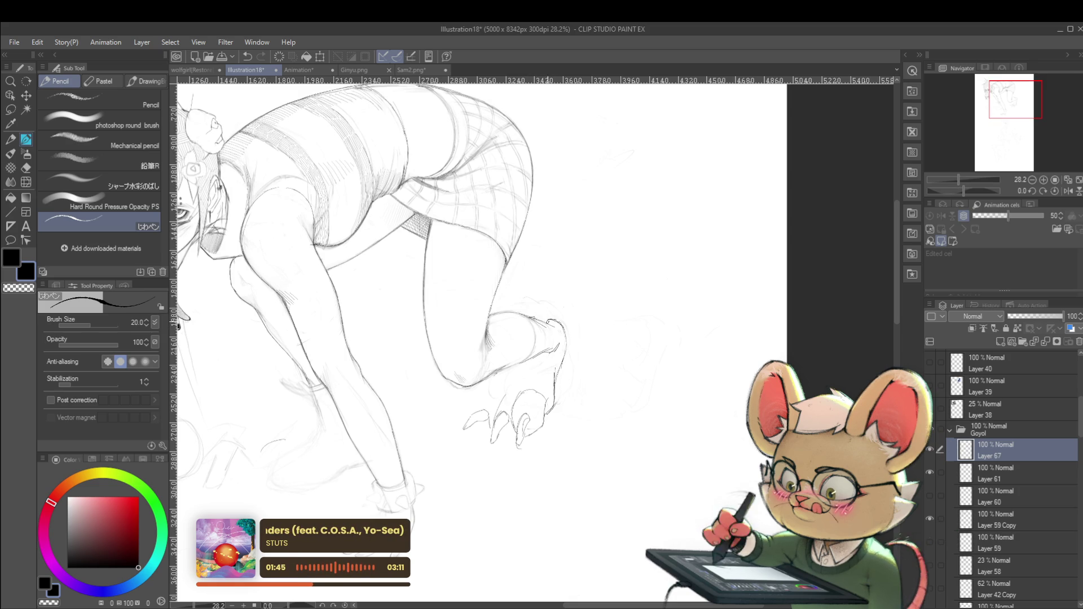
pyautogui.hotkey('ctrl', 'z')
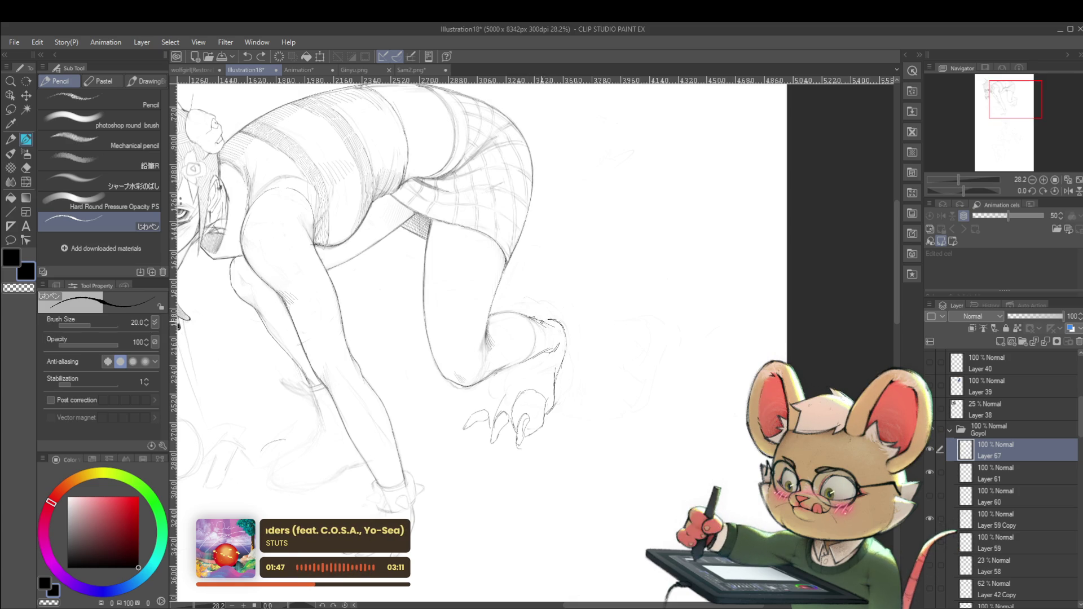
pyautogui.scroll(-3, 560, 321)
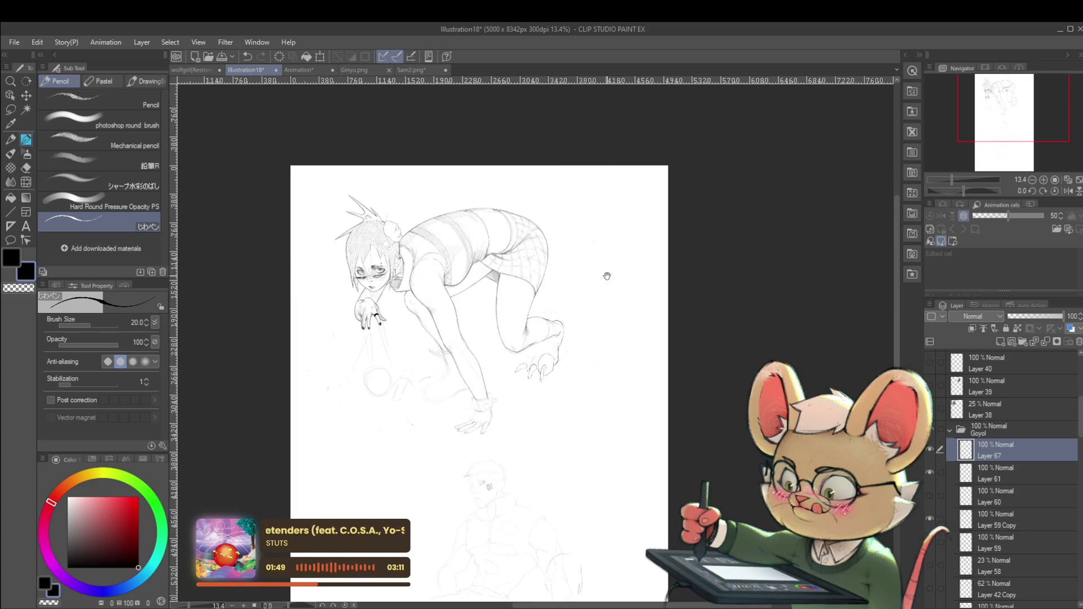
# Zoom out and switch to the KAYCEM Soft Sketcher pen at size 15
pyautogui.scroll(-1, 604, 276)
pyautogui.scroll(5, 590, 241)
pyautogui.scroll(-5, 608, 385)
pyautogui.press('p')
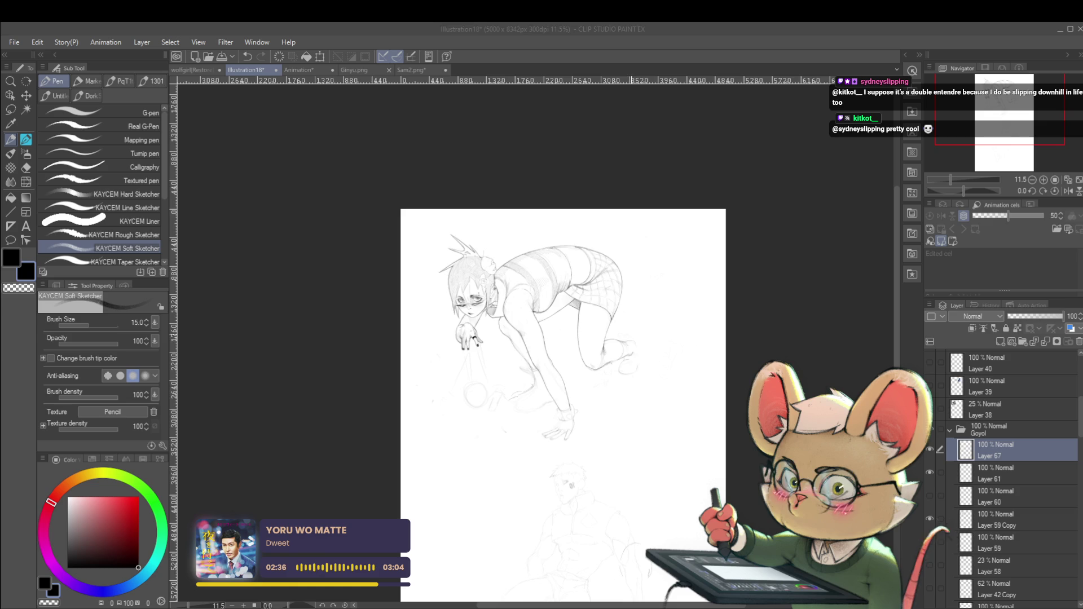
# Mirror the canvas view horizontally and undo the latest stroke near the back foot
pyautogui.scroll(2, 648, 356)
pyautogui.scroll(3, 649, 355)
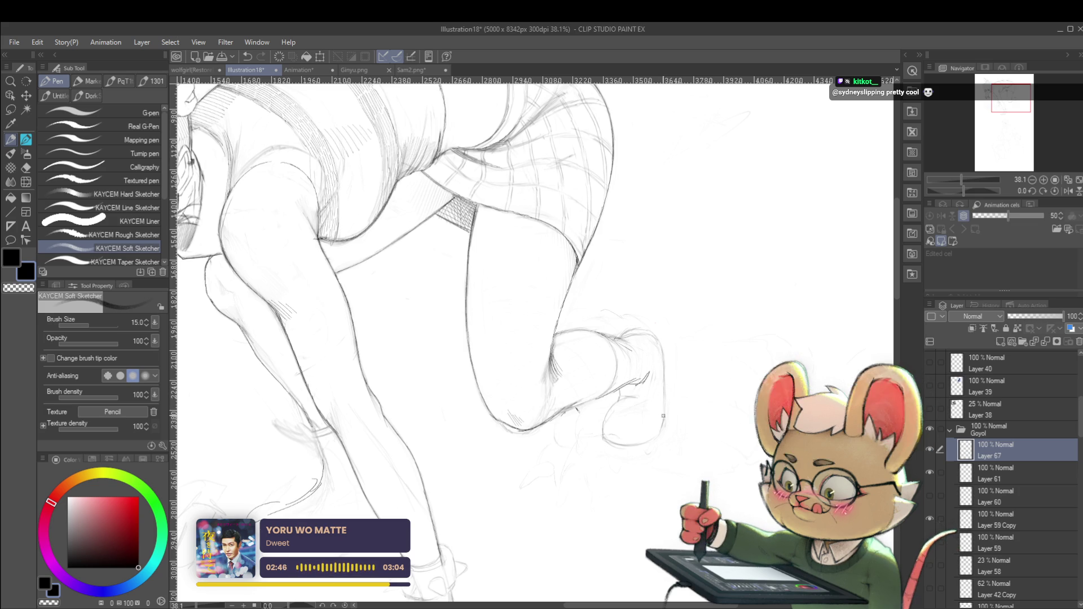
pyautogui.scroll(-5, 679, 341)
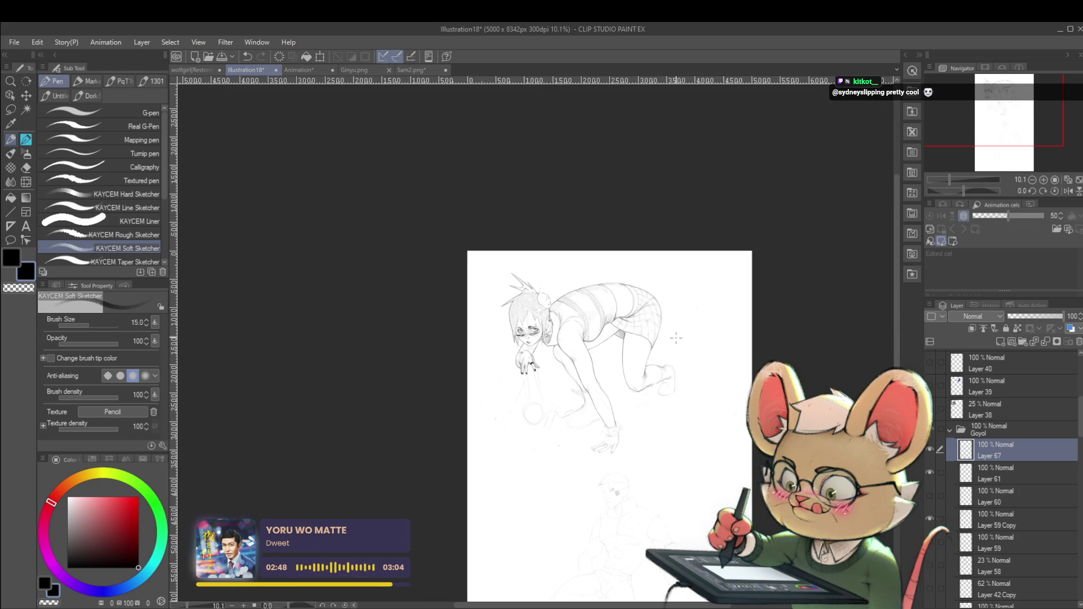
pyautogui.moveTo(734, 335); pyautogui.dragTo(739, 309)
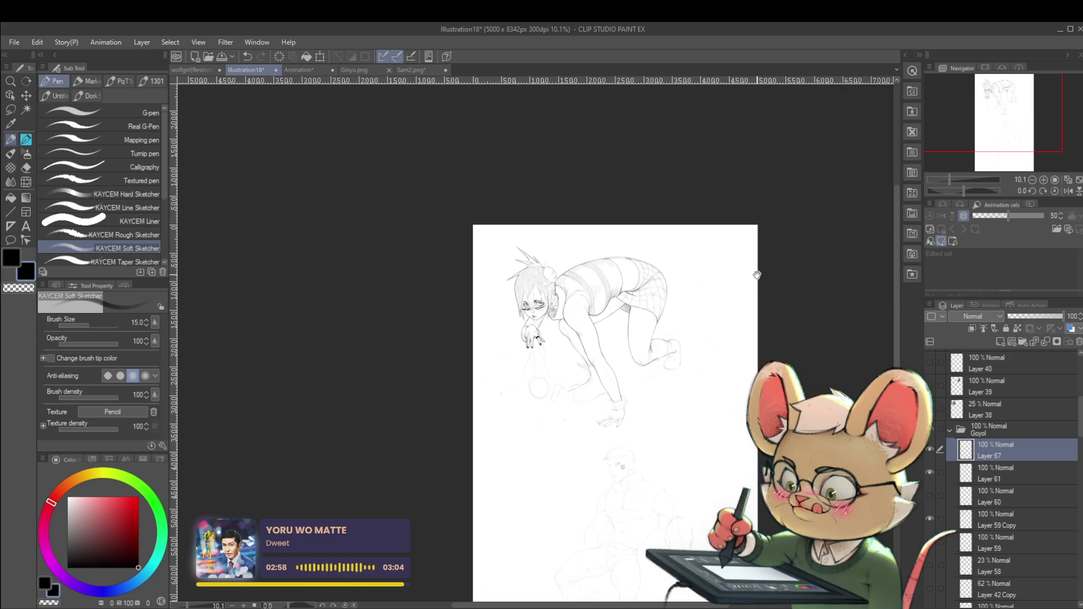
pyautogui.moveTo(752, 312); pyautogui.dragTo(758, 289)
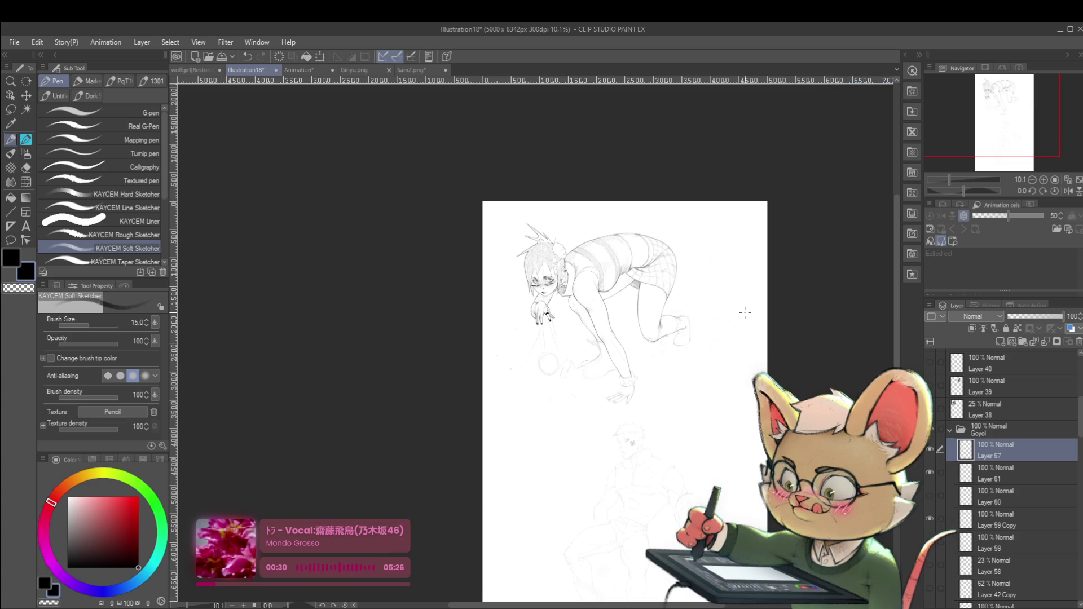
pyautogui.scroll(2, 686, 341)
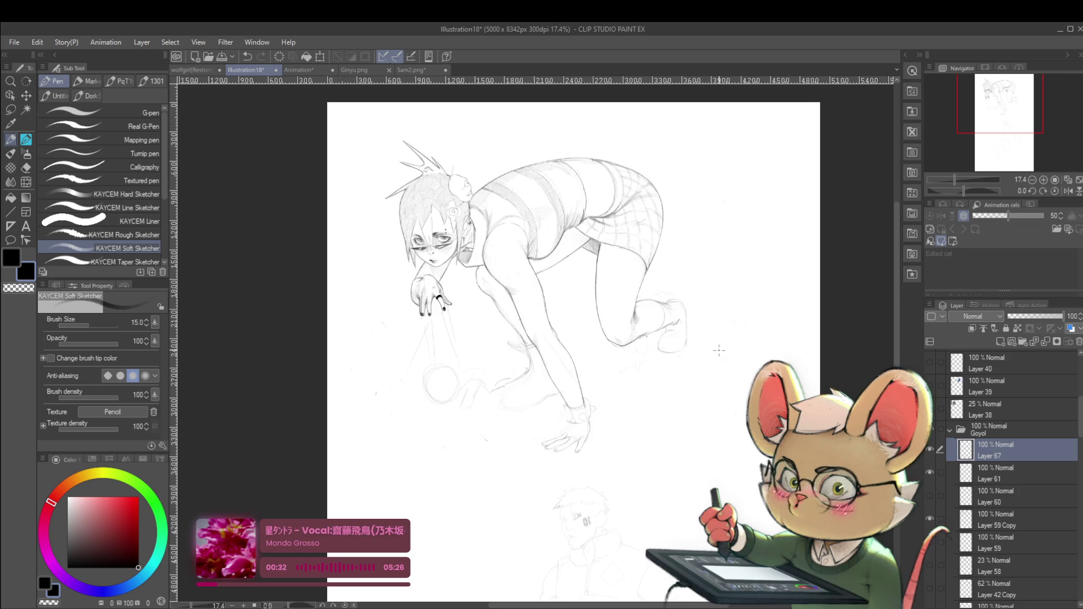
pyautogui.click(1068, 190)
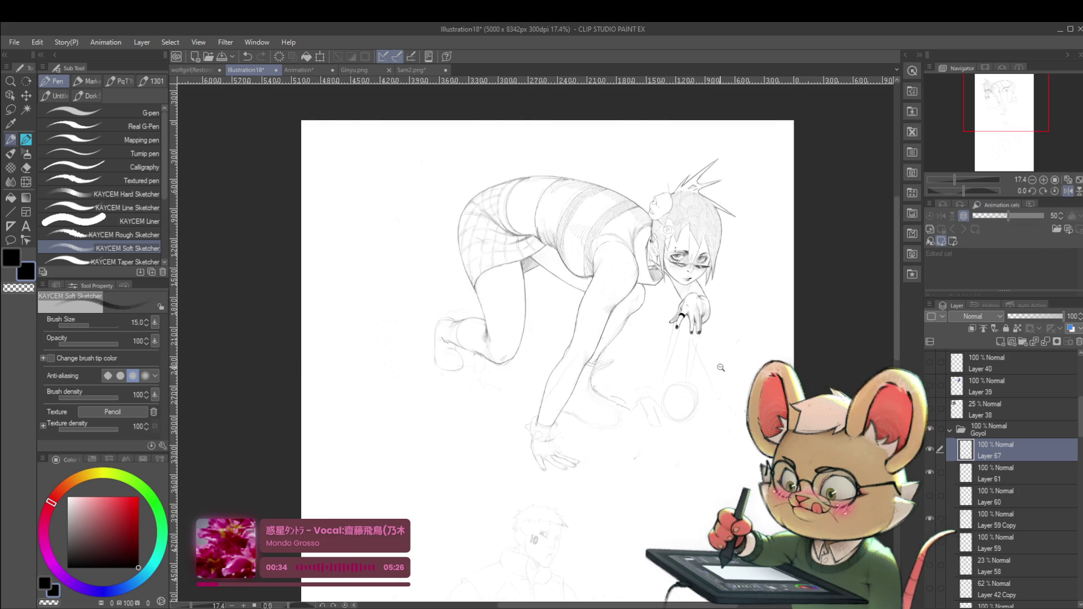
pyautogui.scroll(2, 468, 353)
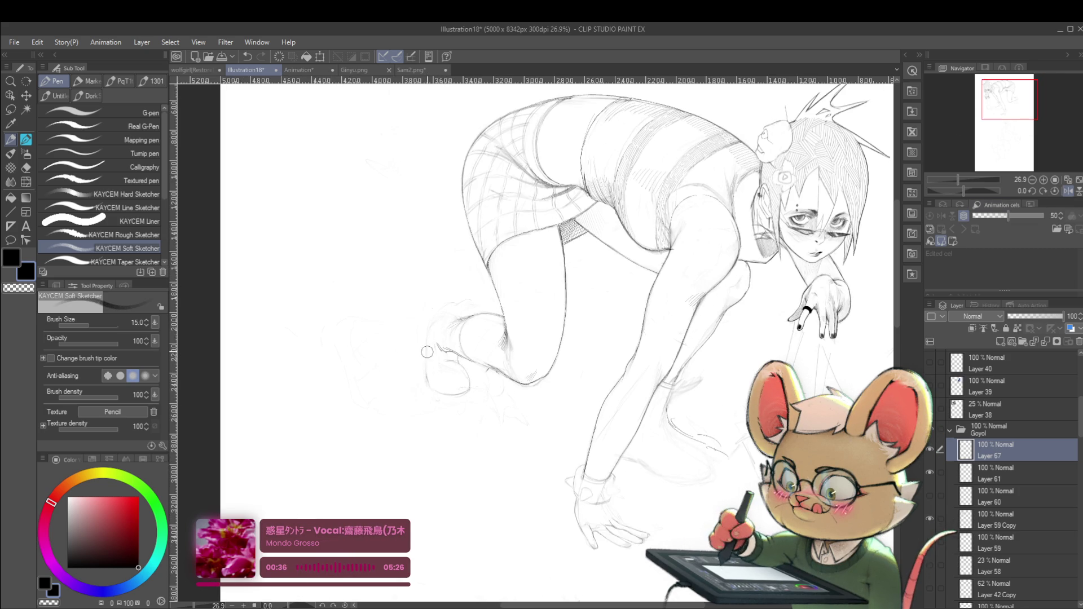
pyautogui.scroll(1, 436, 354)
pyautogui.scroll(1, 496, 364)
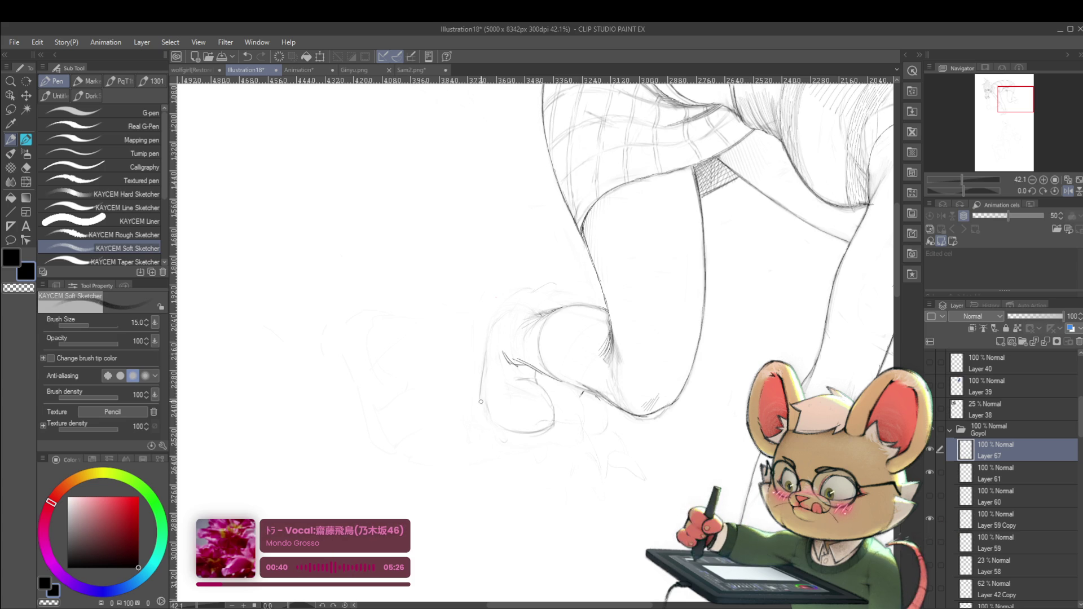
pyautogui.hotkey('ctrl', 'z')
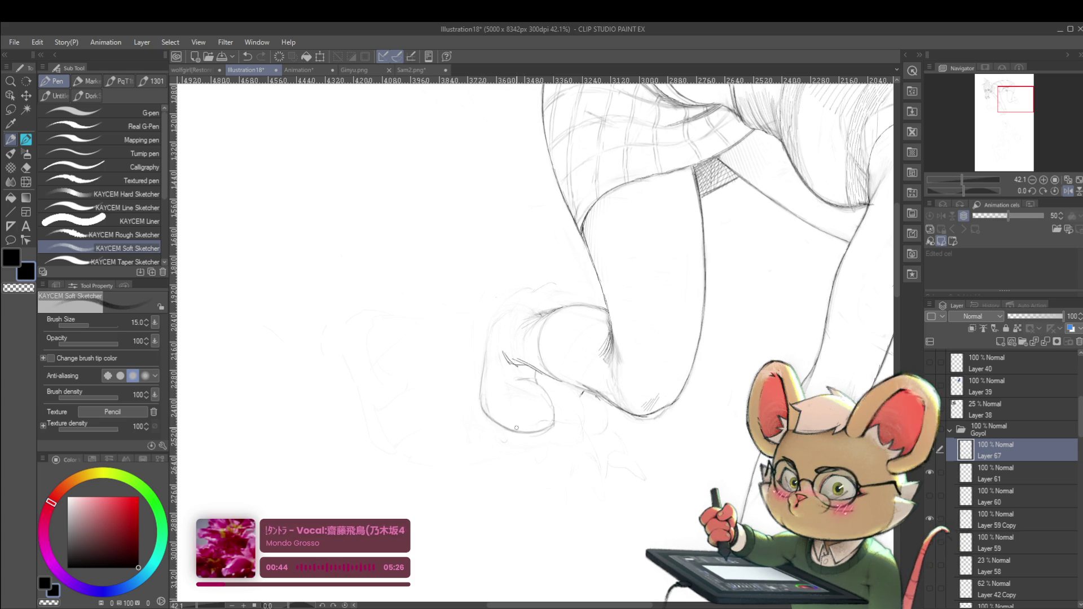
# Pan over the legs and return the canvas view to unmirrored
pyautogui.scroll(-5, 502, 415)
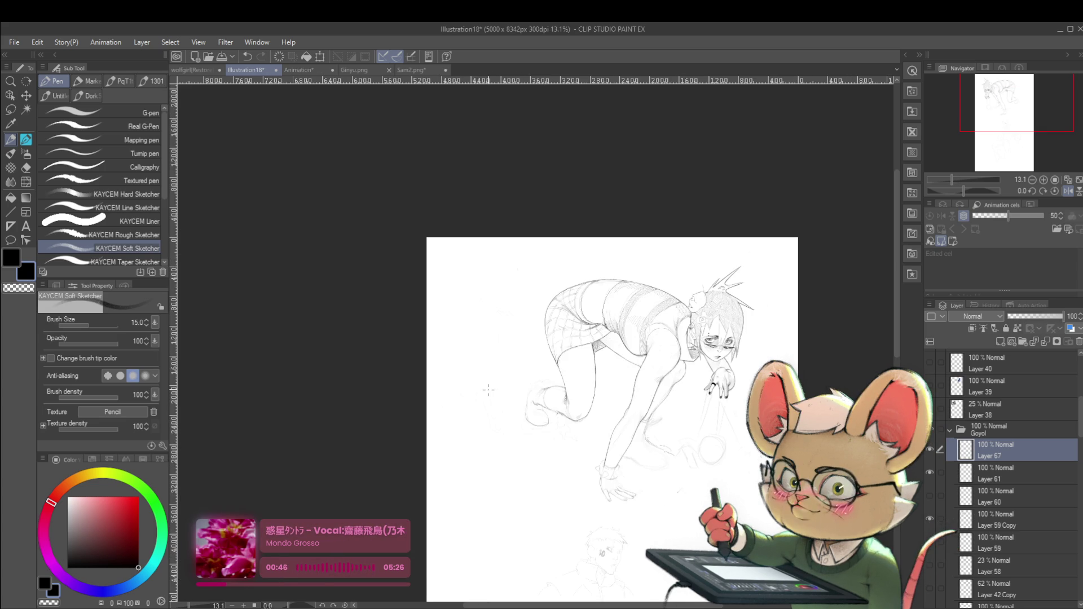
pyautogui.scroll(3, 488, 389)
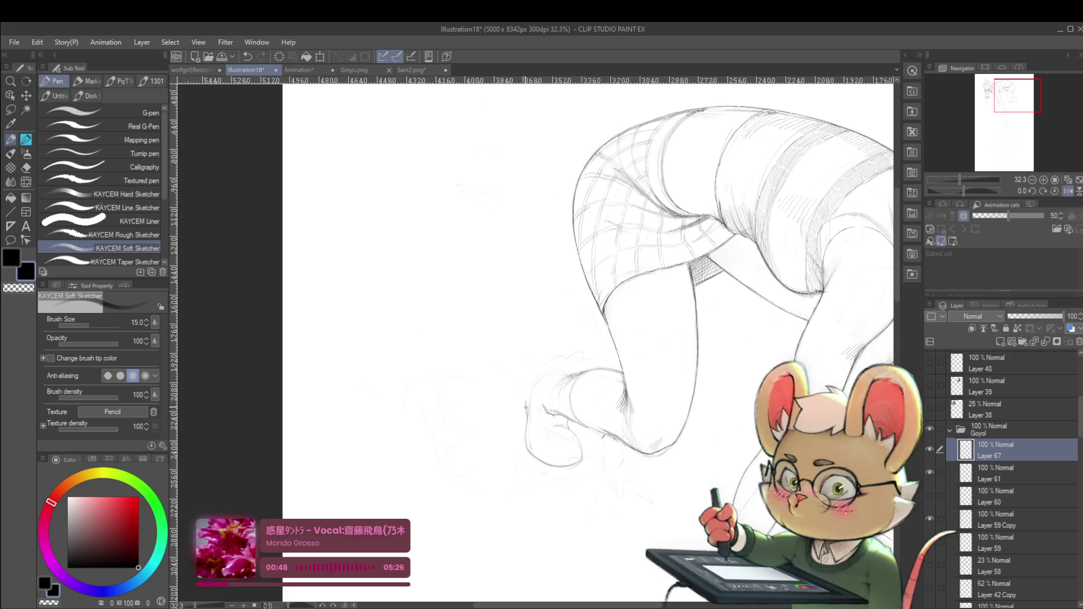
pyautogui.moveTo(541, 420); pyautogui.dragTo(547, 442)
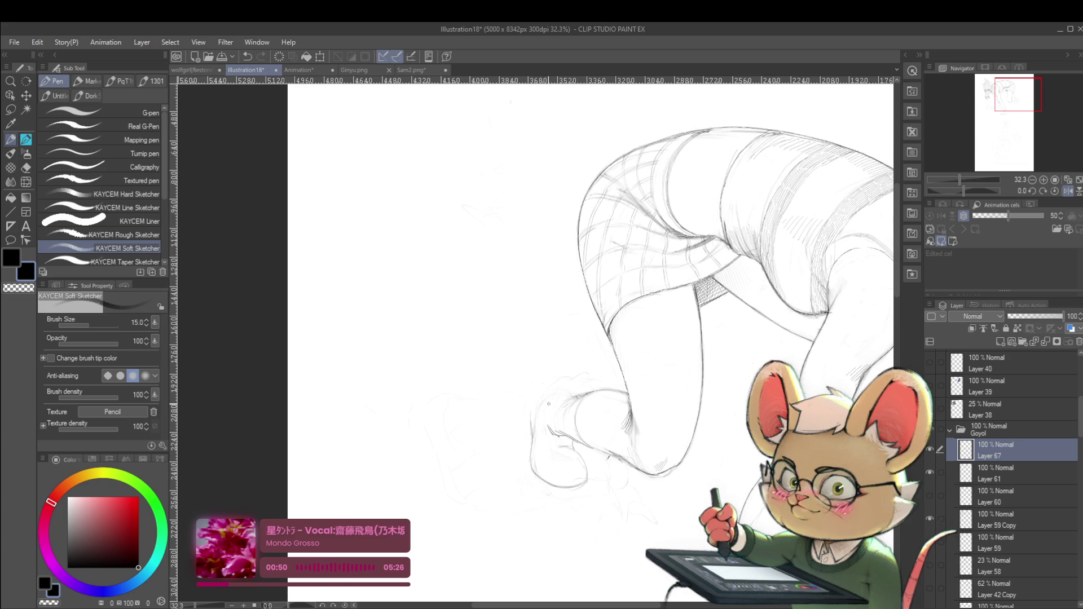
pyautogui.moveTo(549, 404); pyautogui.dragTo(642, 374)
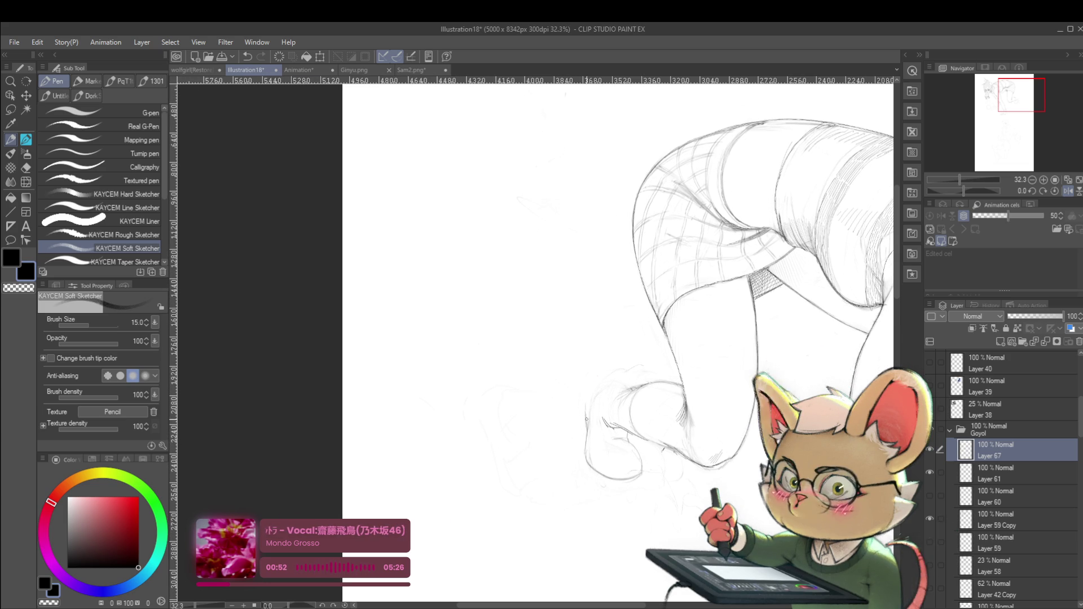
pyautogui.scroll(-3, 599, 388)
pyautogui.scroll(-1, 827, 330)
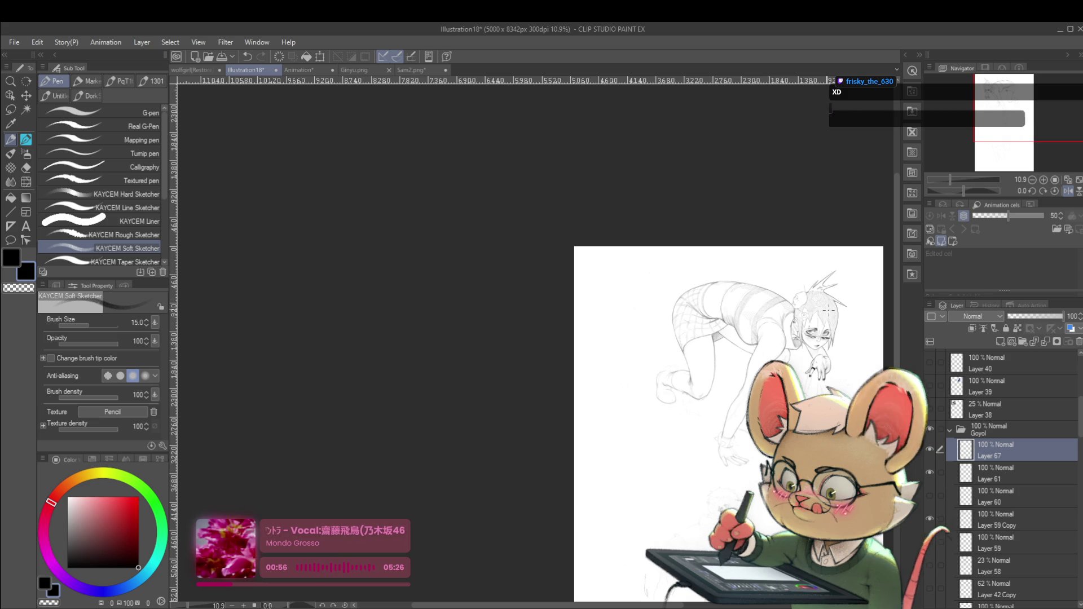
pyautogui.click(1069, 191)
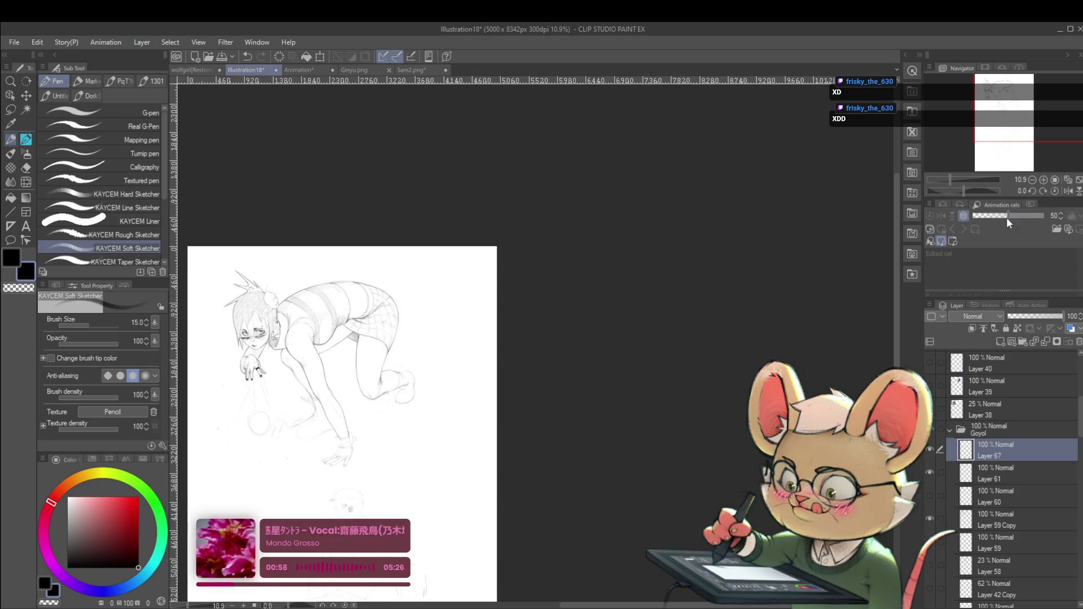
# Centre the crouching girl in view and mirror the canvas horizontally with the H shortcut
pyautogui.moveTo(627, 426); pyautogui.dragTo(834, 342)
pyautogui.scroll(4, 606, 282)
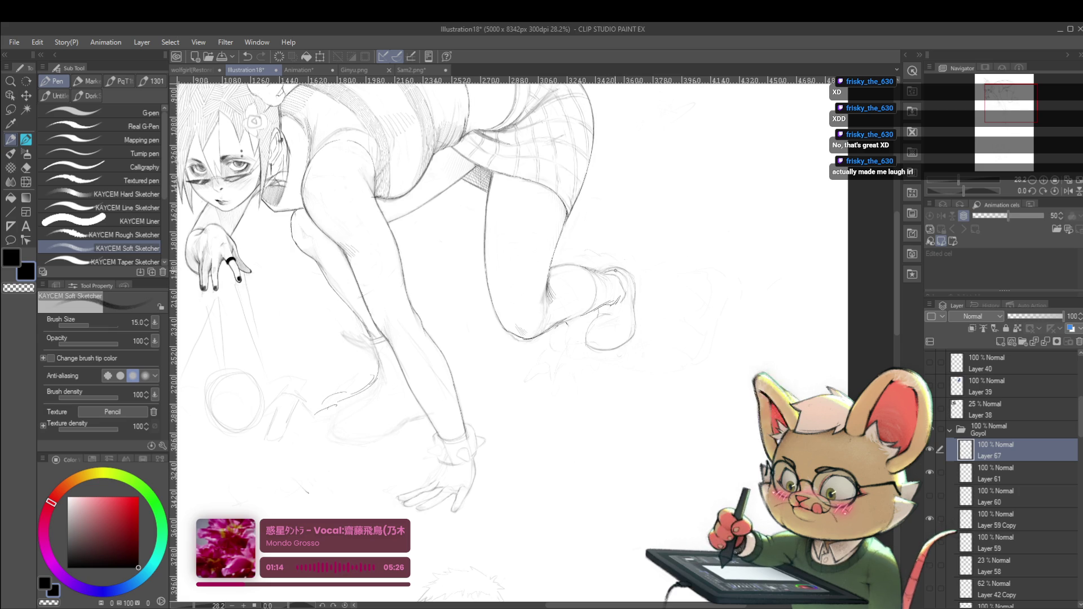
pyautogui.scroll(-5, 643, 273)
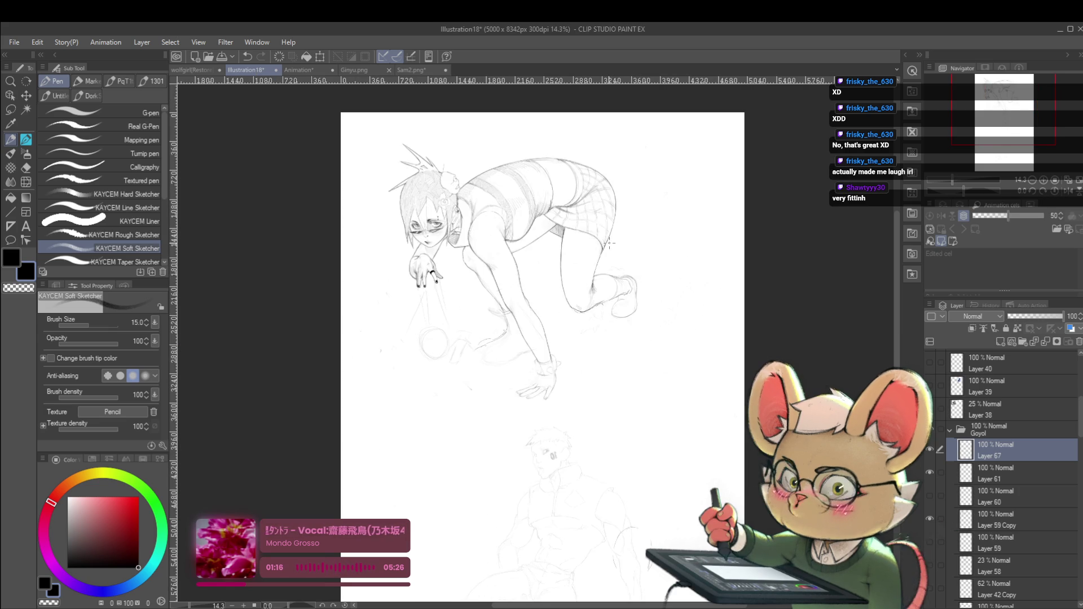
pyautogui.scroll(5, 657, 265)
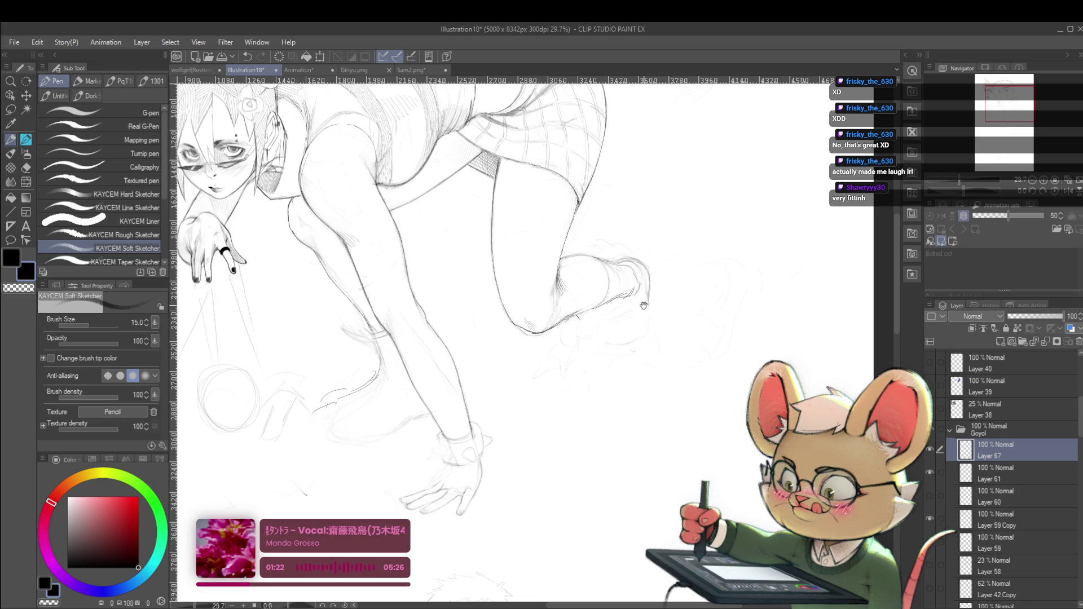
pyautogui.moveTo(646, 328); pyautogui.dragTo(660, 342)
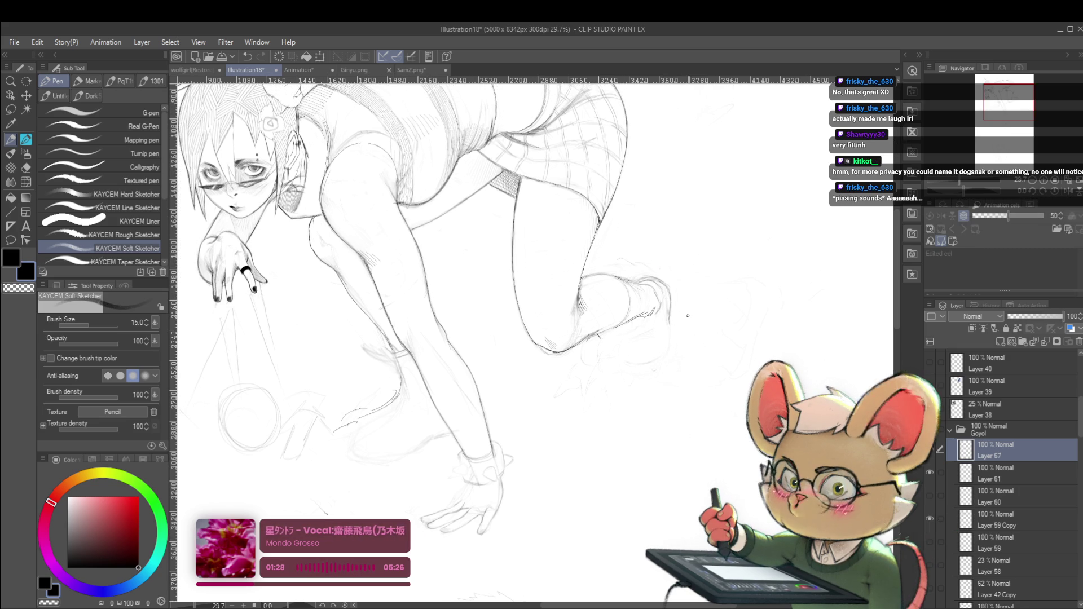
pyautogui.press('h')
pyautogui.moveTo(733, 368); pyautogui.dragTo(702, 411)
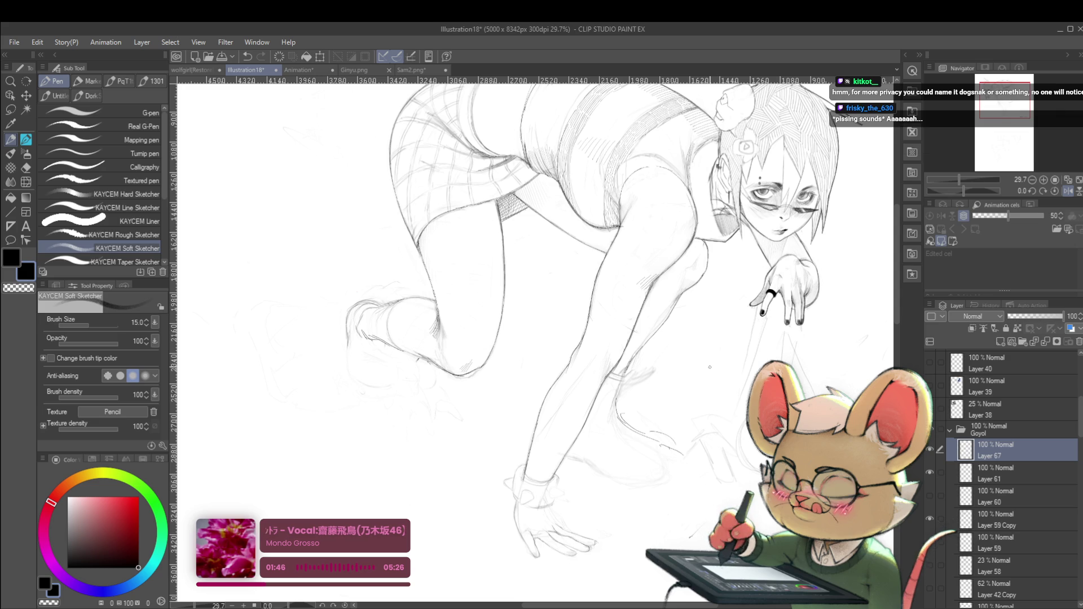
# Centre on the back foot and undo the short test strokes there
pyautogui.hscroll(-5, 597, 379)
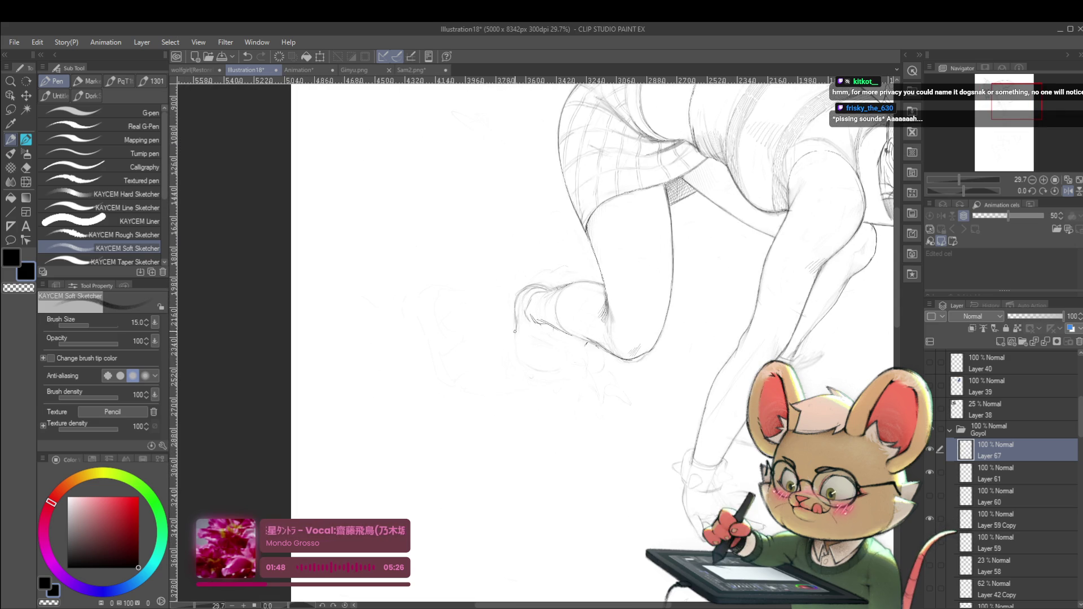
pyautogui.moveTo(517, 348); pyautogui.dragTo(558, 297)
pyautogui.hotkey('ctrl', 'z')
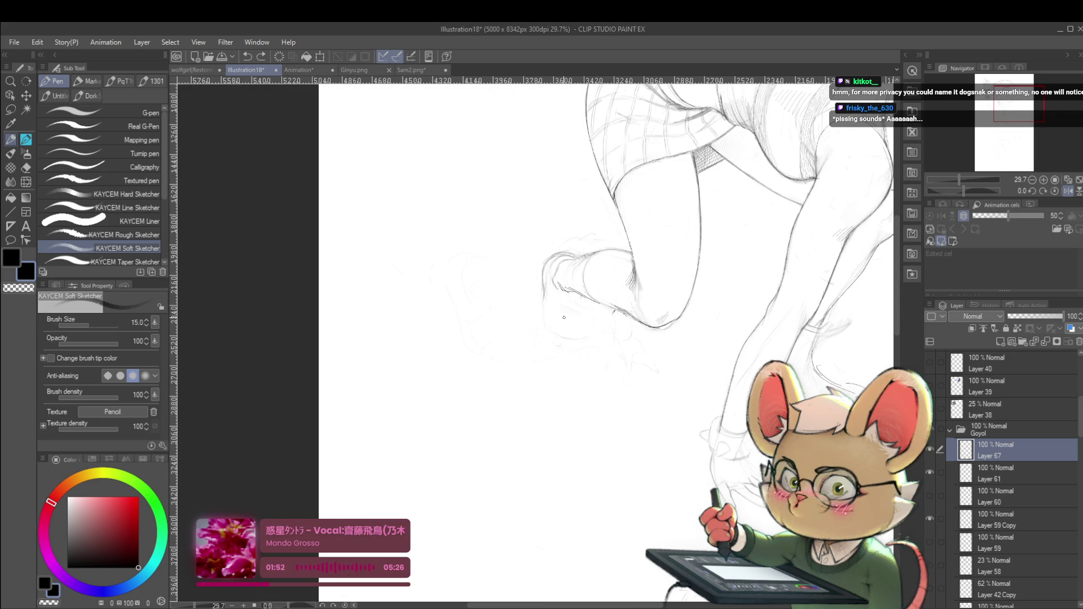
pyautogui.moveTo(552, 297); pyautogui.dragTo(554, 283)
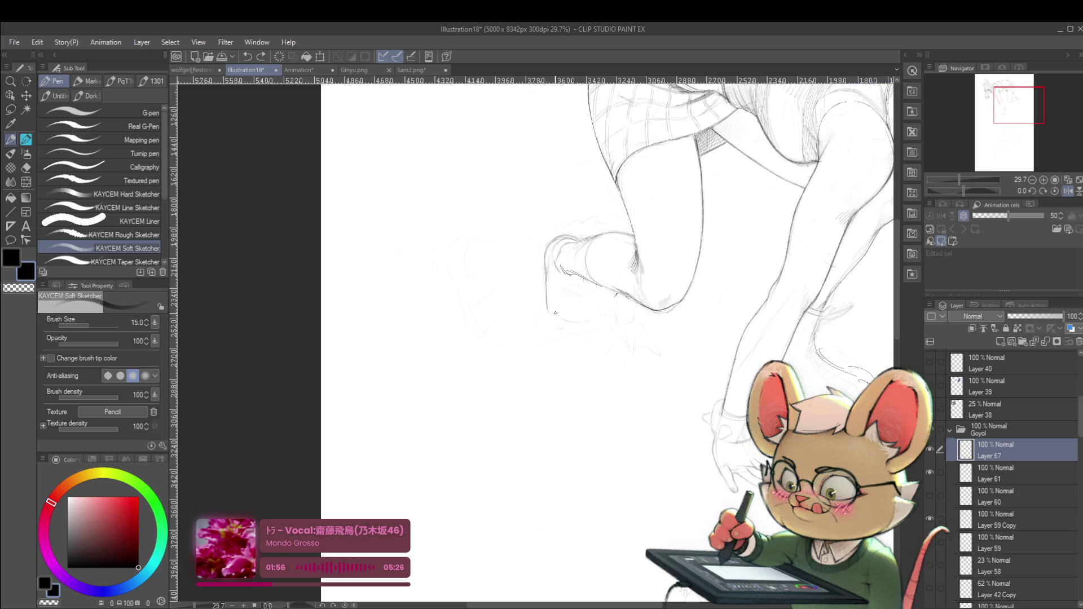
pyautogui.moveTo(556, 324); pyautogui.dragTo(576, 319)
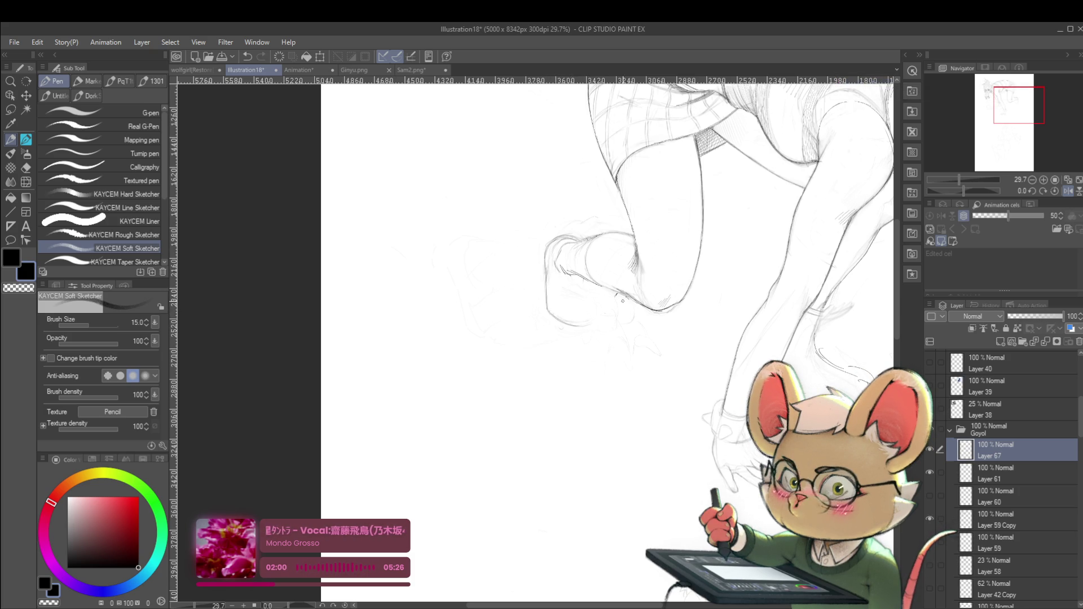
pyautogui.moveTo(586, 337); pyautogui.dragTo(599, 357)
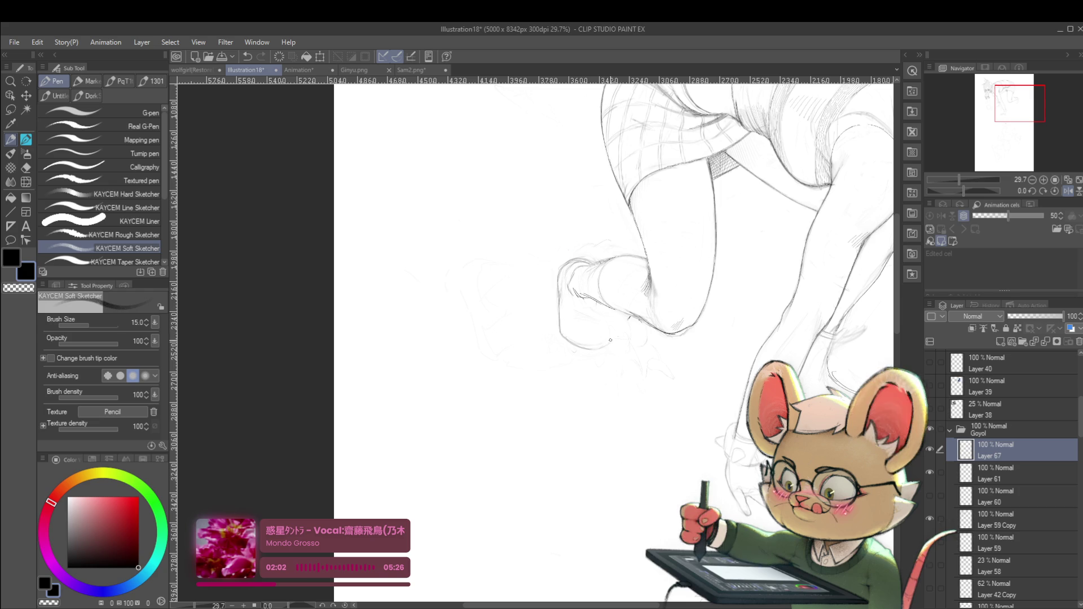
pyautogui.hotkey('ctrl', 'z')
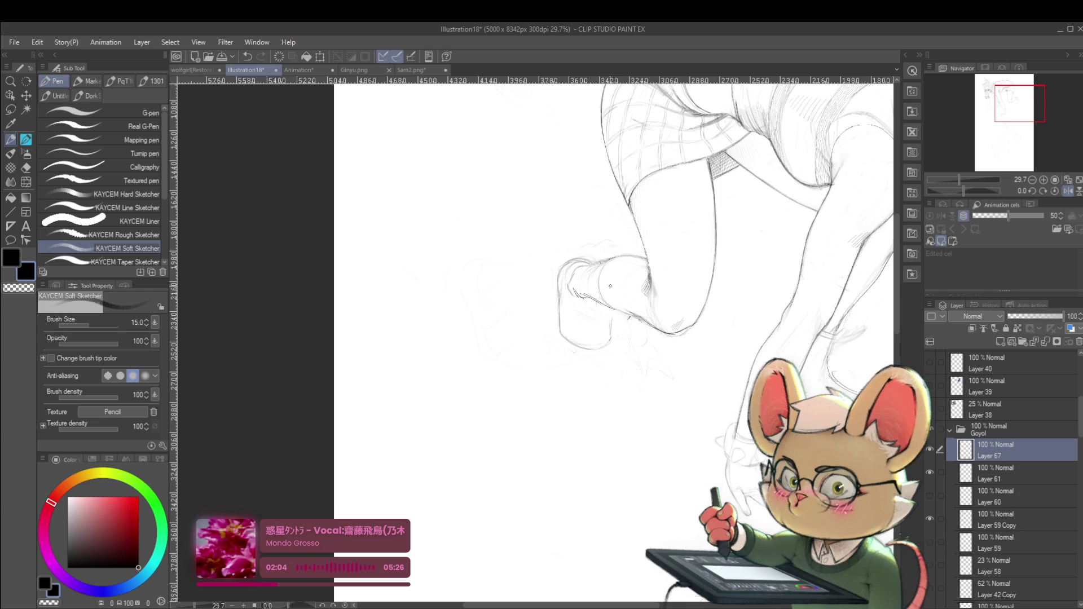
# Unmirror the view, zoom in, and draw a short sketch line up from the back foot
pyautogui.click(1067, 192)
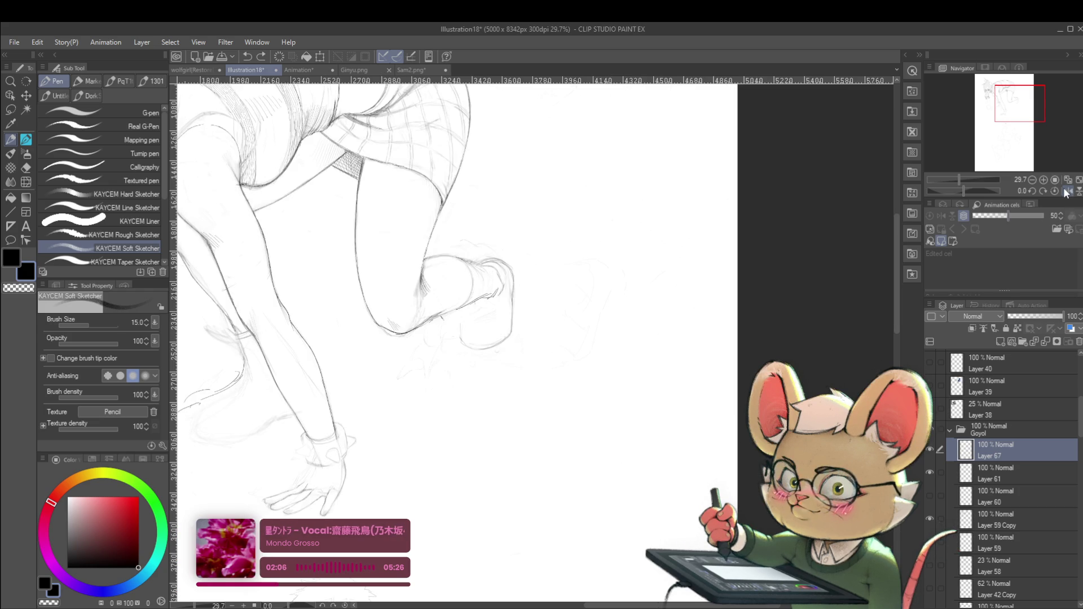
pyautogui.click(472, 335)
pyautogui.moveTo(454, 320); pyautogui.dragTo(469, 285)
pyautogui.scroll(-5, 508, 268)
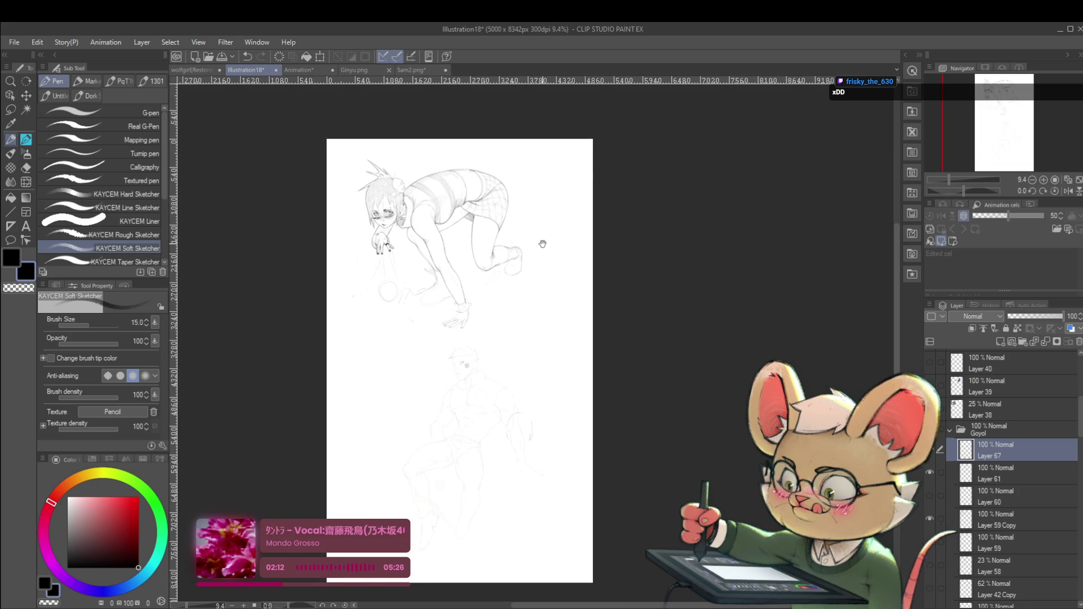
# Flip the view horizontally and zoom to about 34% on the rear foot
pyautogui.scroll(2, 525, 265)
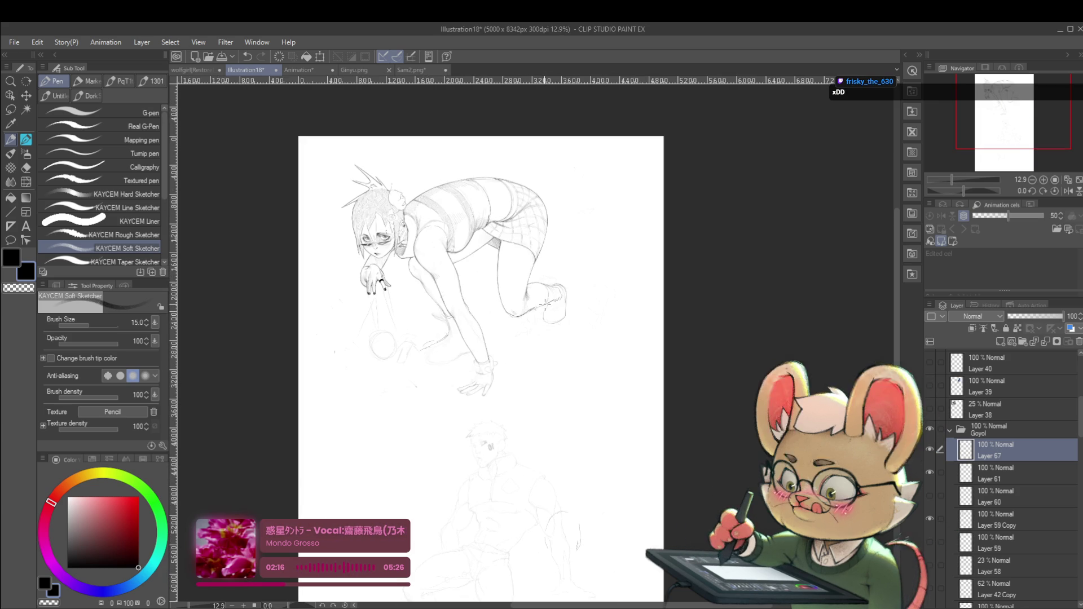
pyautogui.hscroll(-2, 592, 333)
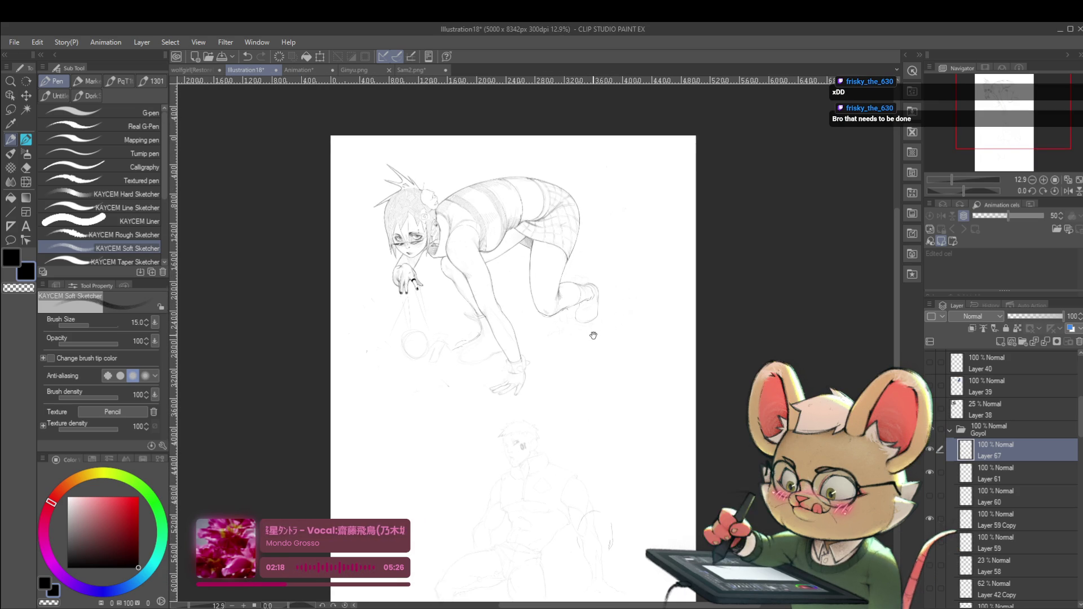
pyautogui.press('h')
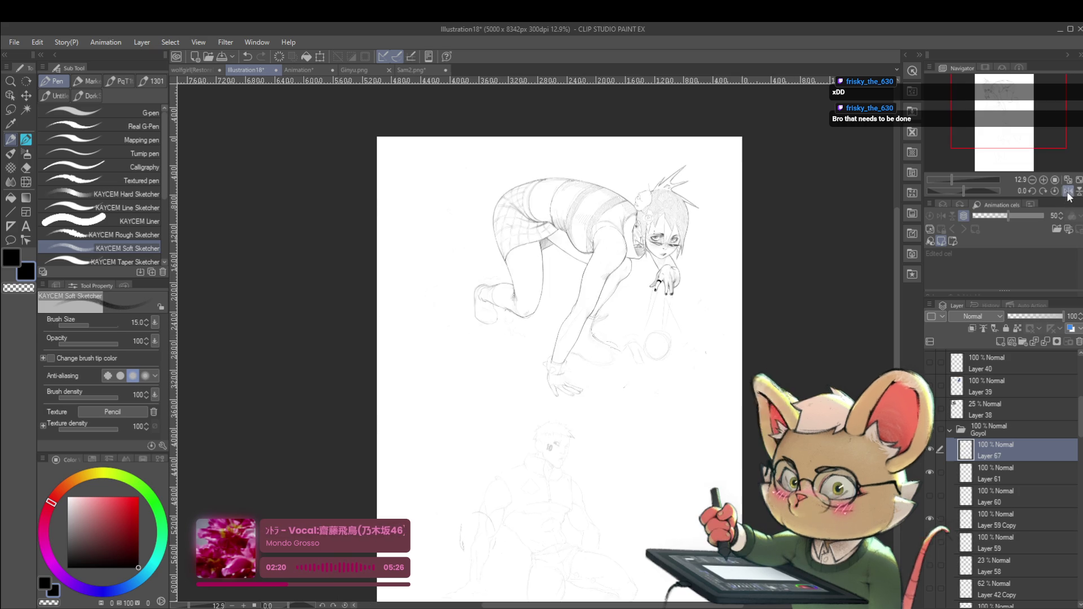
pyautogui.scroll(2, 531, 301)
pyautogui.scroll(2, 487, 284)
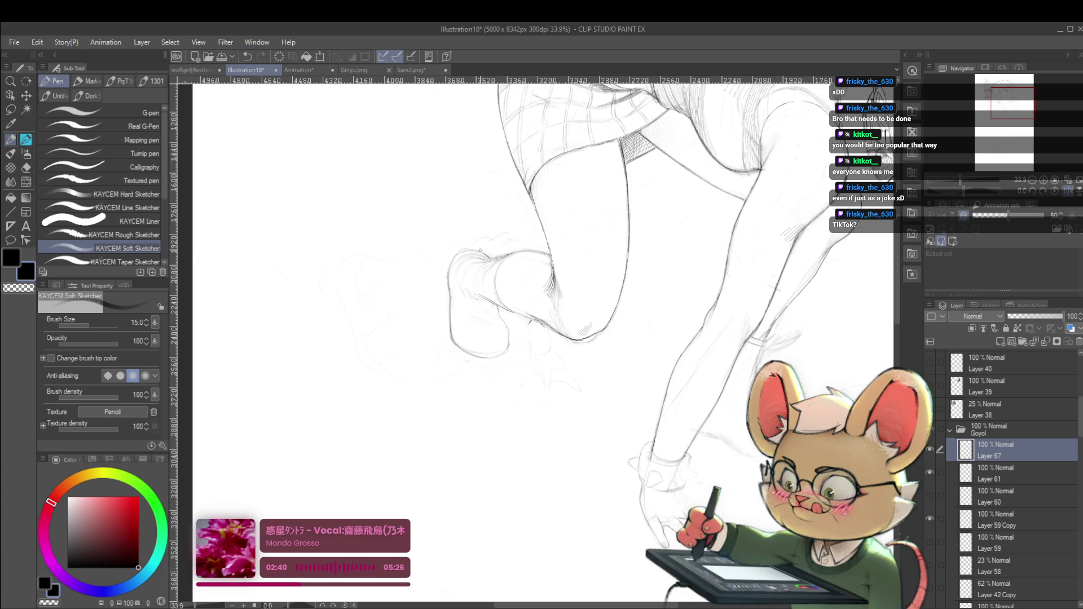
# Zoom out, then back in to about 36% on the rear knee and shoe
pyautogui.scroll(-5, 486, 255)
pyautogui.scroll(5, 435, 261)
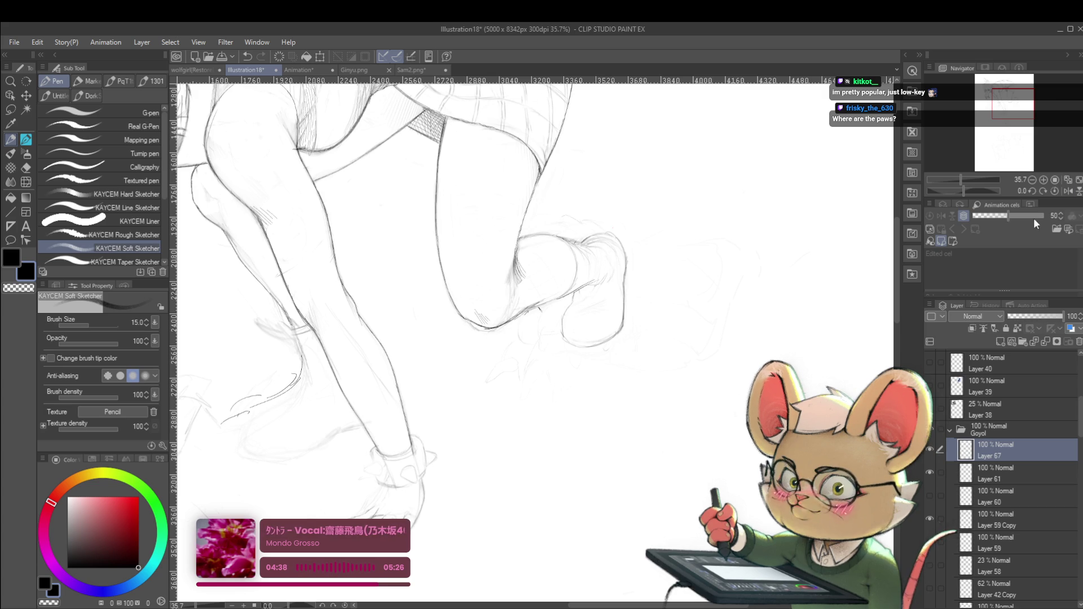
# Mirror the view, try and undo a foot stroke, then zoom out to the whole figure
pyautogui.click(1068, 191)
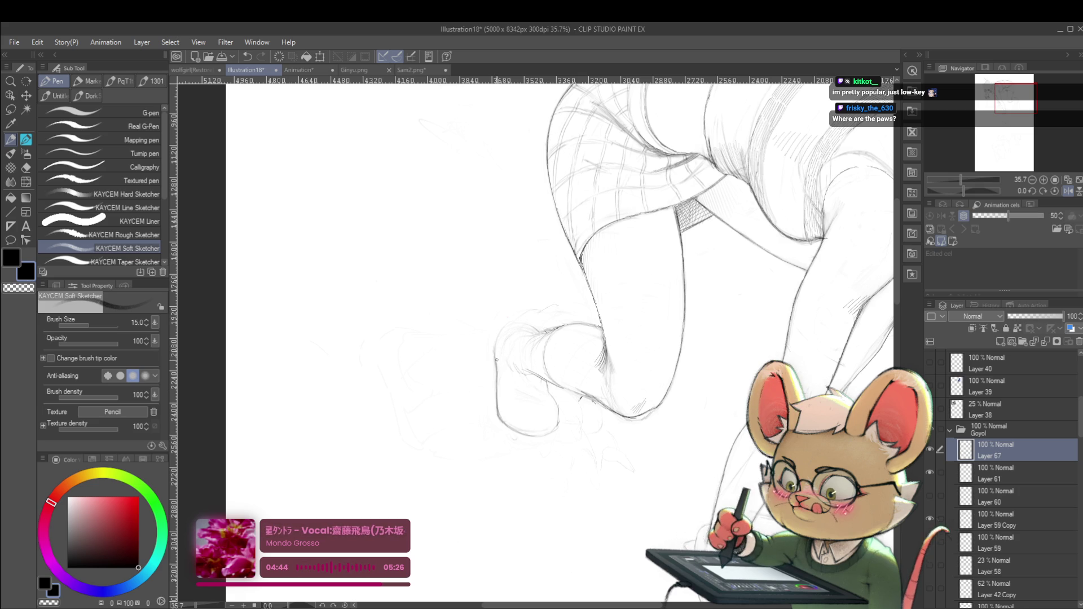
pyautogui.moveTo(499, 346); pyautogui.dragTo(511, 328)
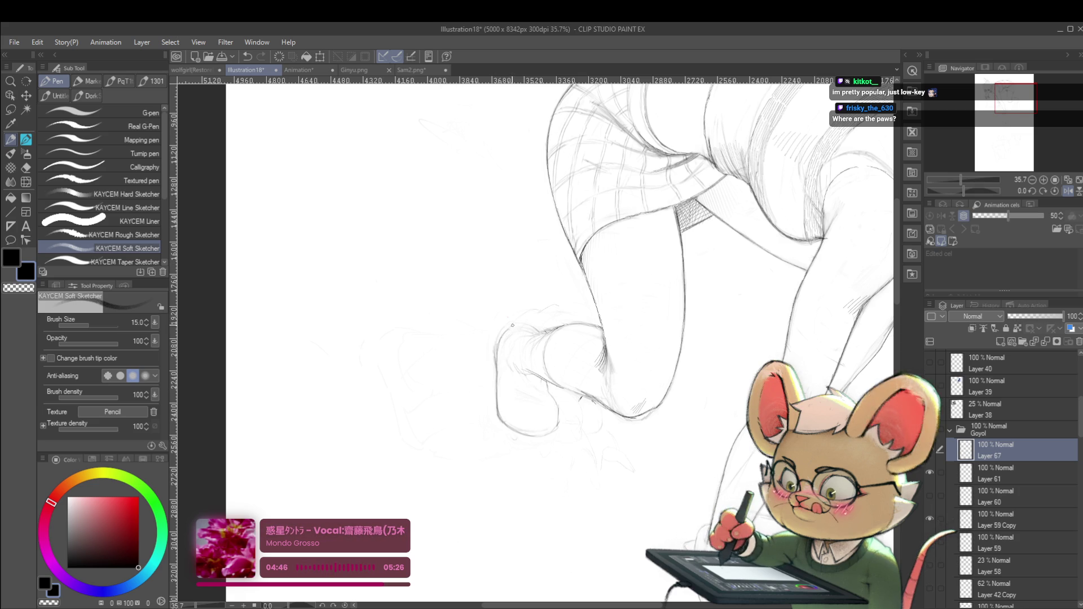
pyautogui.hotkey('ctrl', 'z')
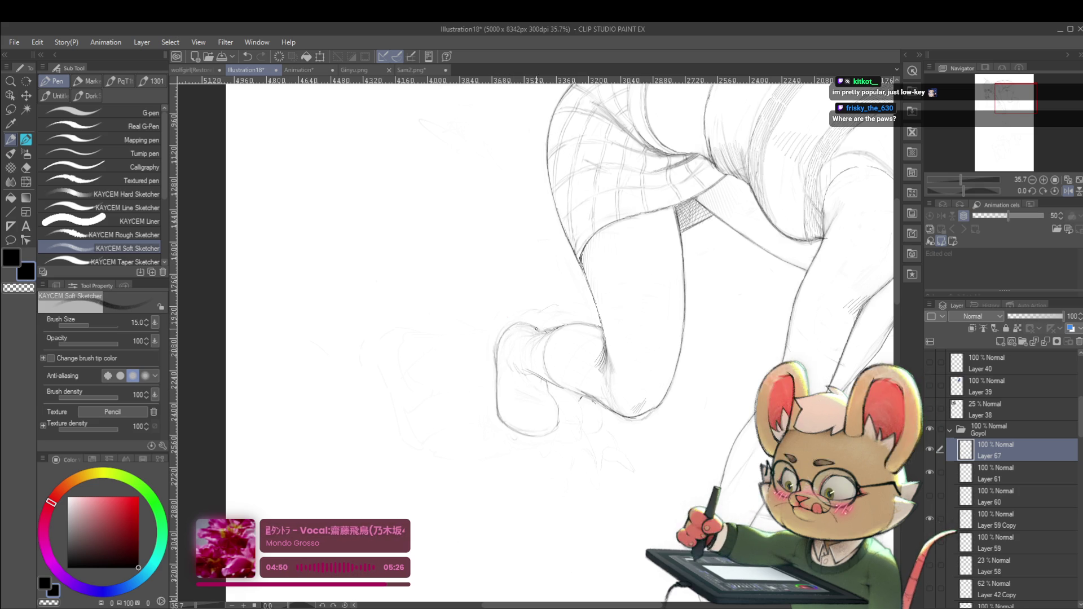
pyautogui.scroll(-5, 536, 329)
pyautogui.moveTo(619, 218); pyautogui.dragTo(593, 235)
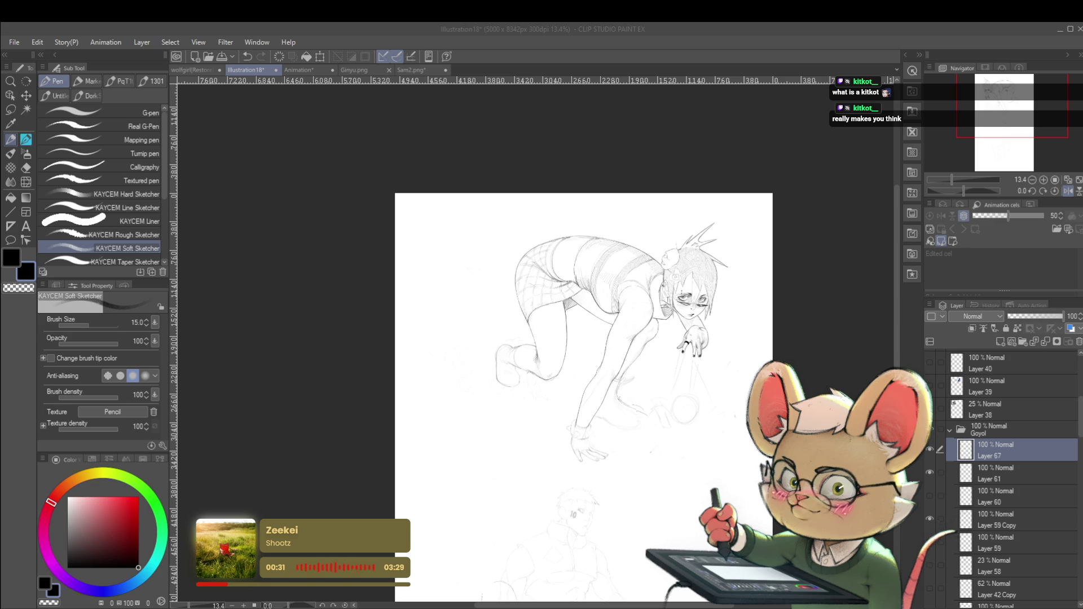
# Move to the blank area below the girl and draw the second figure's head oval
pyautogui.moveTo(478, 504); pyautogui.dragTo(511, 422)
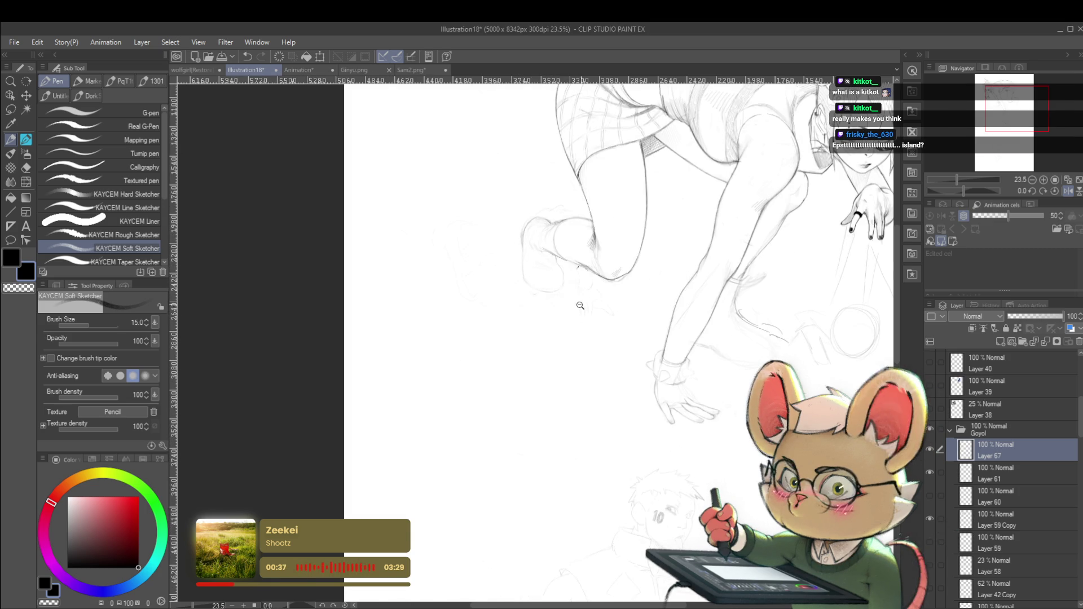
pyautogui.click(567, 289)
pyautogui.moveTo(588, 321)
pyautogui.mouseDown()
pyautogui.moveTo(616, 263)
pyautogui.moveTo(559, 307)
pyautogui.moveTo(600, 307)
pyautogui.moveTo(586, 231)
pyautogui.mouseUp()
pyautogui.scroll(2, 571, 318)
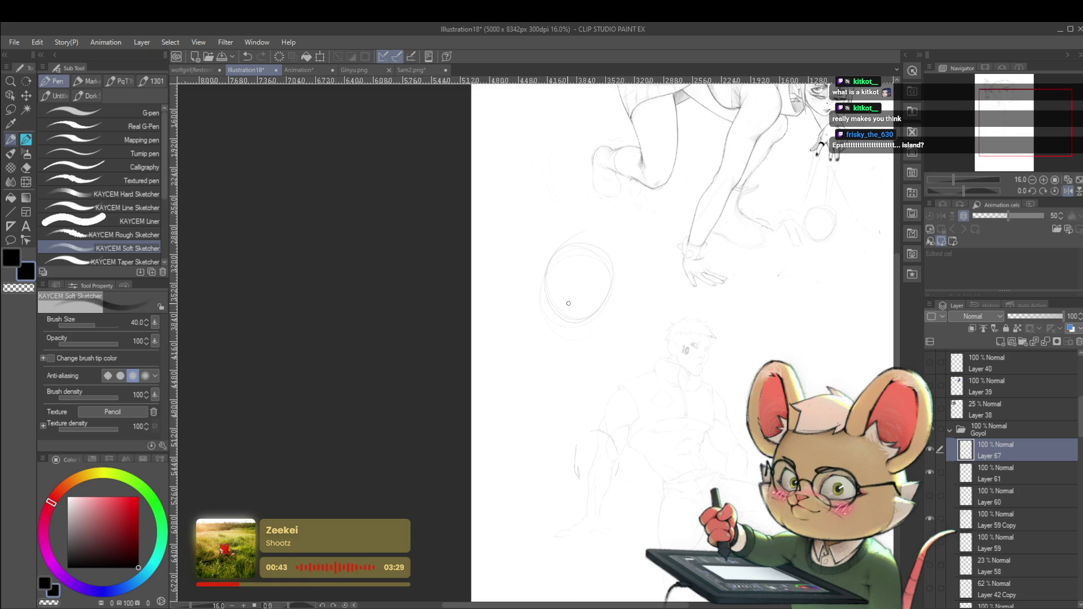
pyautogui.moveTo(598, 249); pyautogui.dragTo(587, 279)
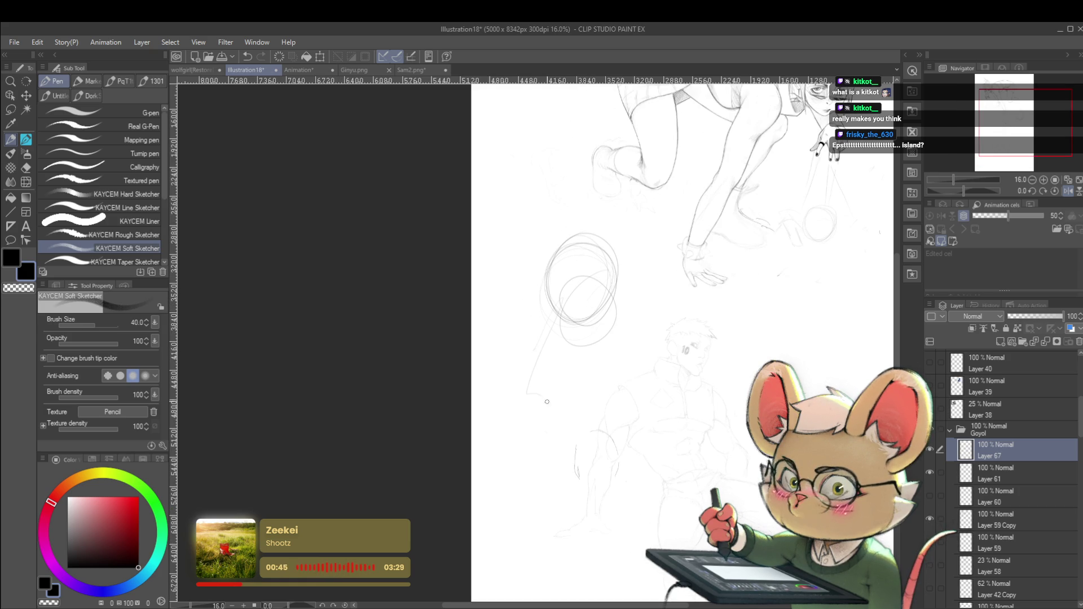
# Rough in loose body loops and long gesture lines for the second figure
pyautogui.moveTo(563, 415); pyautogui.dragTo(541, 324)
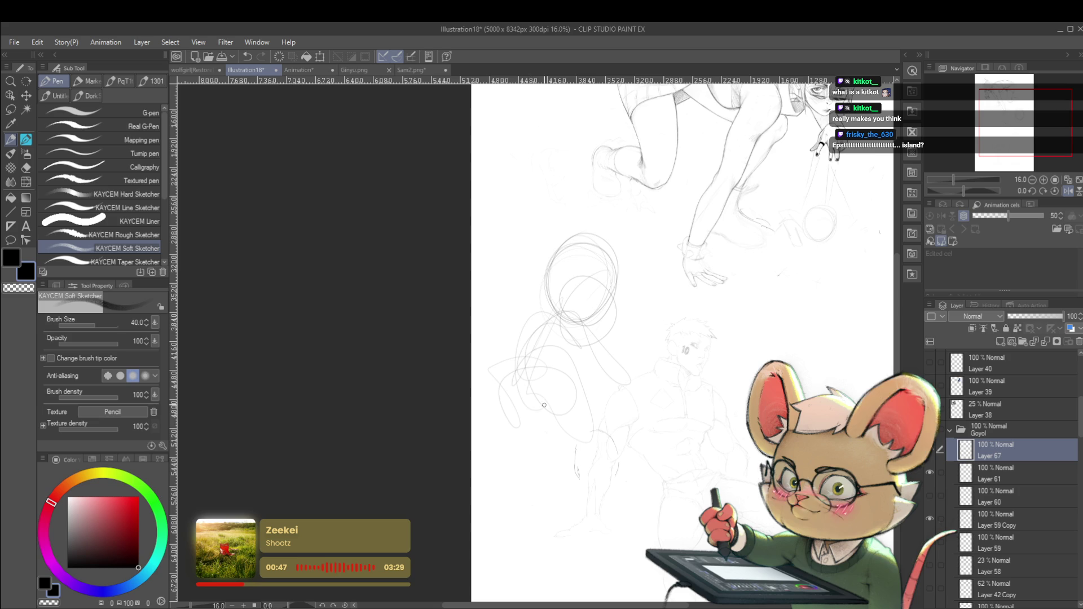
pyautogui.moveTo(620, 344)
pyautogui.mouseDown()
pyautogui.moveTo(671, 308)
pyautogui.moveTo(644, 327)
pyautogui.mouseUp()
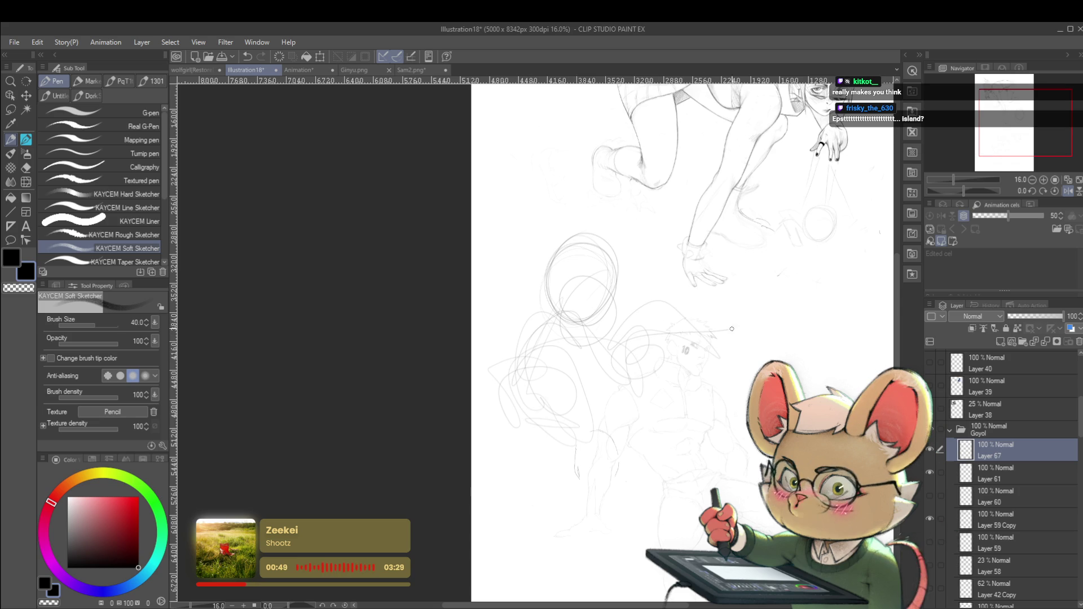
pyautogui.moveTo(686, 357)
pyautogui.mouseDown()
pyautogui.moveTo(768, 323)
pyautogui.moveTo(648, 361)
pyautogui.mouseUp()
pyautogui.moveTo(507, 465); pyautogui.dragTo(564, 507)
pyautogui.moveTo(603, 462); pyautogui.dragTo(526, 517)
pyautogui.moveTo(615, 538); pyautogui.dragTo(639, 511)
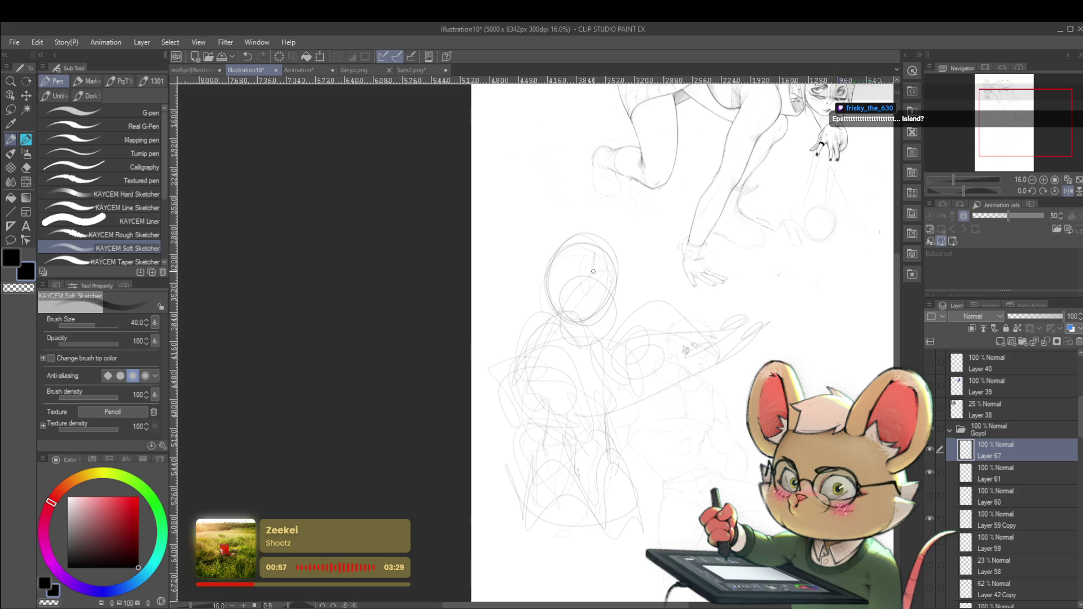
# Add a centre line through the head and faint torso and lower-body strokes
pyautogui.moveTo(595, 252); pyautogui.dragTo(572, 356)
pyautogui.moveTo(564, 304)
pyautogui.mouseDown()
pyautogui.moveTo(607, 317)
pyautogui.moveTo(527, 367)
pyautogui.mouseUp()
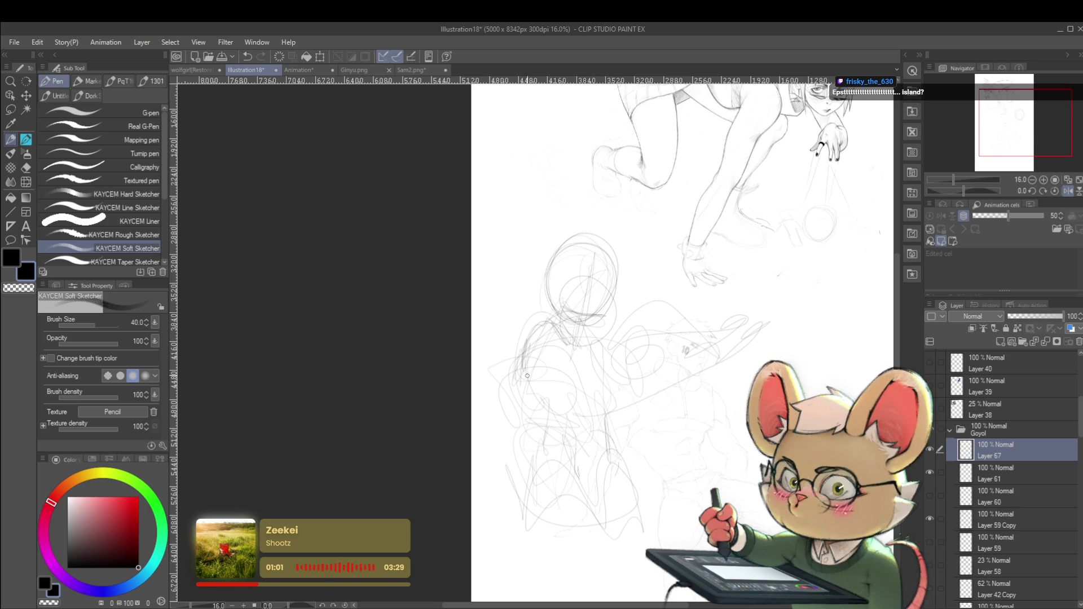
pyautogui.moveTo(564, 448); pyautogui.dragTo(537, 422)
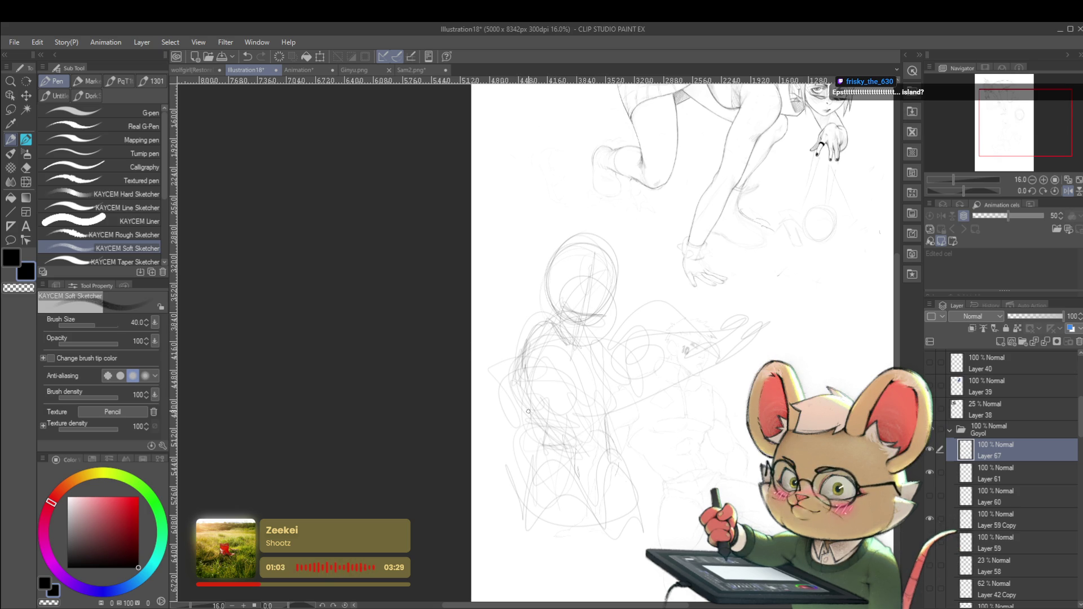
pyautogui.moveTo(584, 462); pyautogui.dragTo(625, 422)
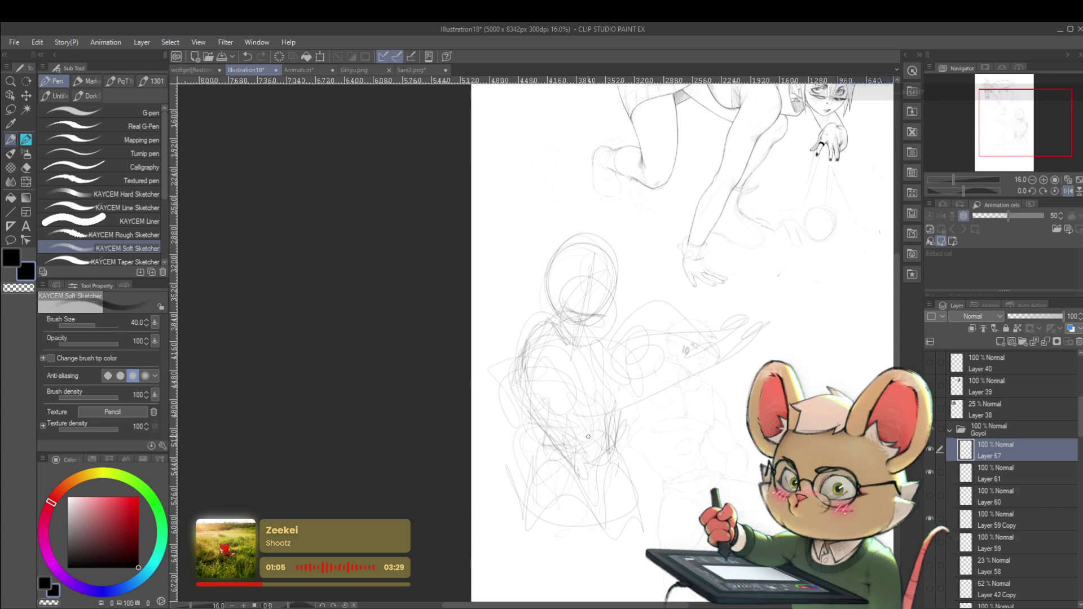
pyautogui.moveTo(536, 470)
pyautogui.mouseDown()
pyautogui.moveTo(522, 550)
pyautogui.moveTo(566, 557)
pyautogui.mouseUp()
pyautogui.moveTo(600, 519); pyautogui.dragTo(610, 468)
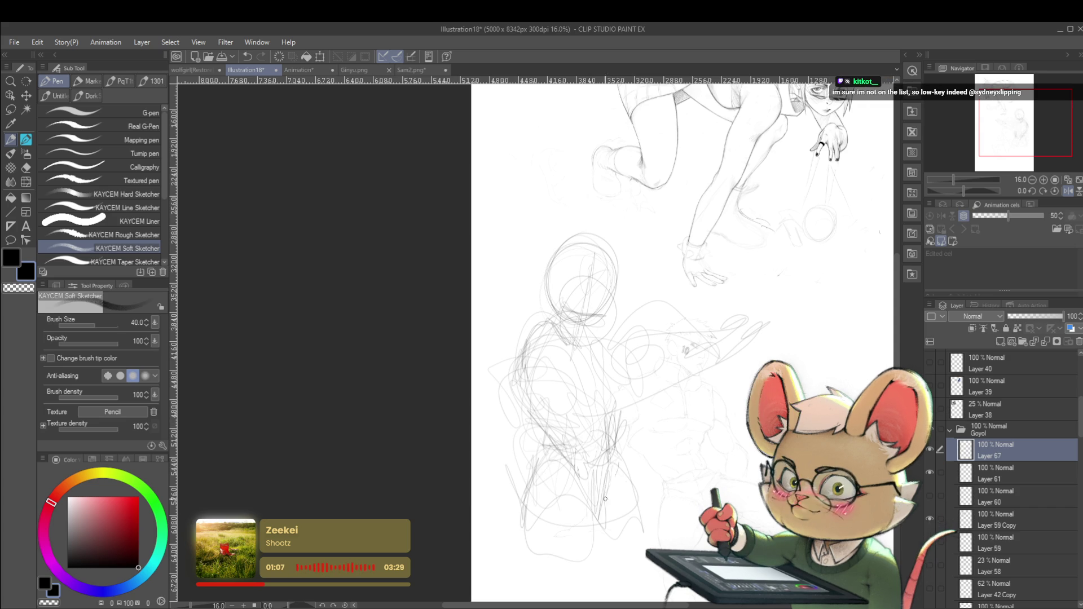
# Flip the canvas back to normal and sketch the jaw of the new head
pyautogui.scroll(-2, 580, 530)
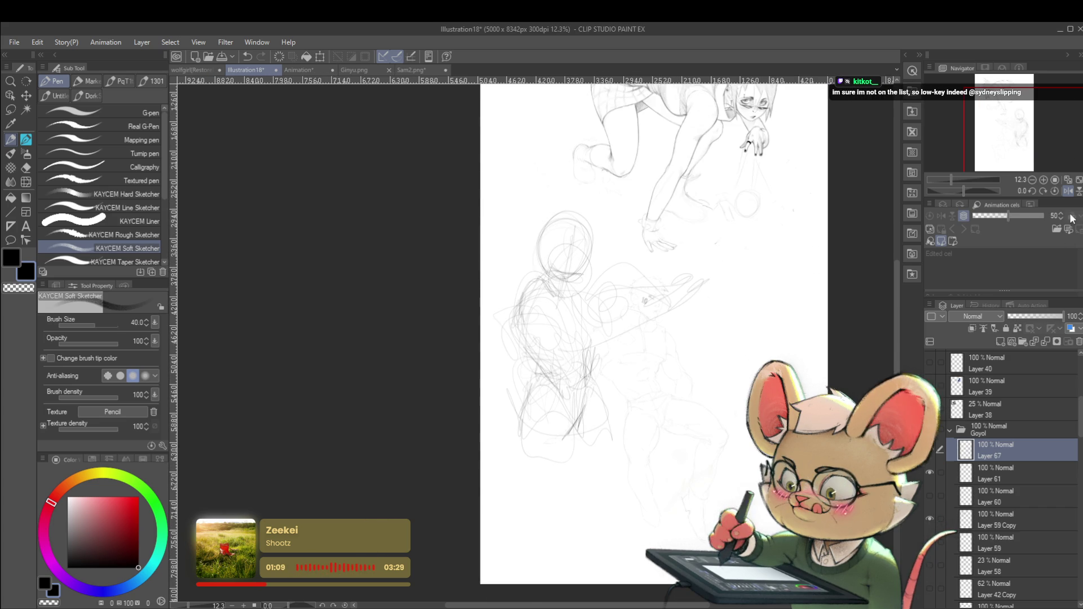
pyautogui.click(1068, 191)
pyautogui.scroll(6, 497, 251)
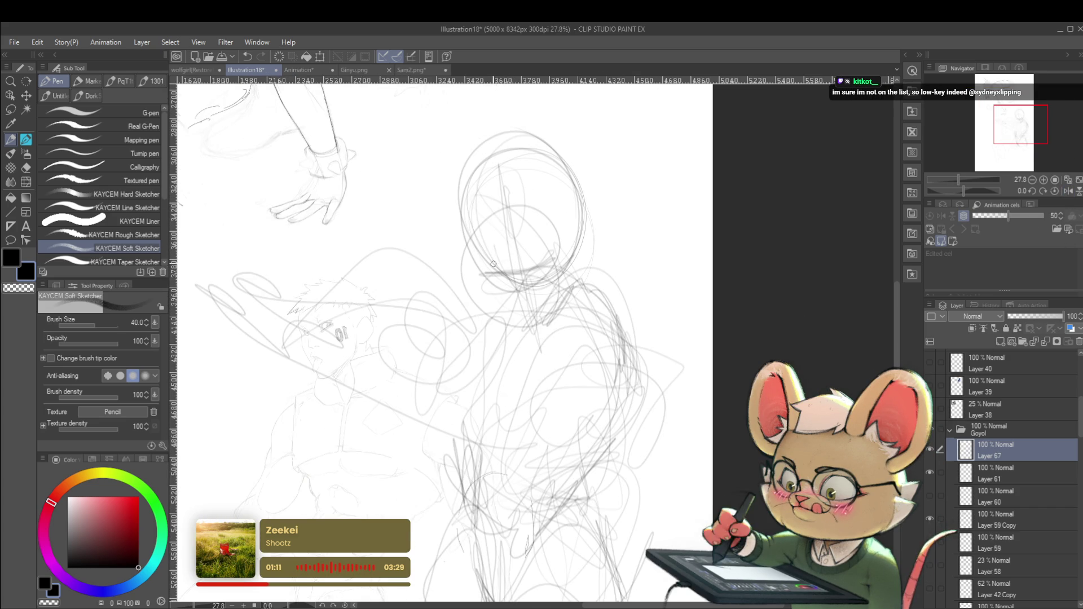
pyautogui.moveTo(484, 271)
pyautogui.mouseDown()
pyautogui.moveTo(497, 281)
pyautogui.moveTo(558, 256)
pyautogui.mouseUp()
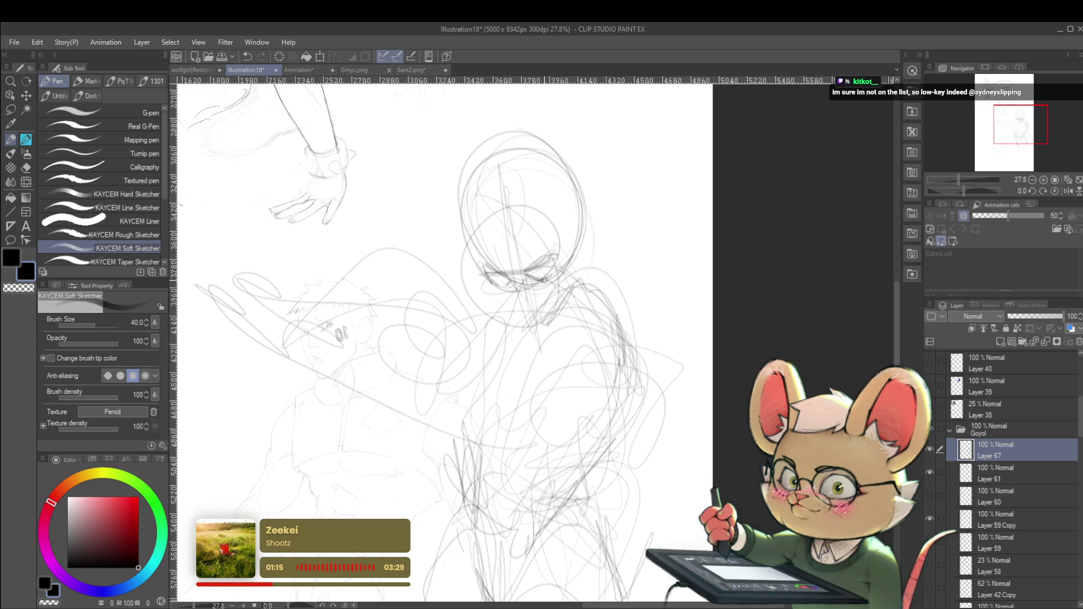
pyautogui.scroll(-5, 542, 260)
pyautogui.scroll(5, 522, 263)
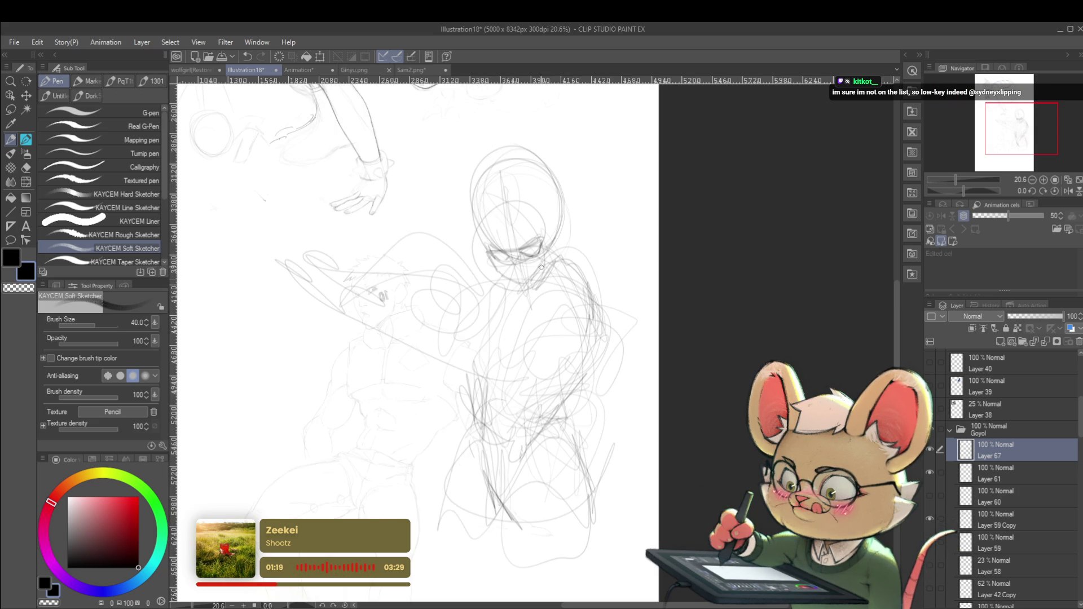
pyautogui.scroll(-3, 535, 275)
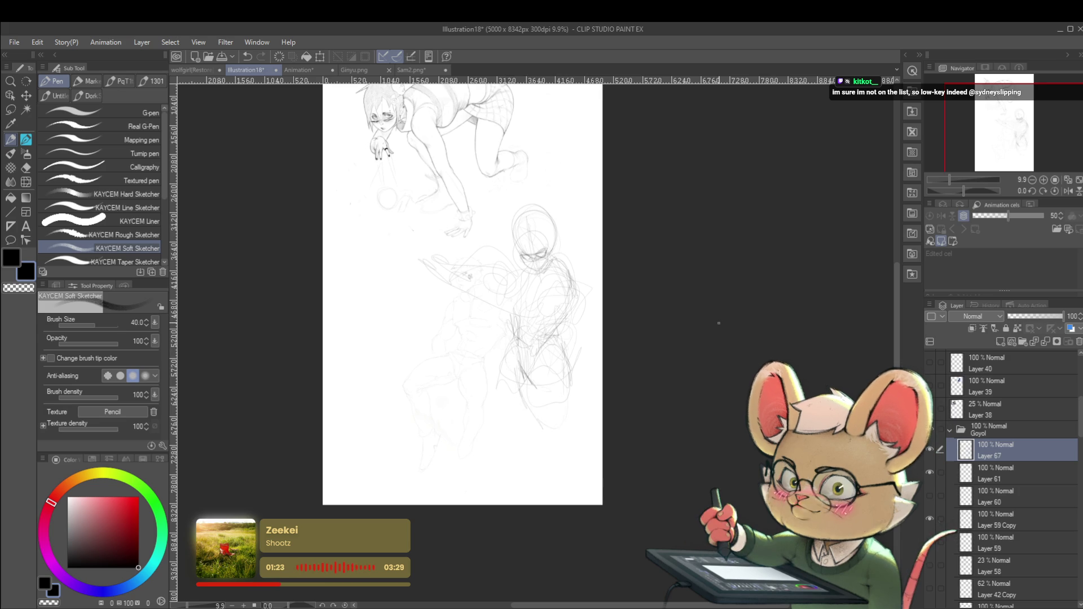
# Mirror the view again, extend the long line rightward, and add a torso stroke
pyautogui.click(1068, 190)
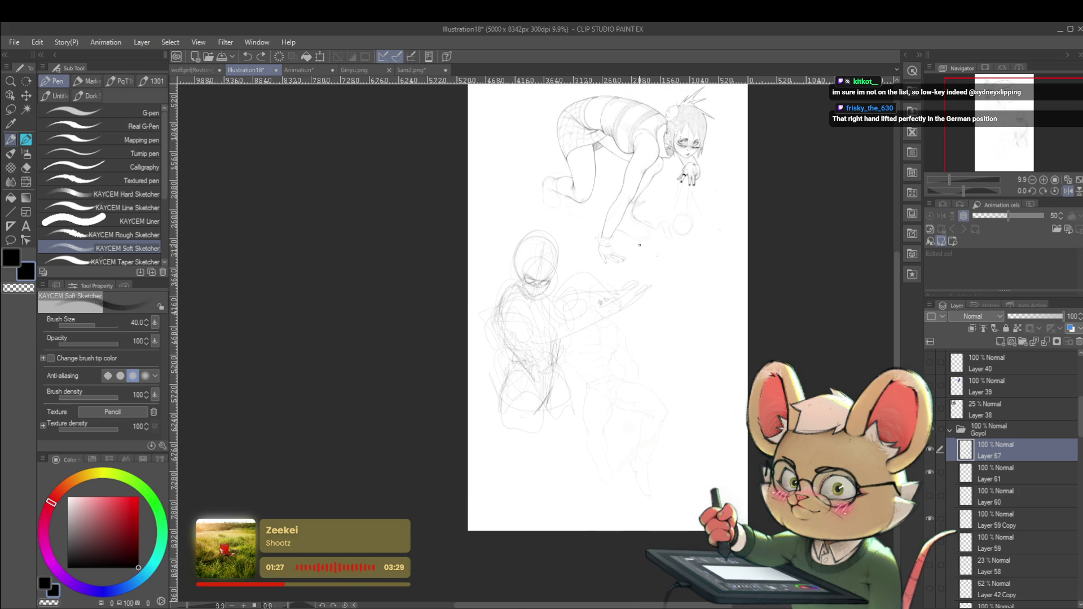
pyautogui.scroll(2, 533, 243)
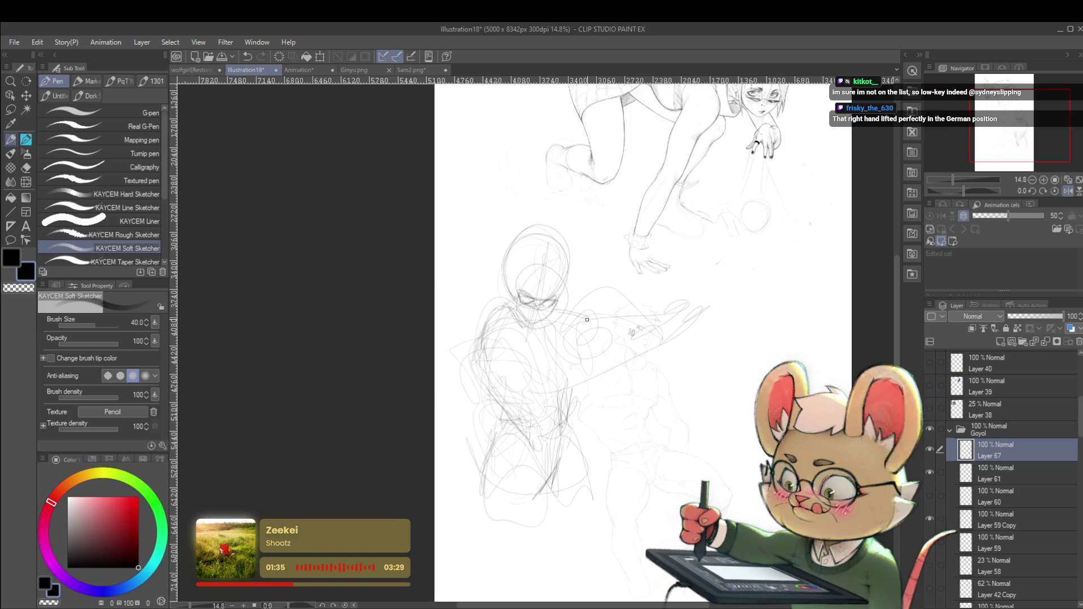
pyautogui.moveTo(672, 314); pyautogui.dragTo(711, 310)
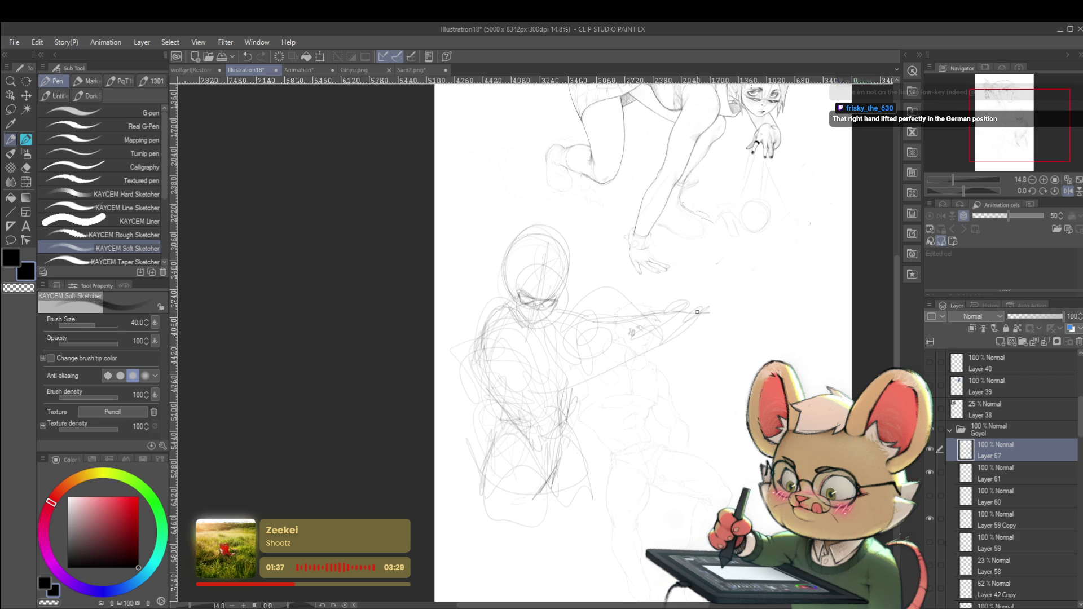
pyautogui.moveTo(579, 381); pyautogui.dragTo(553, 398)
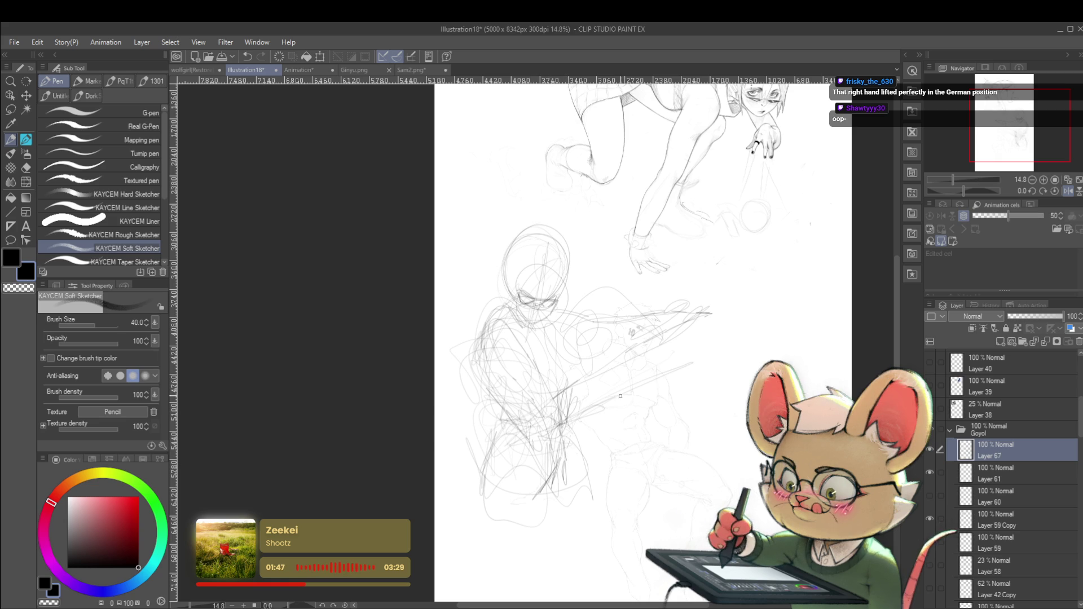
pyautogui.scroll(-2, 579, 423)
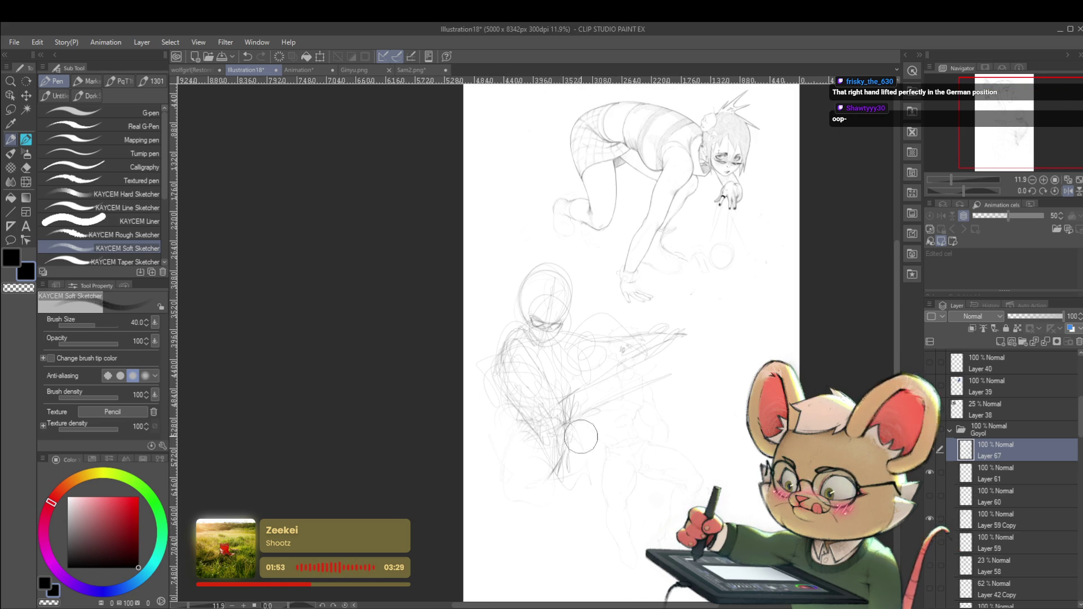
# Mirror the view, zoom onto the lower rough figure, and add a faint stroke near its head
pyautogui.moveTo(626, 415); pyautogui.dragTo(609, 395)
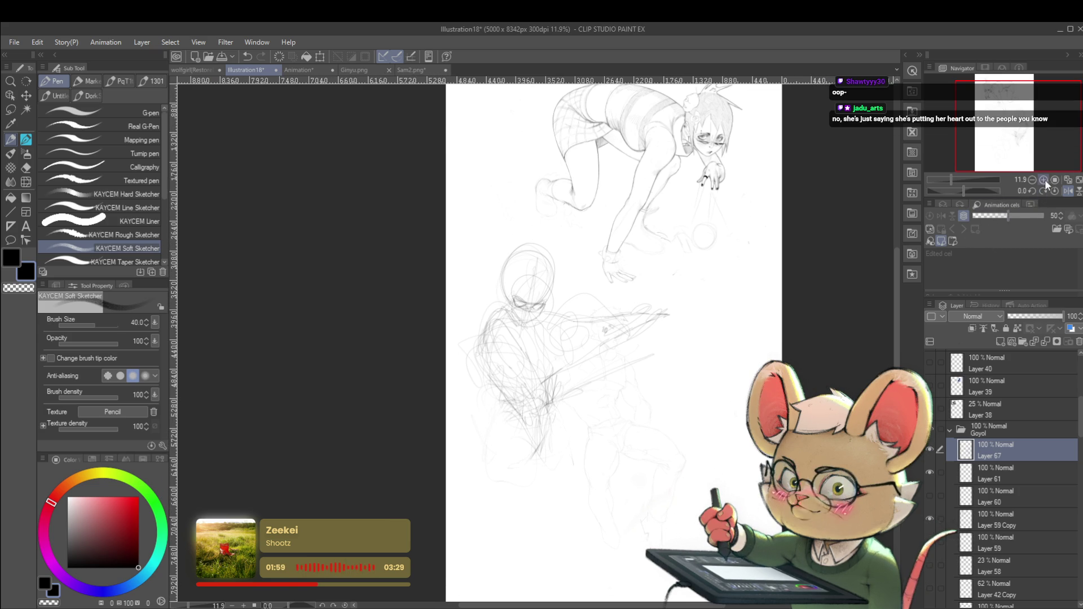
pyautogui.click(1065, 192)
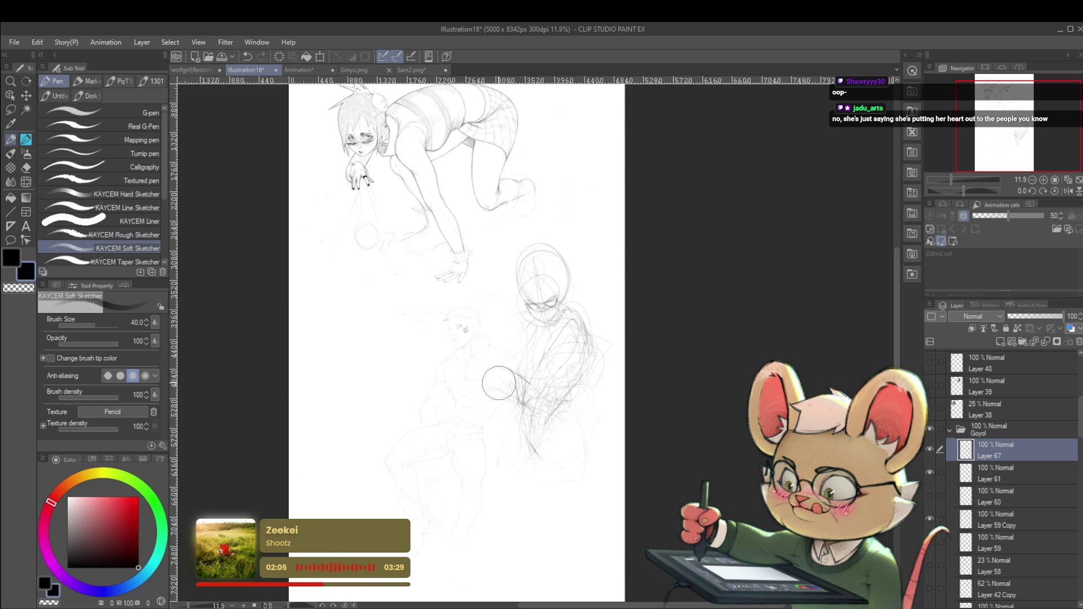
pyautogui.click(1068, 192)
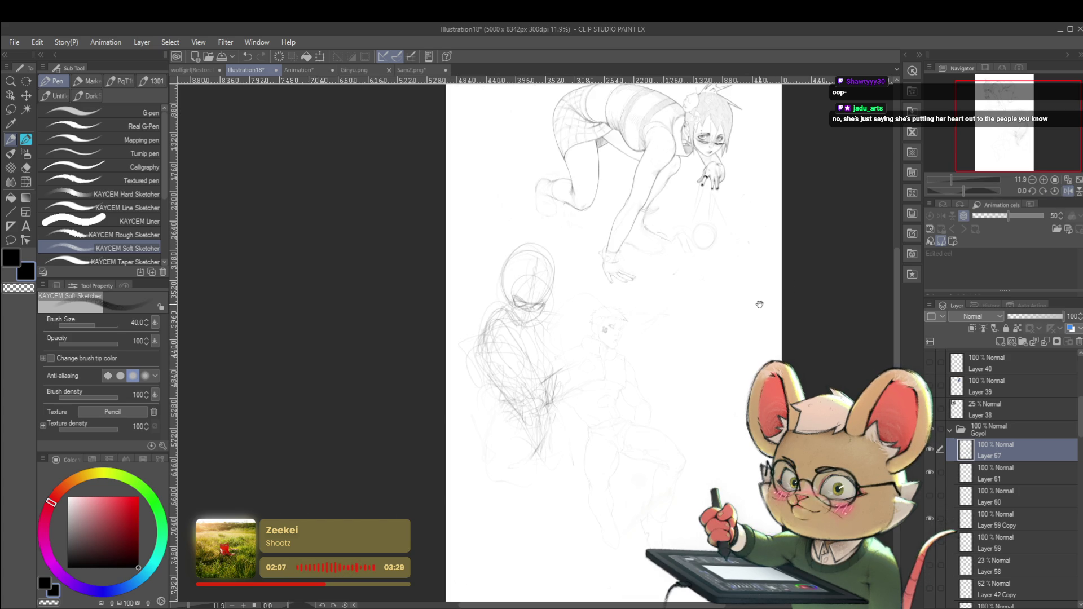
pyautogui.moveTo(759, 304); pyautogui.dragTo(748, 277)
pyautogui.scroll(2, 558, 363)
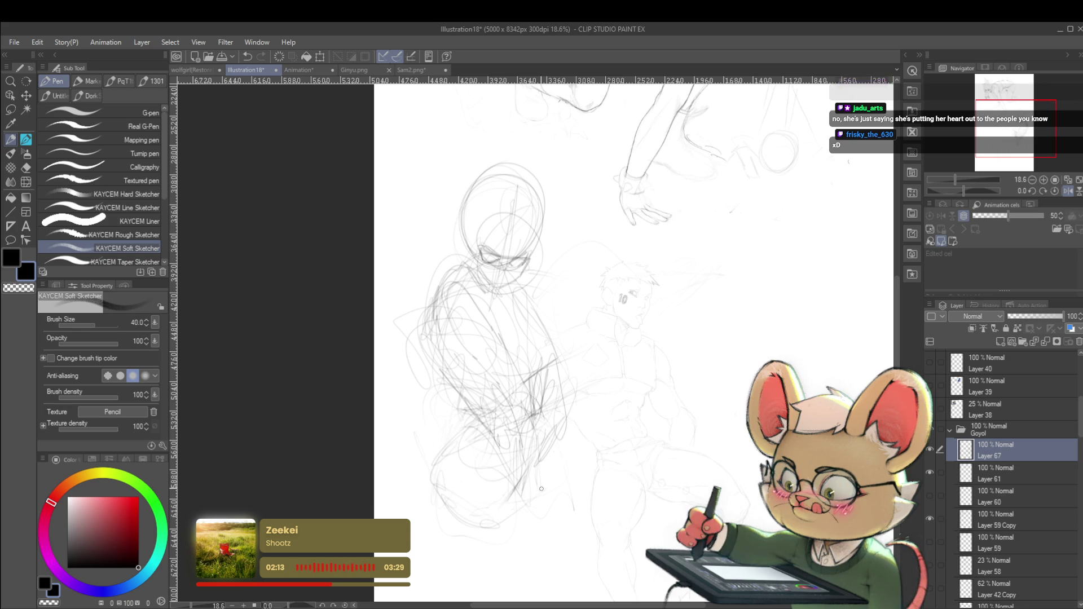
pyautogui.moveTo(527, 491)
pyautogui.mouseDown()
pyautogui.moveTo(520, 460)
pyautogui.moveTo(532, 439)
pyautogui.mouseUp()
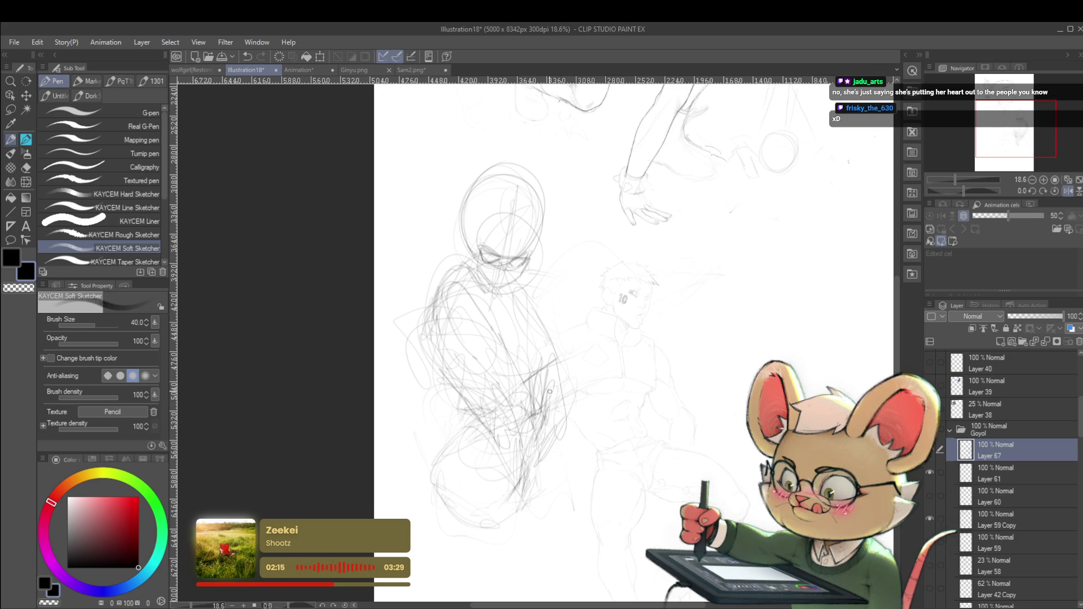
pyautogui.moveTo(532, 350); pyautogui.dragTo(533, 383)
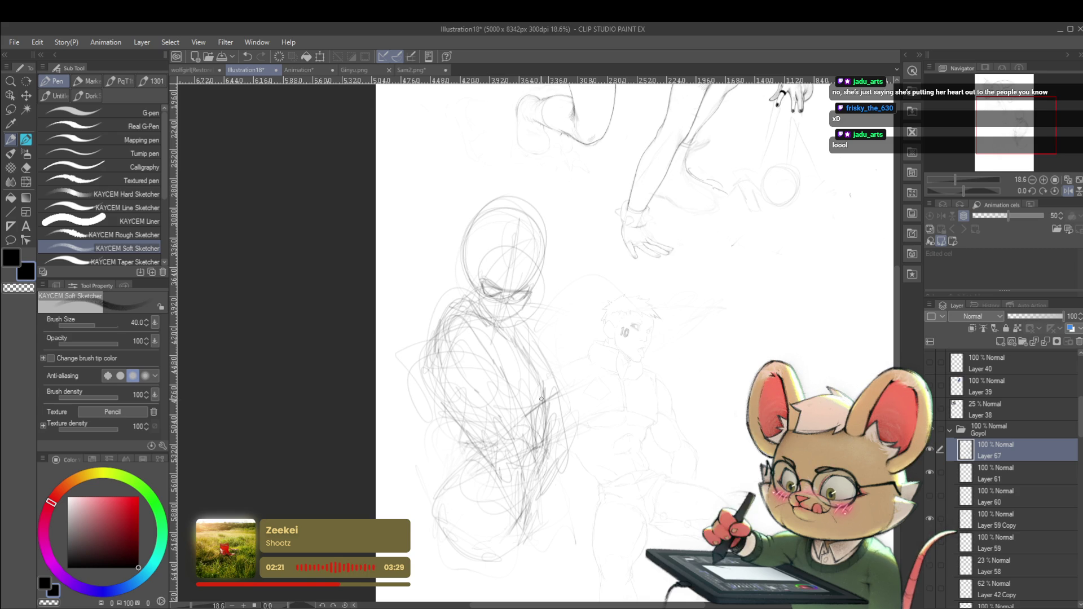
pyautogui.scroll(3, 541, 394)
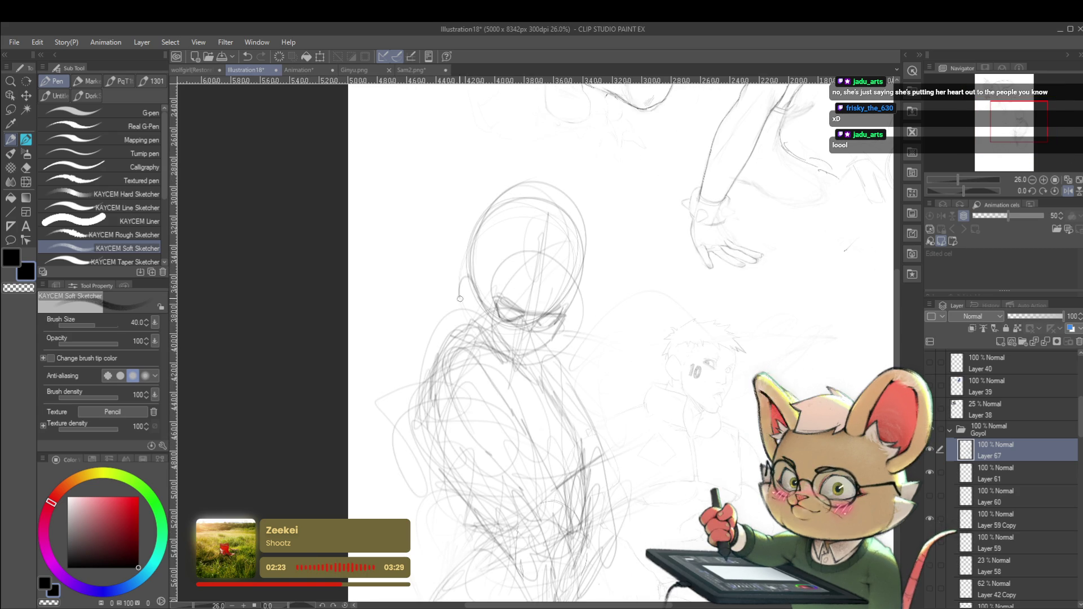
pyautogui.moveTo(485, 312); pyautogui.dragTo(473, 287)
pyautogui.scroll(-3, 566, 312)
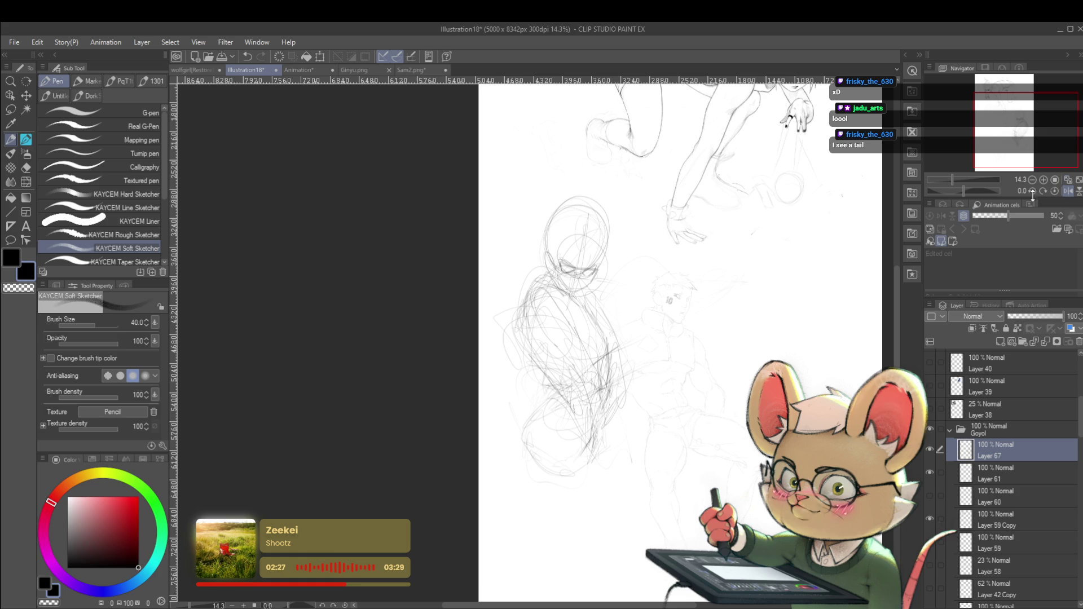
# Unmirror the view and sketch the leg line and a small oval foot, undoing stray strokes
pyautogui.click(1068, 191)
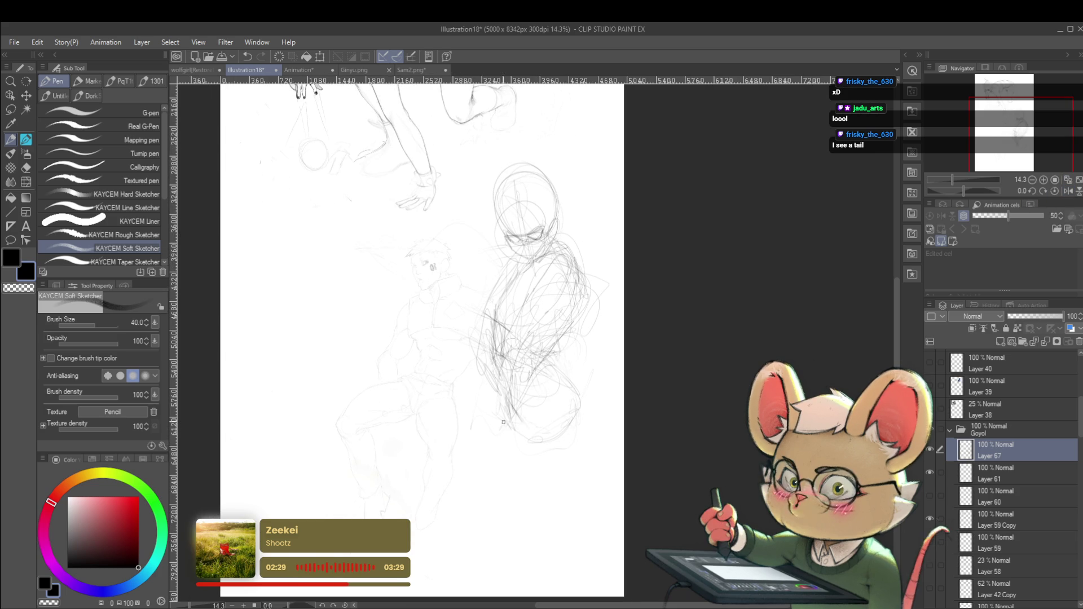
pyautogui.moveTo(494, 471); pyautogui.dragTo(506, 524)
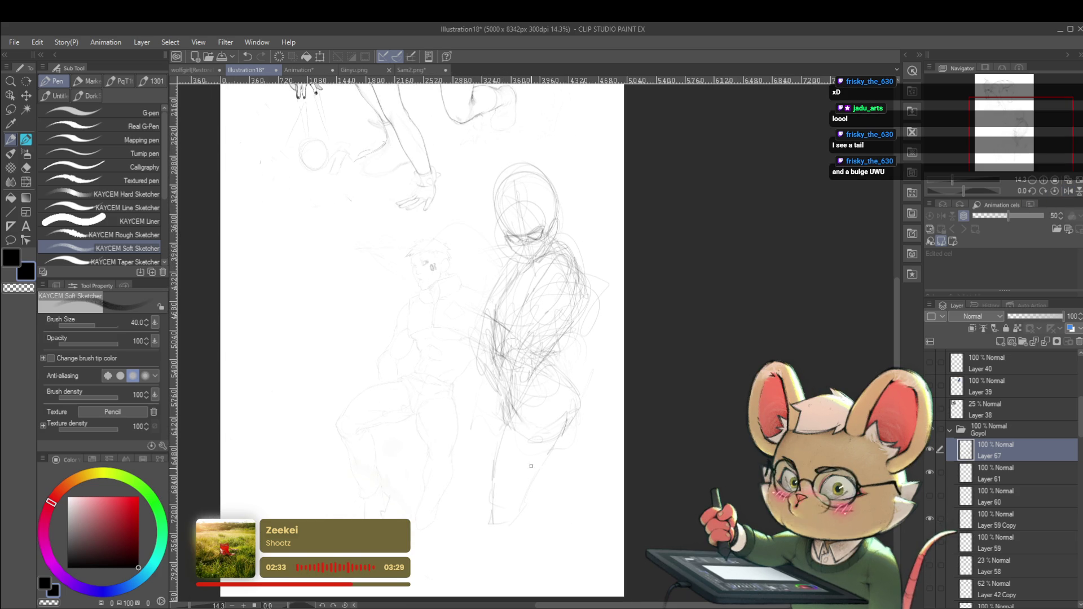
pyautogui.hotkey('ctrl', 'z')
pyautogui.hotkey('ctrl', 'z')
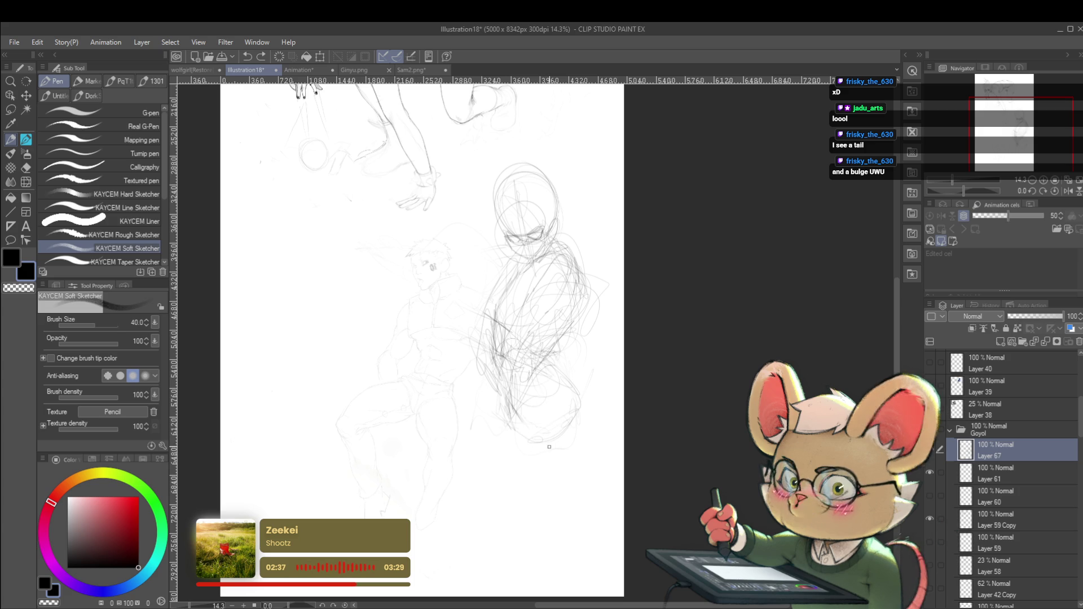
pyautogui.moveTo(486, 458); pyautogui.dragTo(575, 420)
pyautogui.keyDown('alt'); pyautogui.click(580, 382); pyautogui.keyUp('alt')
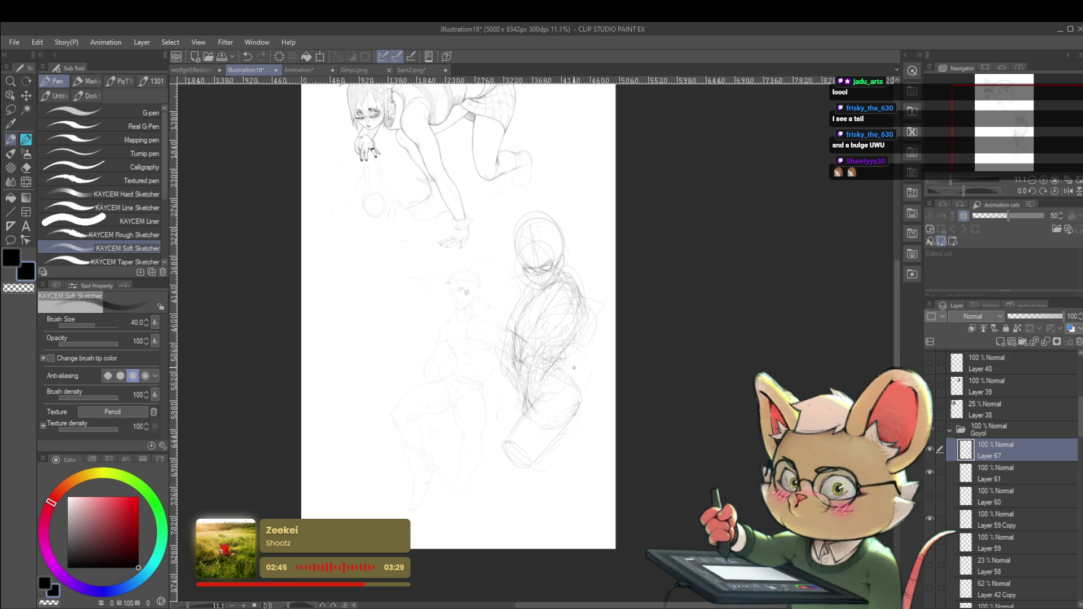
pyautogui.scroll(2, 507, 250)
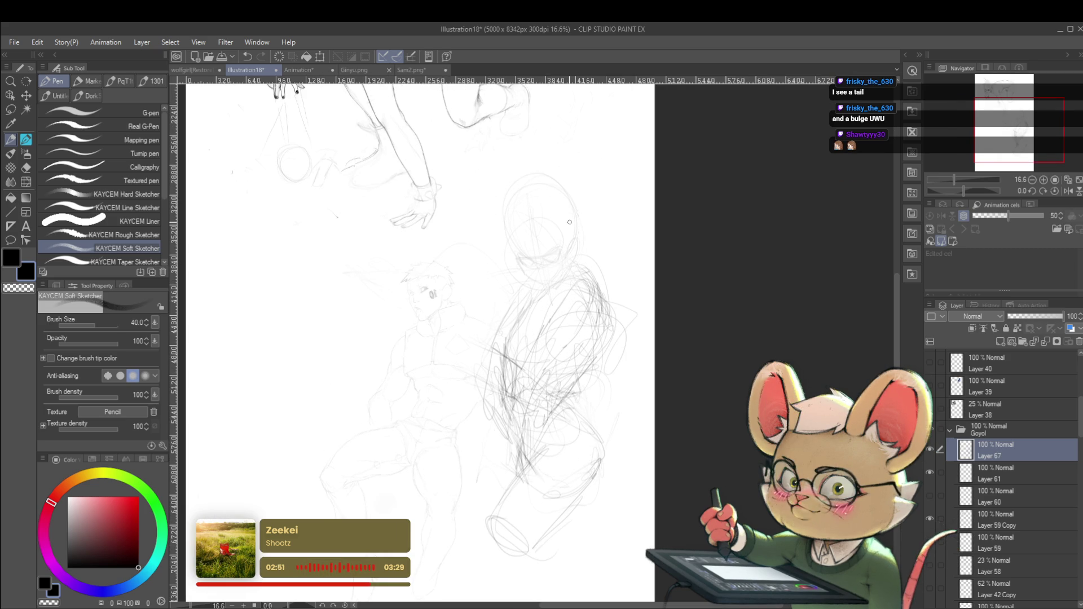
pyautogui.scroll(2, 532, 241)
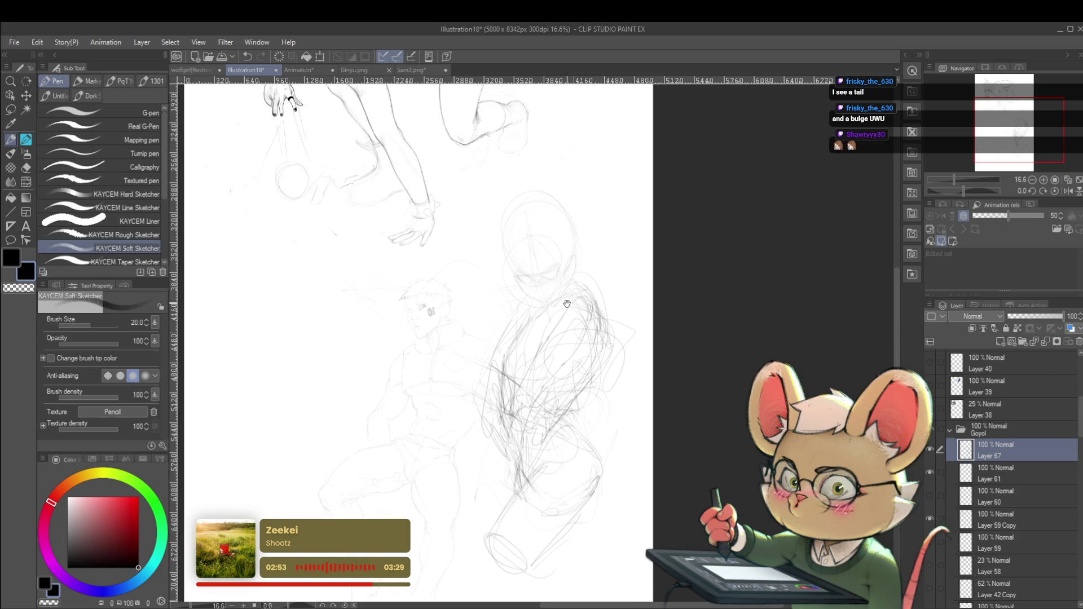
# Zoom into the lower figure's face and draw the upper eyelid curve at pen size 20
pyautogui.scroll(4, 532, 241)
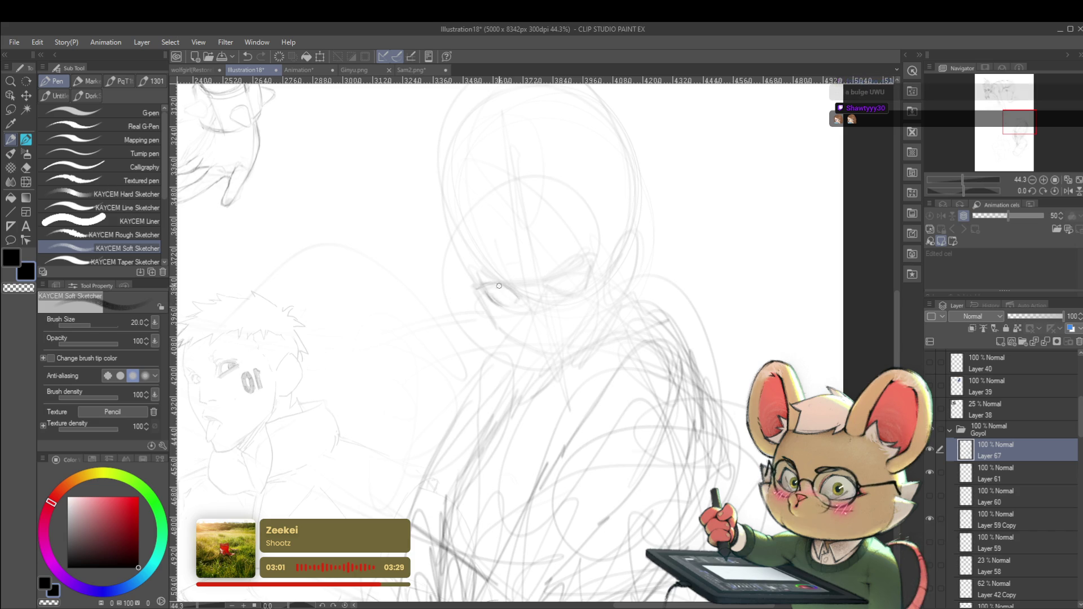
pyautogui.scroll(-3, 490, 280)
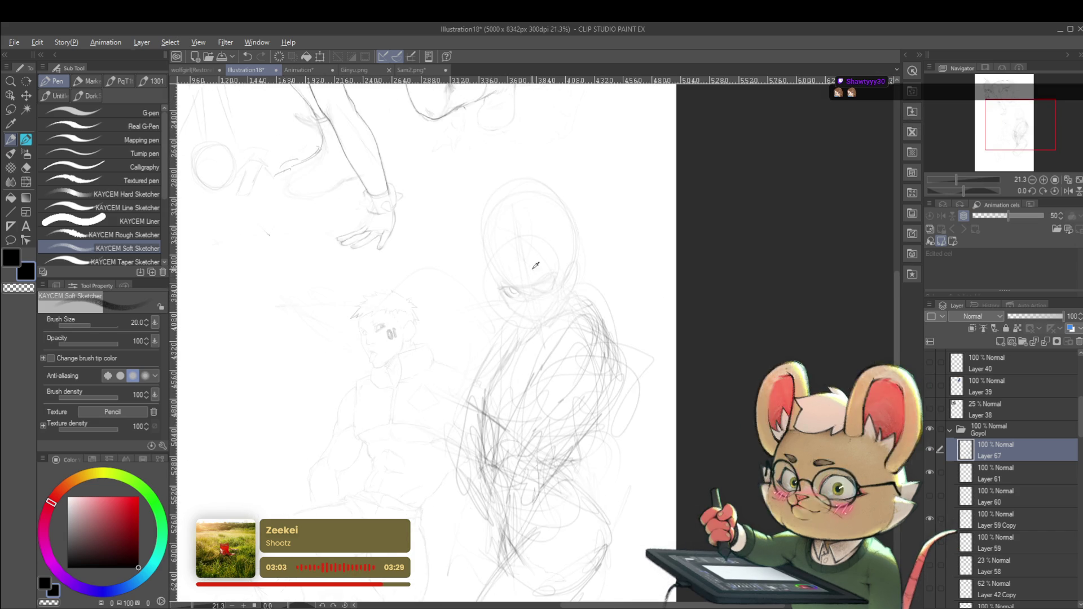
pyautogui.scroll(3, 531, 294)
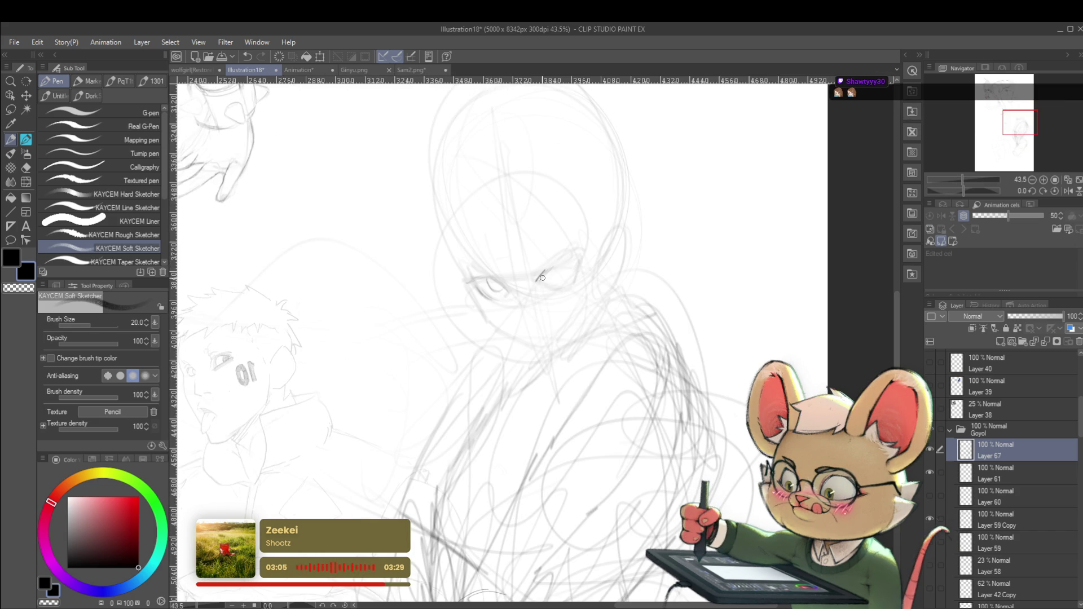
pyautogui.moveTo(543, 274); pyautogui.dragTo(581, 263)
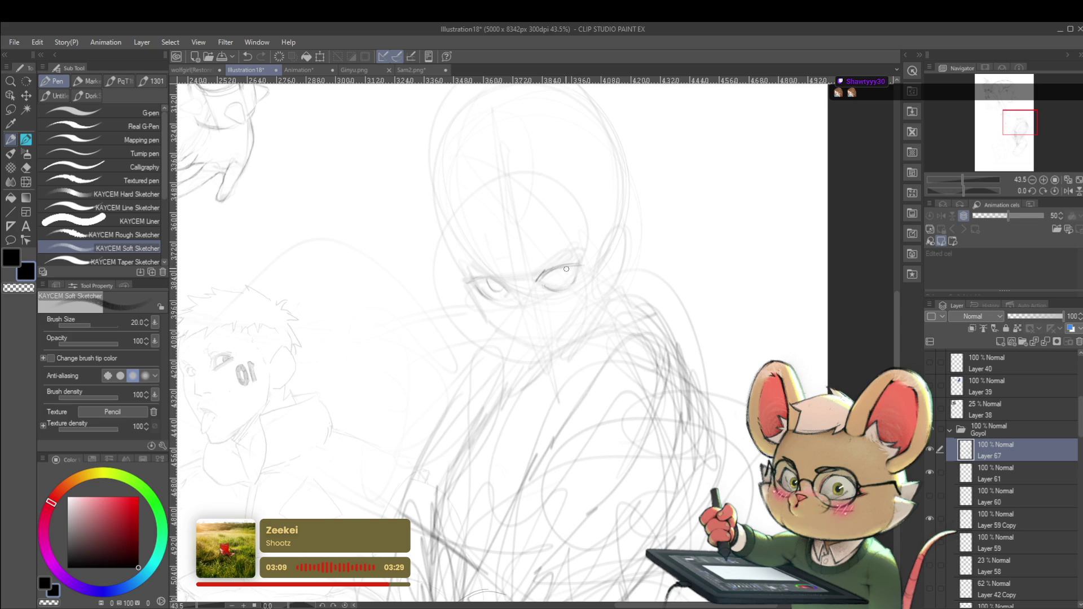
pyautogui.scroll(-4, 592, 213)
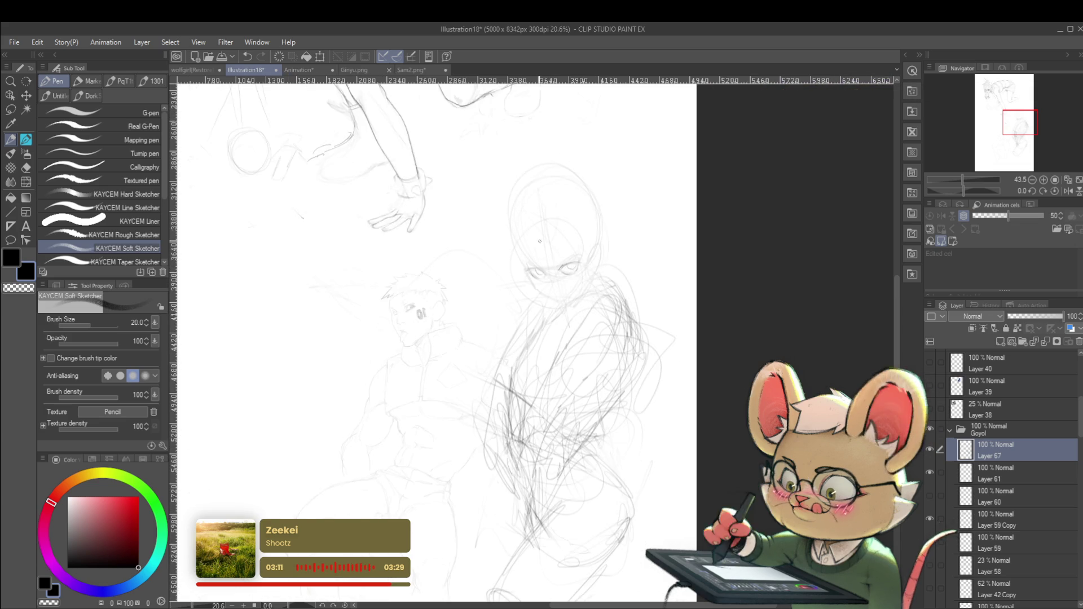
# Mirror the view, darken the eyelid over the left eye, and pan back over the sketches
pyautogui.click(1068, 192)
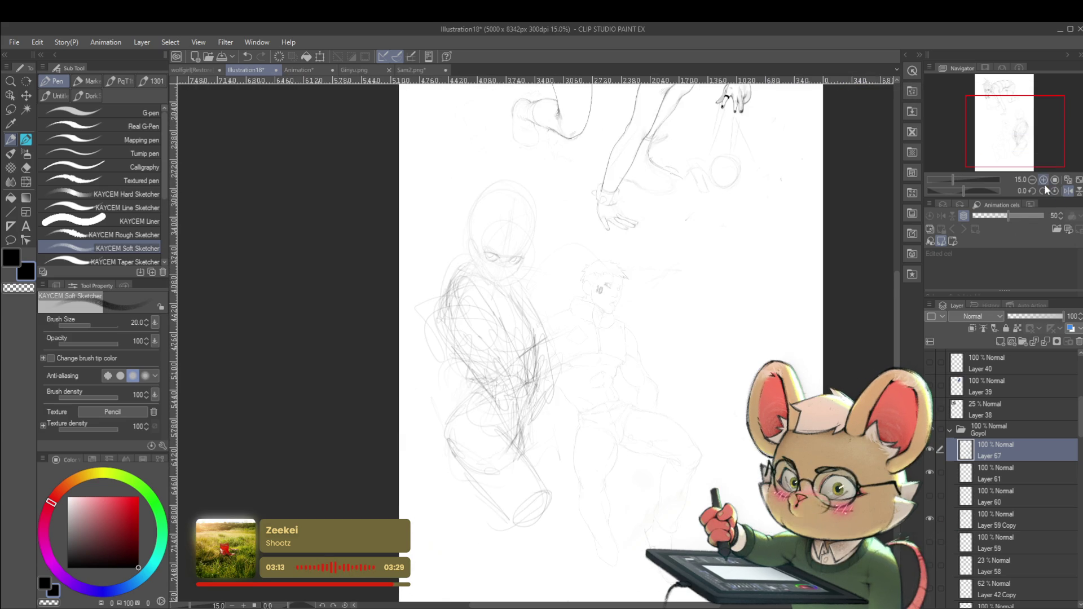
pyautogui.scroll(5, 503, 268)
pyautogui.moveTo(484, 251); pyautogui.dragTo(507, 267)
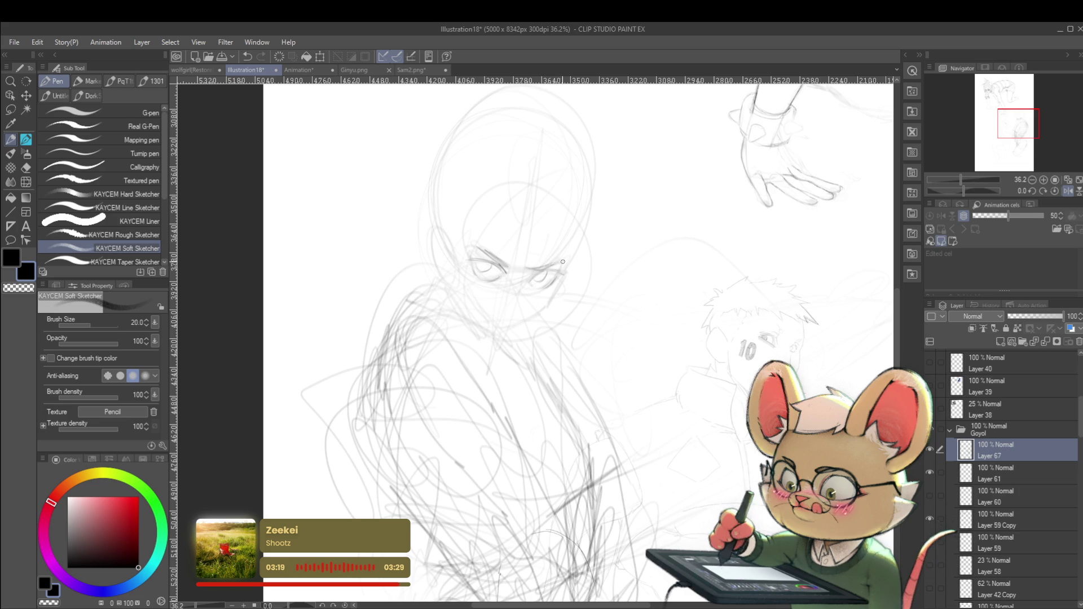
pyautogui.scroll(-5, 565, 259)
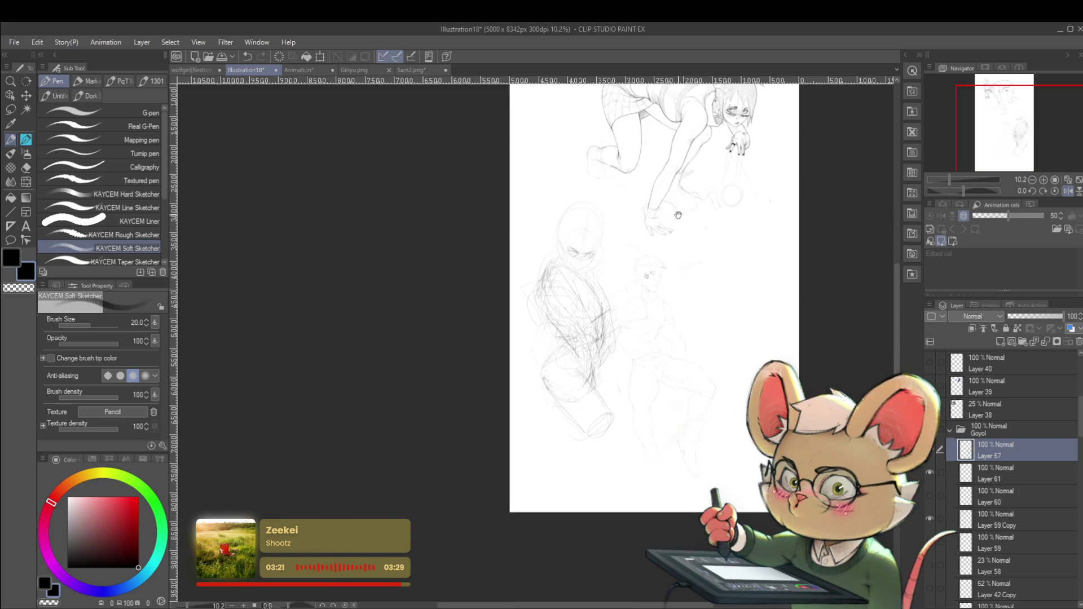
pyautogui.moveTo(689, 123); pyautogui.dragTo(697, 247)
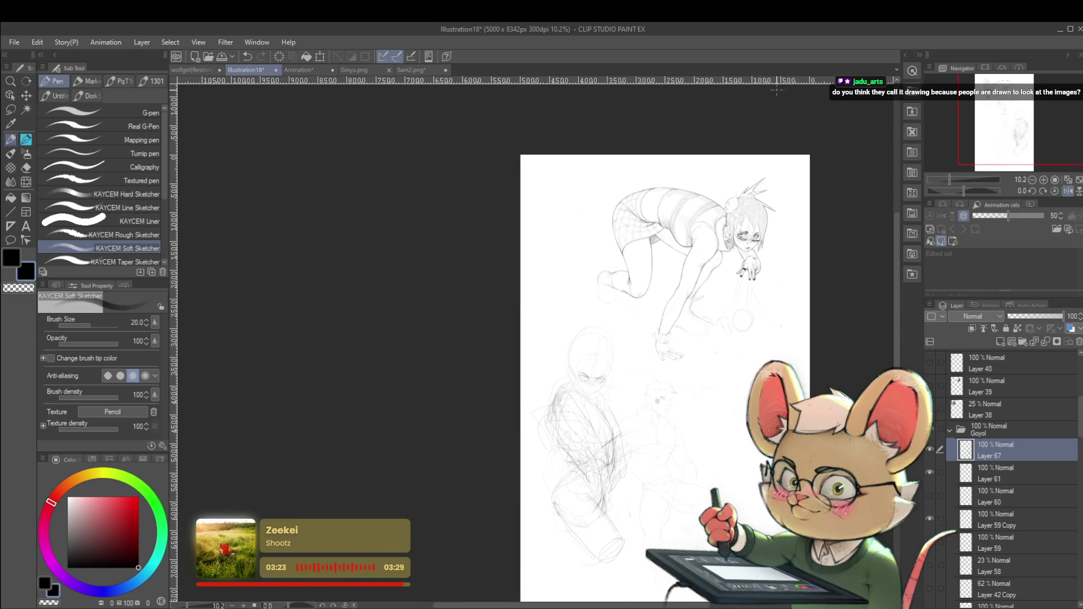
pyautogui.moveTo(575, 371); pyautogui.dragTo(587, 272)
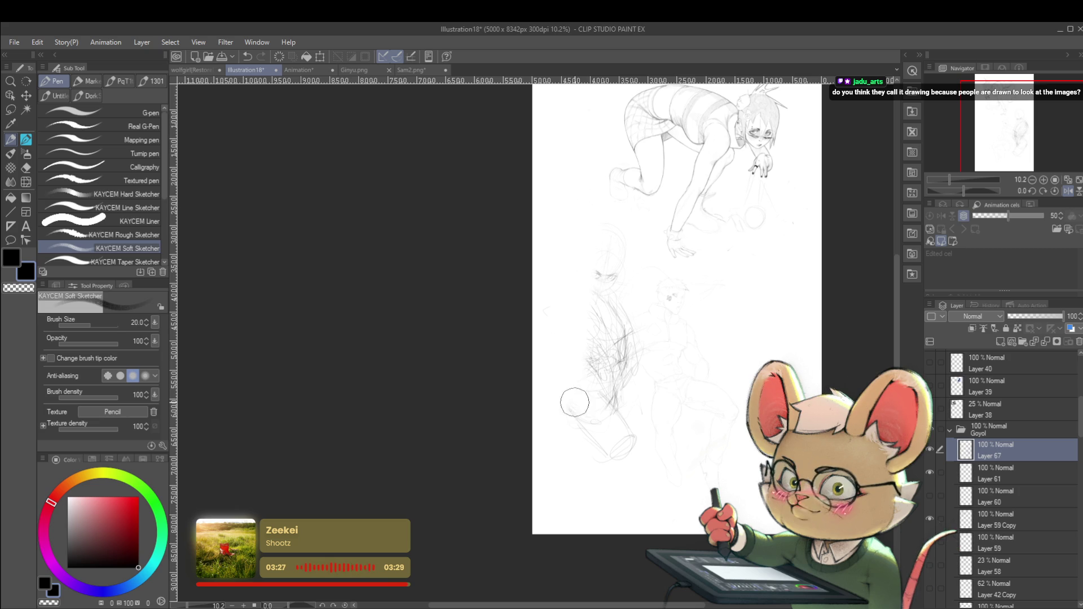
# Undo the dark torso scribbles on the lower rough figure, leaving only its faint lines
pyautogui.hotkey('ctrl', 'z')
pyautogui.hotkey('ctrl', 'z')
pyautogui.hotkey('ctrl', 'z')
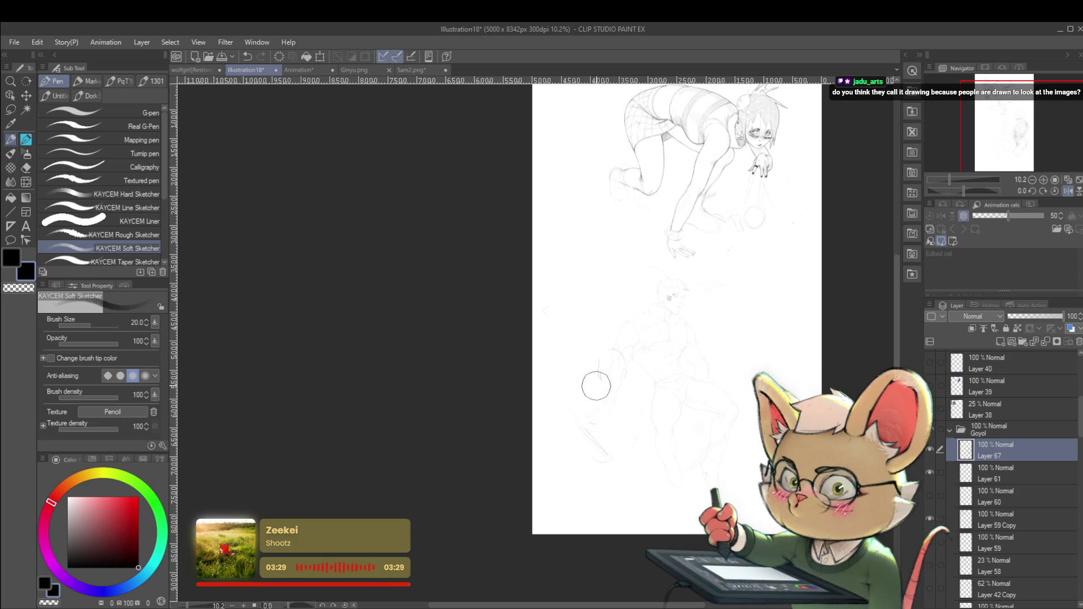
pyautogui.moveTo(693, 294); pyautogui.dragTo(715, 396)
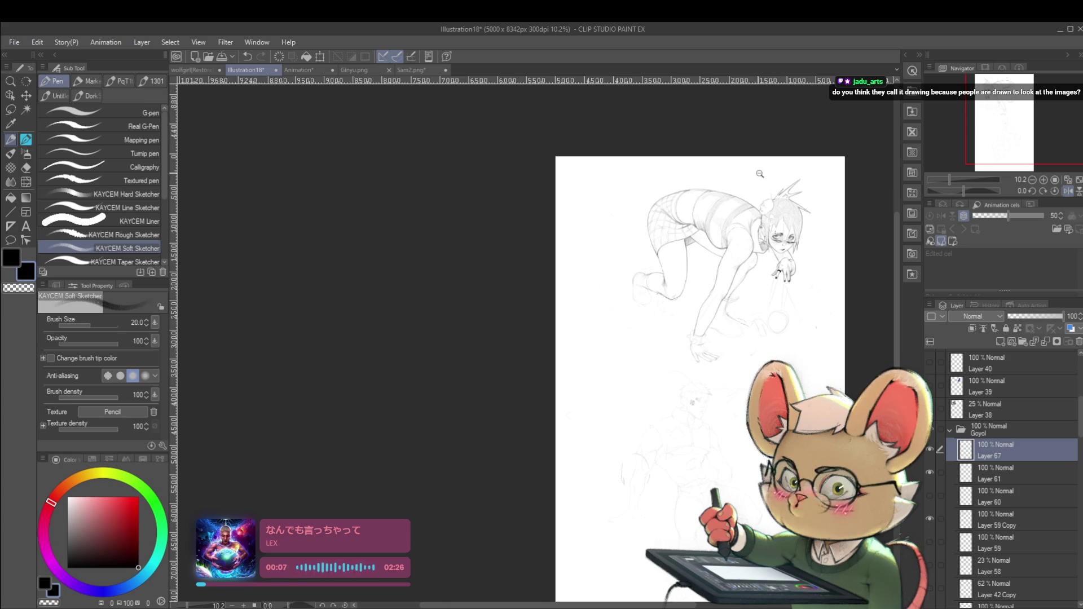
pyautogui.scroll(2, 754, 173)
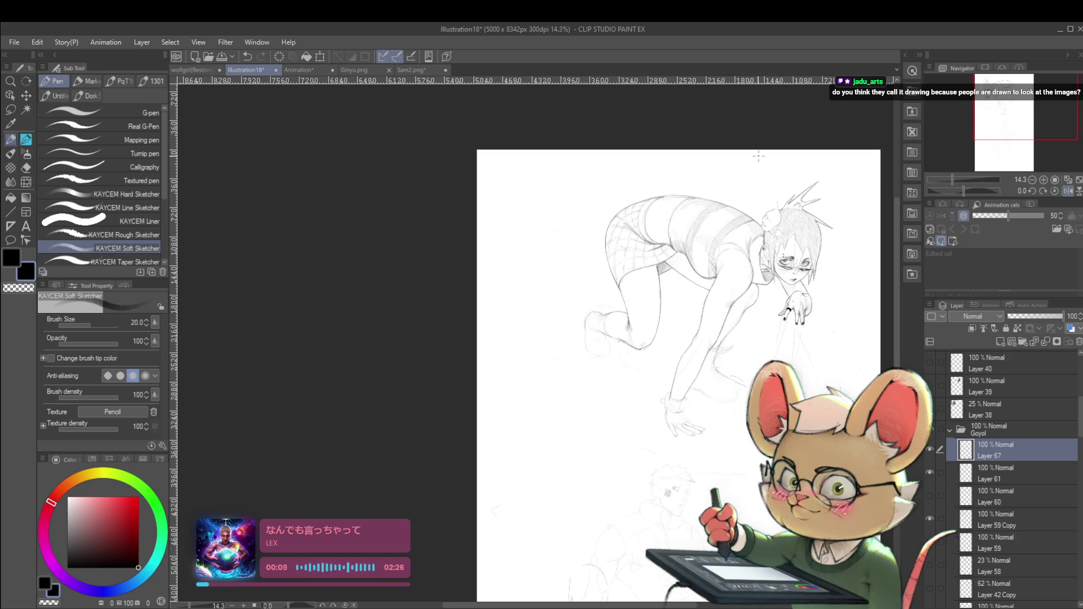
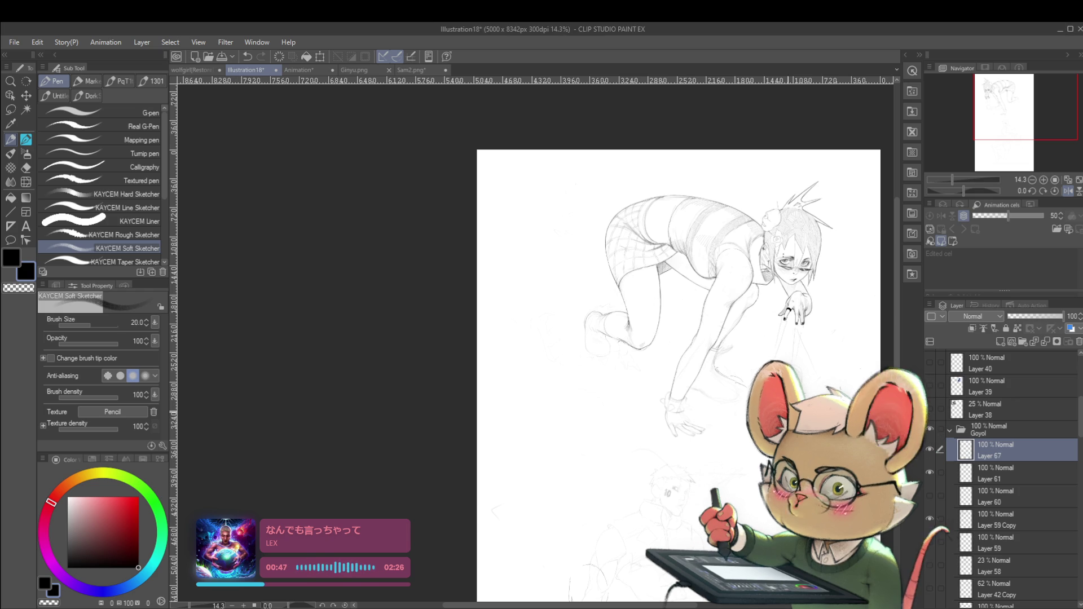
# Flip the view, then paste the reference photo at 241% and place it below the sketched figure
pyautogui.scroll(-1, 746, 283)
pyautogui.click(1067, 189)
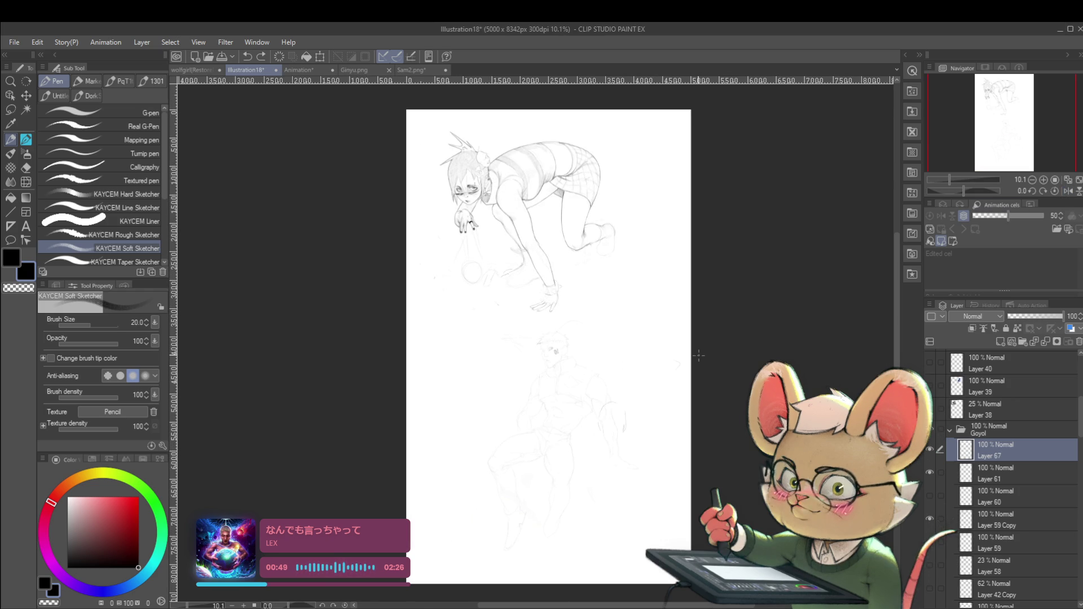
pyautogui.hotkey('ctrl', 'v')
pyautogui.hotkey('ctrl', 't')
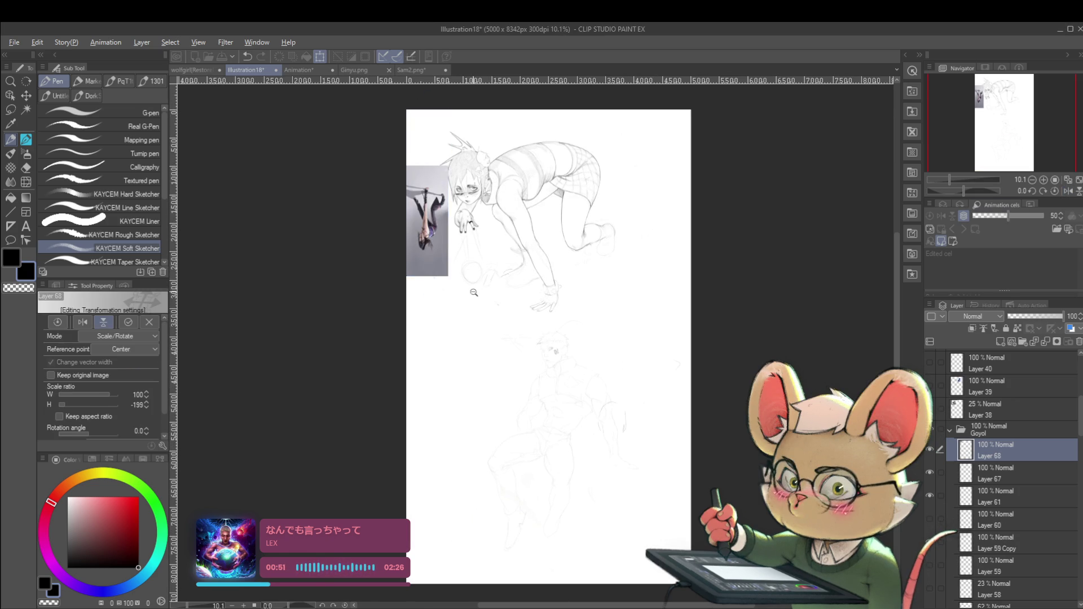
pyautogui.moveTo(447, 162); pyautogui.dragTo(507, 241)
pyautogui.moveTo(483, 153)
pyautogui.mouseDown()
pyautogui.moveTo(525, 358)
pyautogui.moveTo(542, 344)
pyautogui.moveTo(493, 410)
pyautogui.mouseUp()
pyautogui.scroll(3, 549, 337)
pyautogui.scroll(-3, 543, 375)
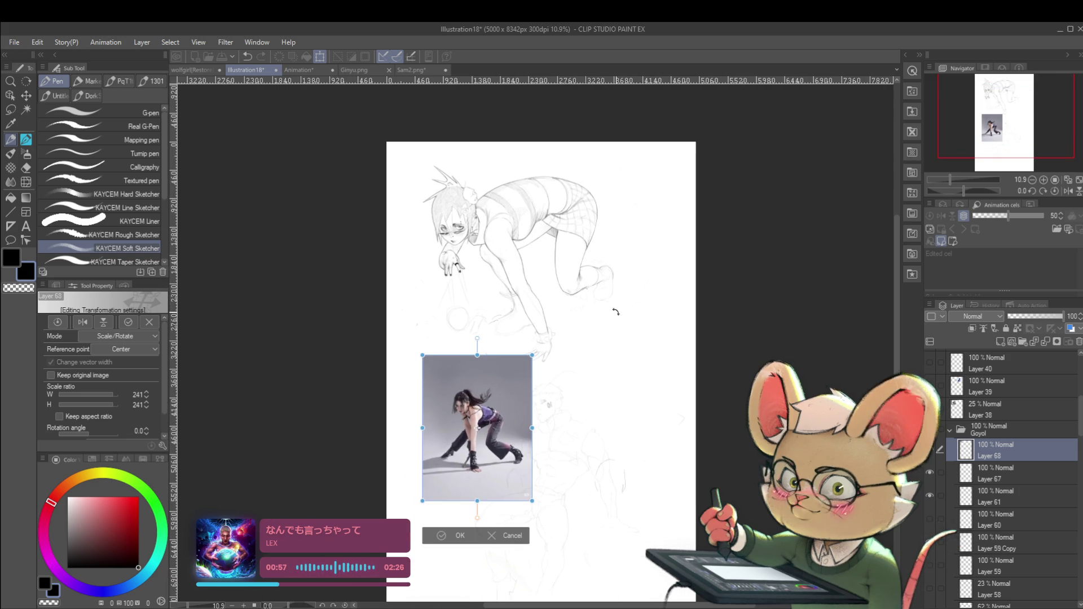
pyautogui.scroll(3, 539, 347)
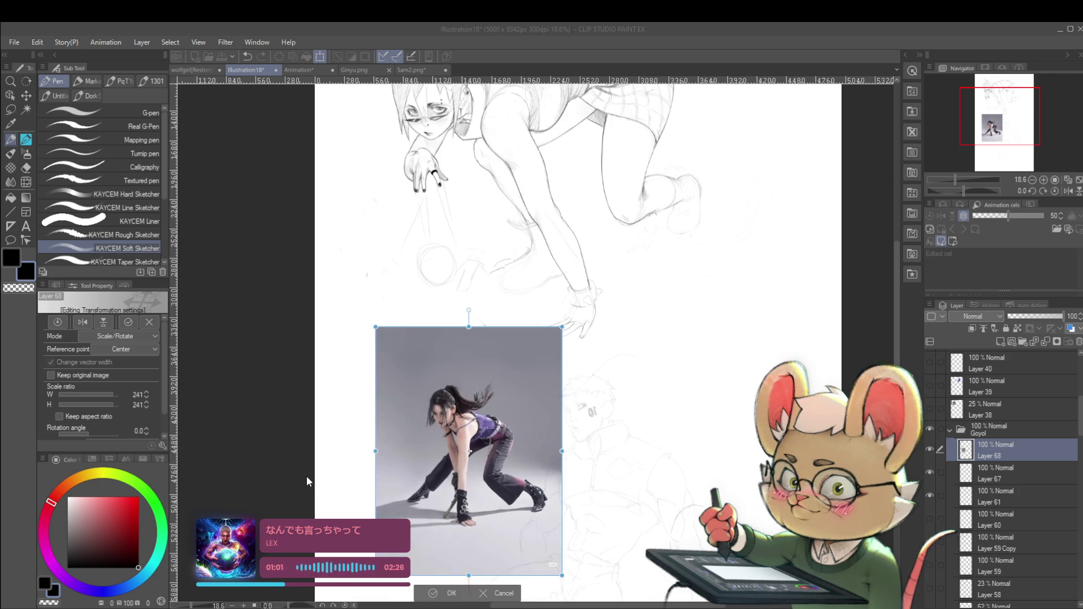
pyautogui.press('Return')
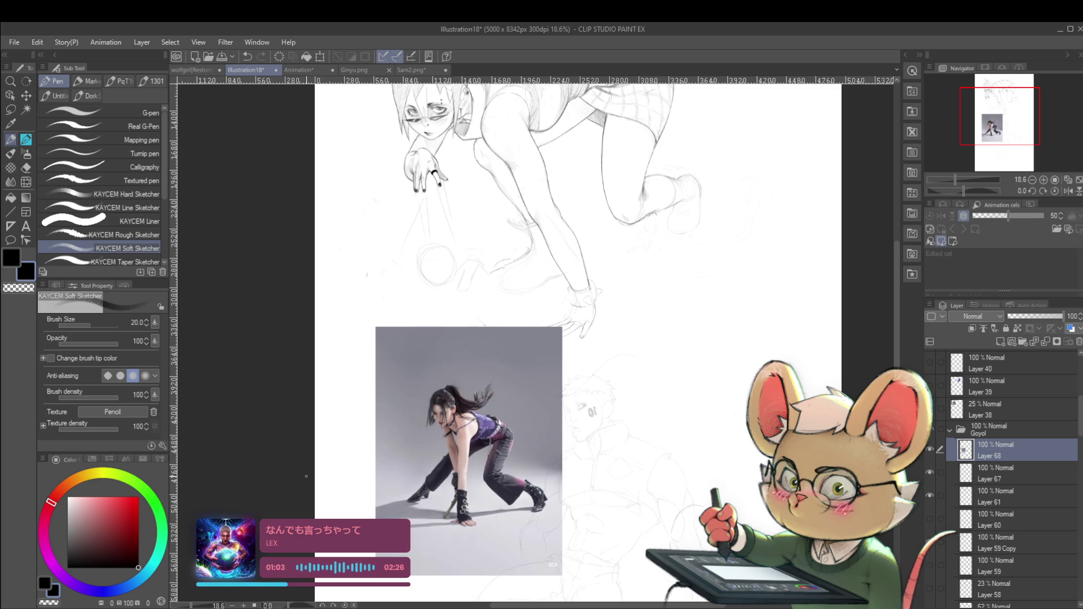
# Switch to a red pencil and trace a red line over the photo's head and shoulder
pyautogui.click(139, 514)
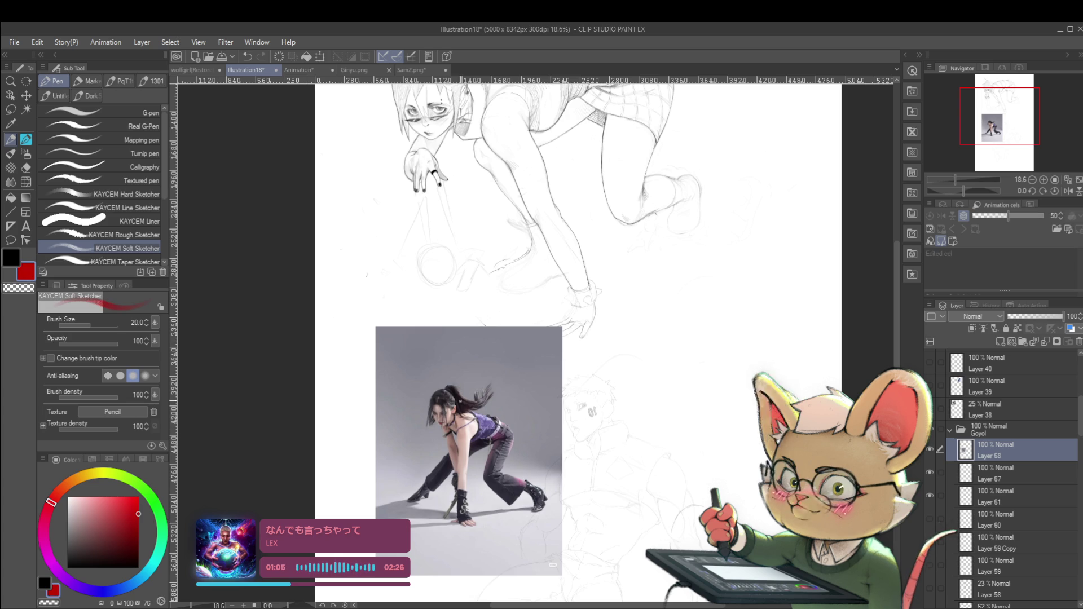
pyautogui.press('p')
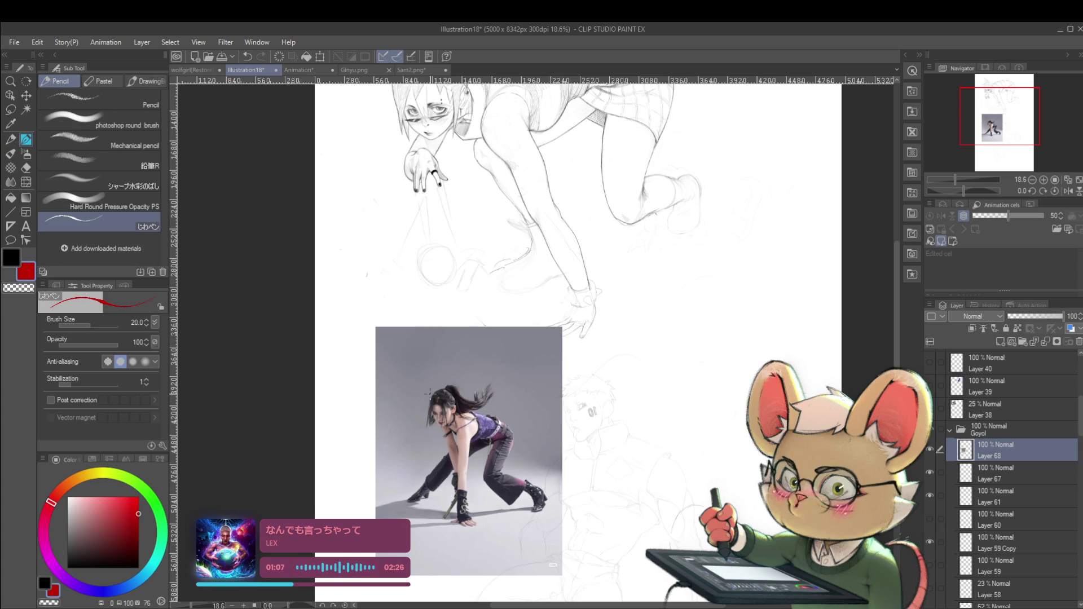
pyautogui.moveTo(425, 391); pyautogui.dragTo(496, 418)
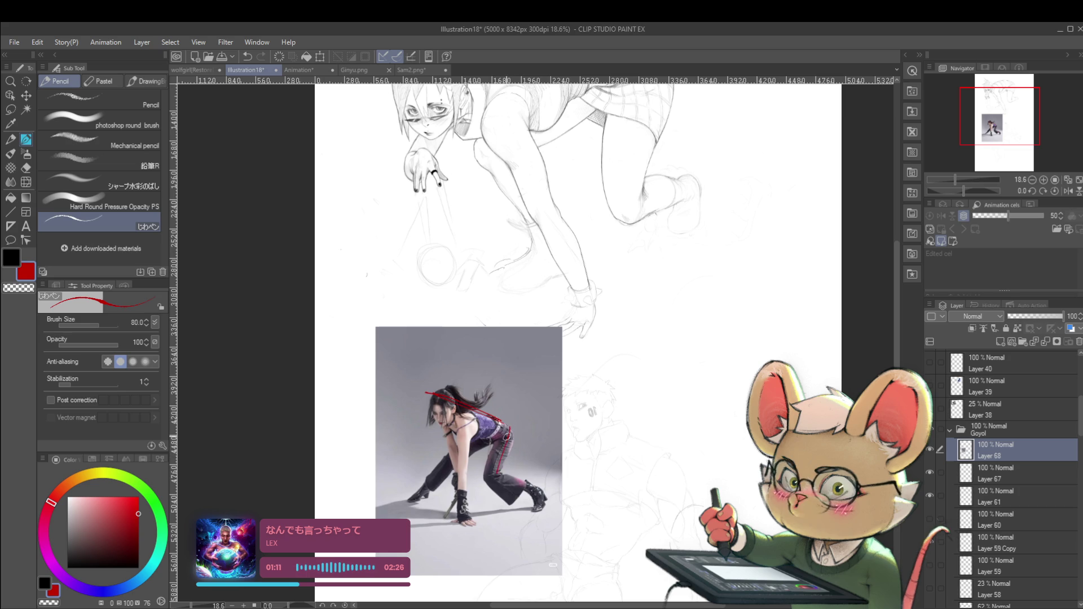
# Draw red curves over the sketched figure's shoulder and from the hand along the back
pyautogui.scroll(-2, 545, 510)
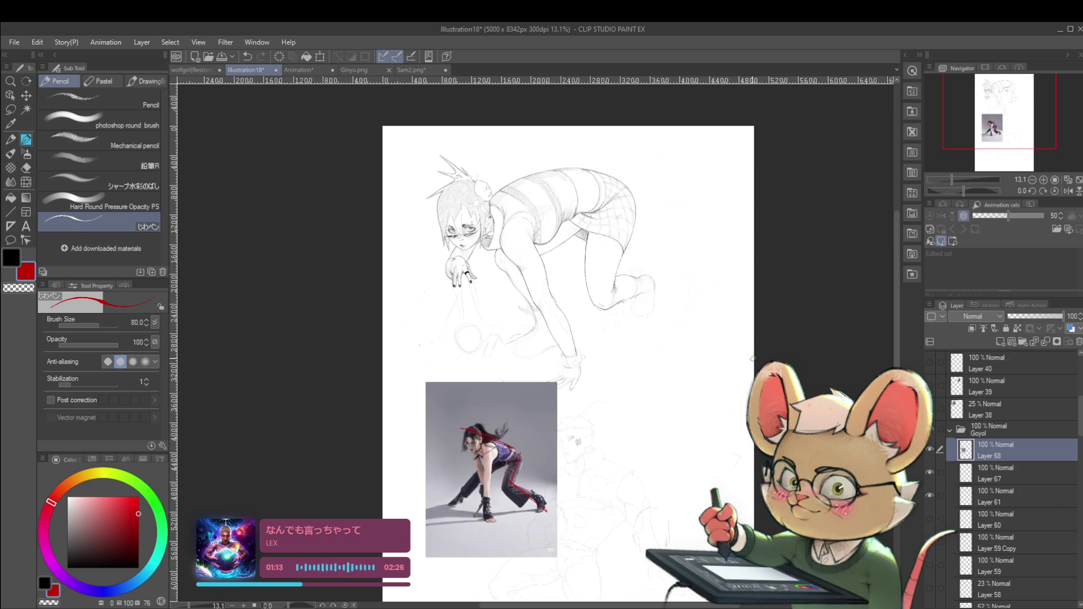
pyautogui.scroll(4, 456, 494)
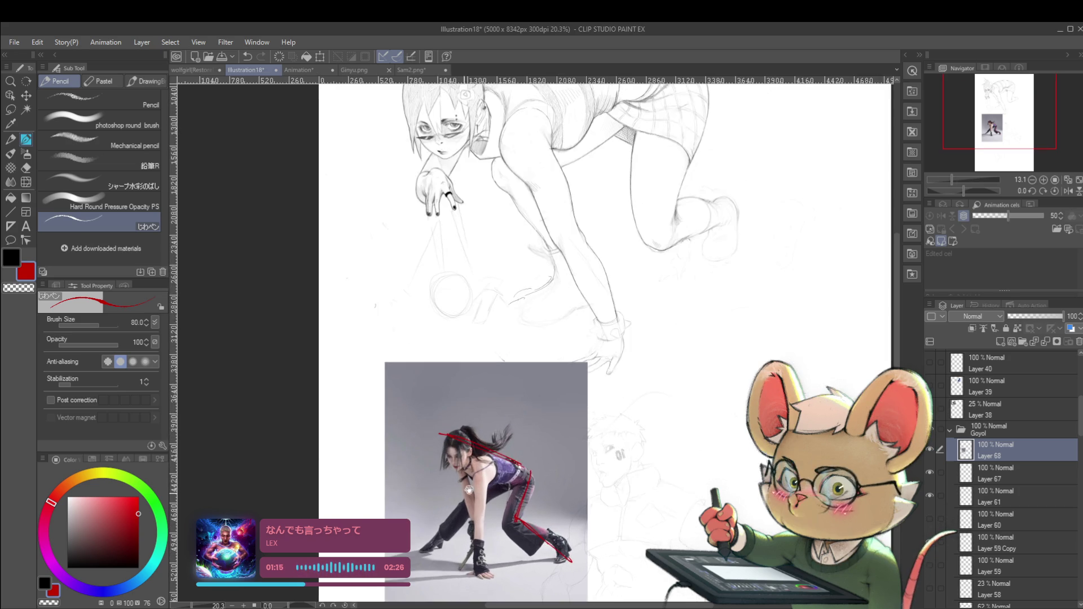
pyautogui.scroll(-1, 509, 453)
pyautogui.moveTo(571, 381); pyautogui.dragTo(495, 489)
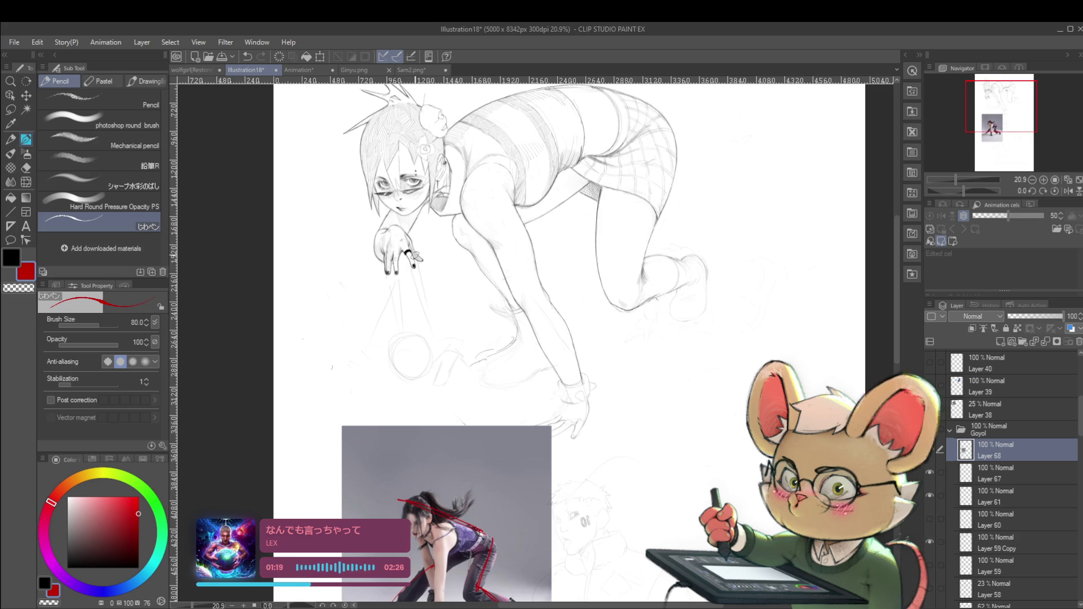
pyautogui.moveTo(381, 320); pyautogui.dragTo(382, 347)
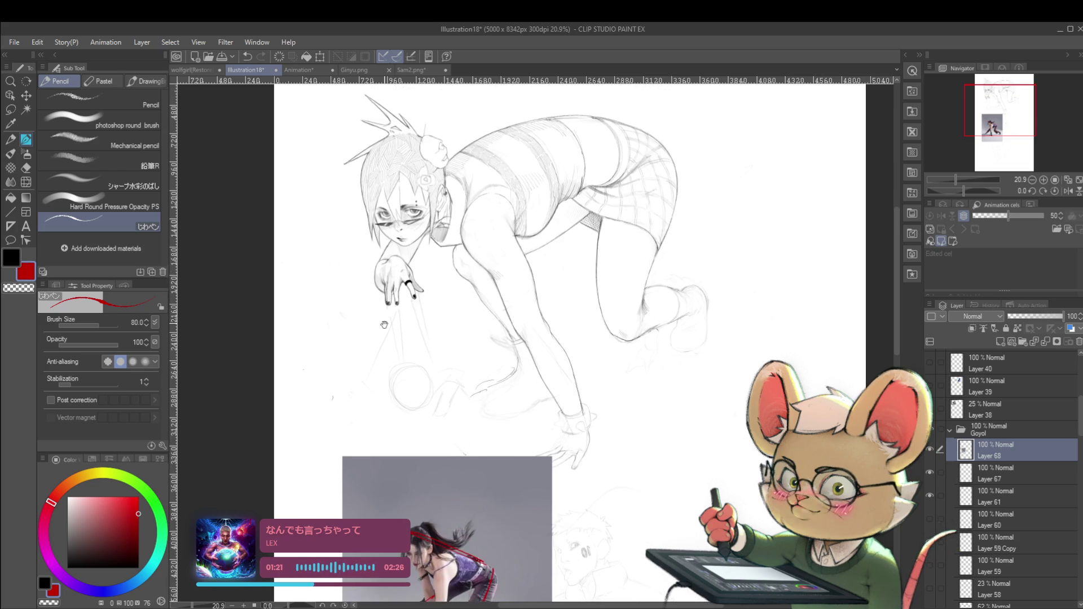
pyautogui.moveTo(420, 198); pyautogui.dragTo(567, 129)
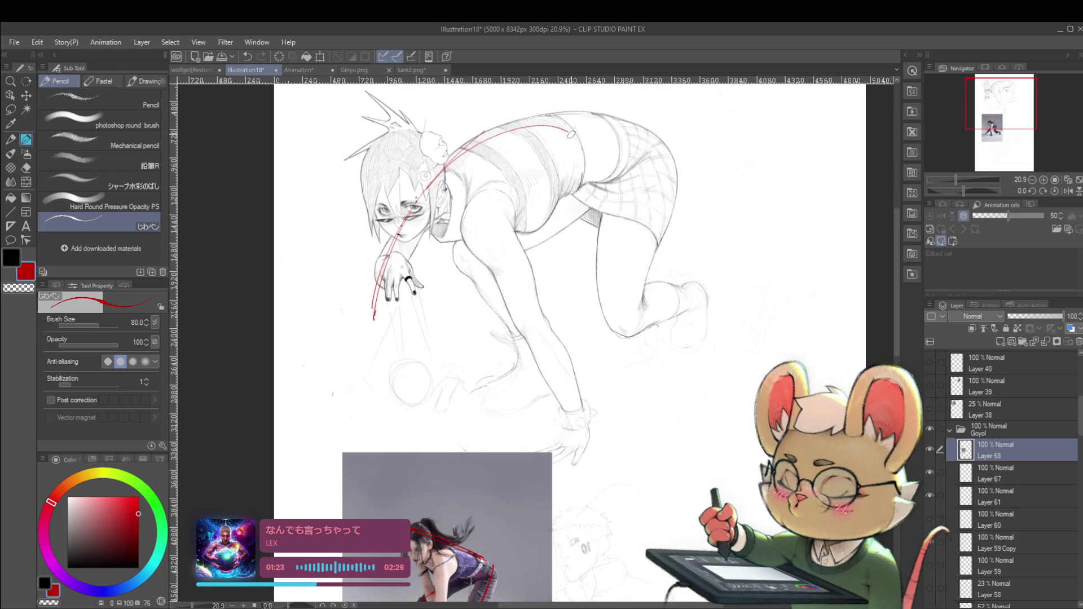
pyautogui.moveTo(374, 316); pyautogui.dragTo(685, 172)
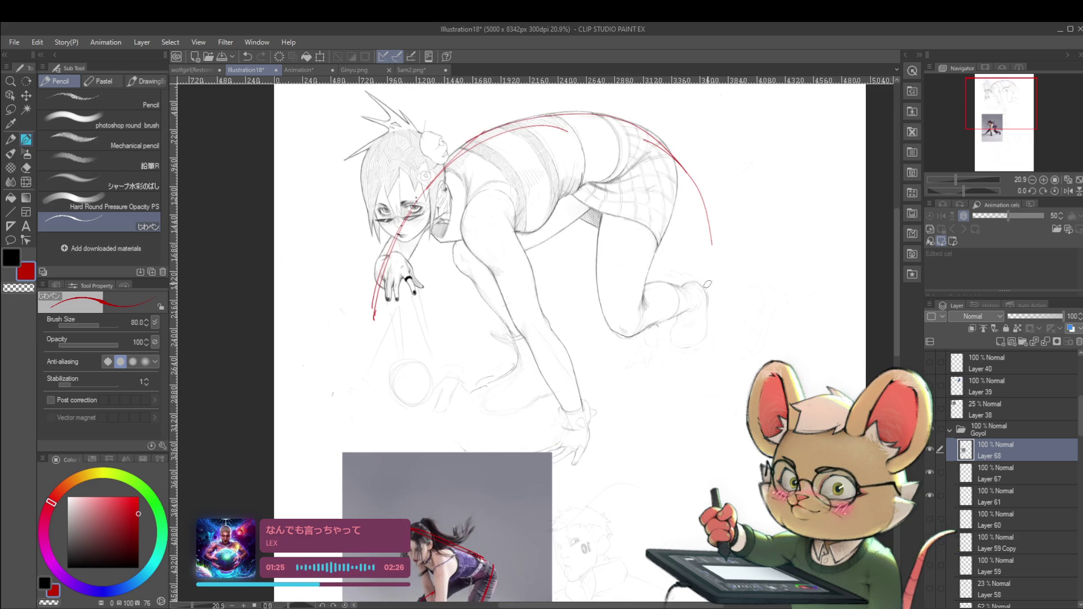
pyautogui.scroll(-2, 692, 274)
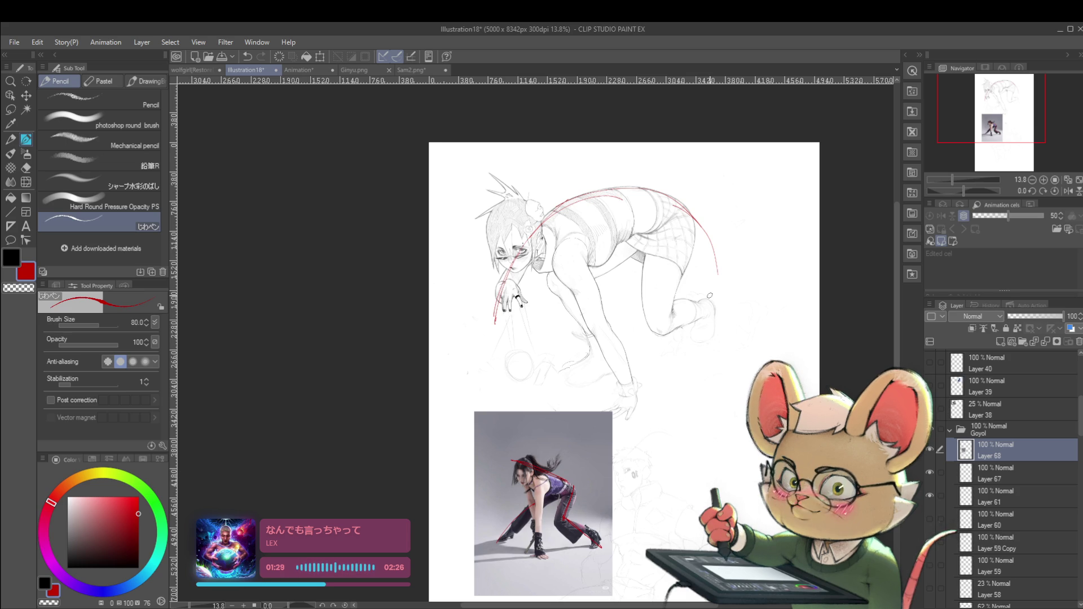
# Undo the red guide curves on the sketch and the red strokes on the photo
pyautogui.hotkey('ctrl', 'z')
pyautogui.hotkey('ctrl', 'z')
pyautogui.hotkey('ctrl', 'z')
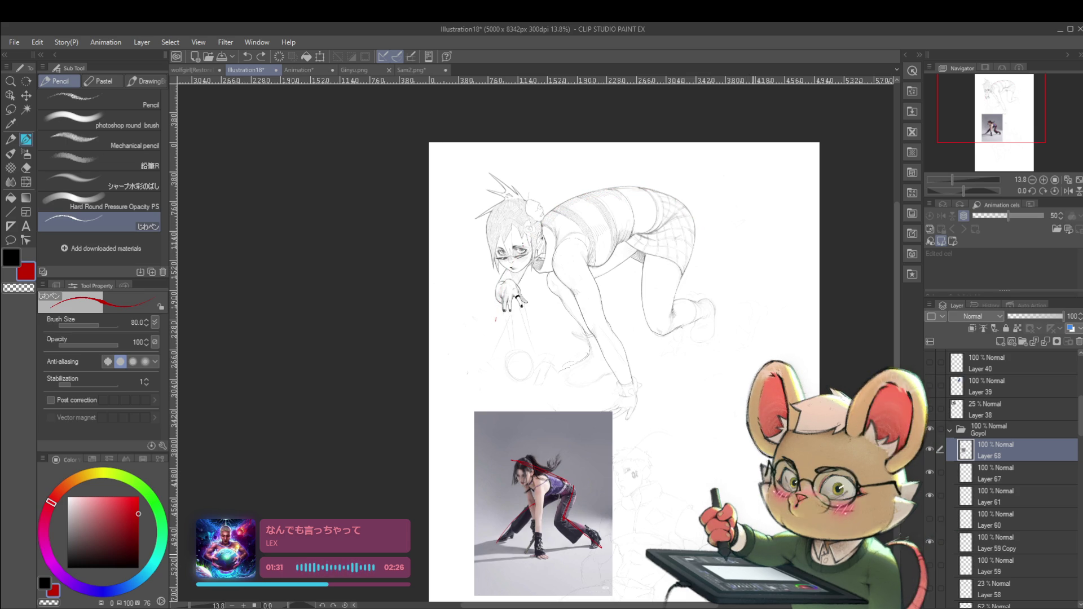
pyautogui.moveTo(731, 551); pyautogui.dragTo(751, 451)
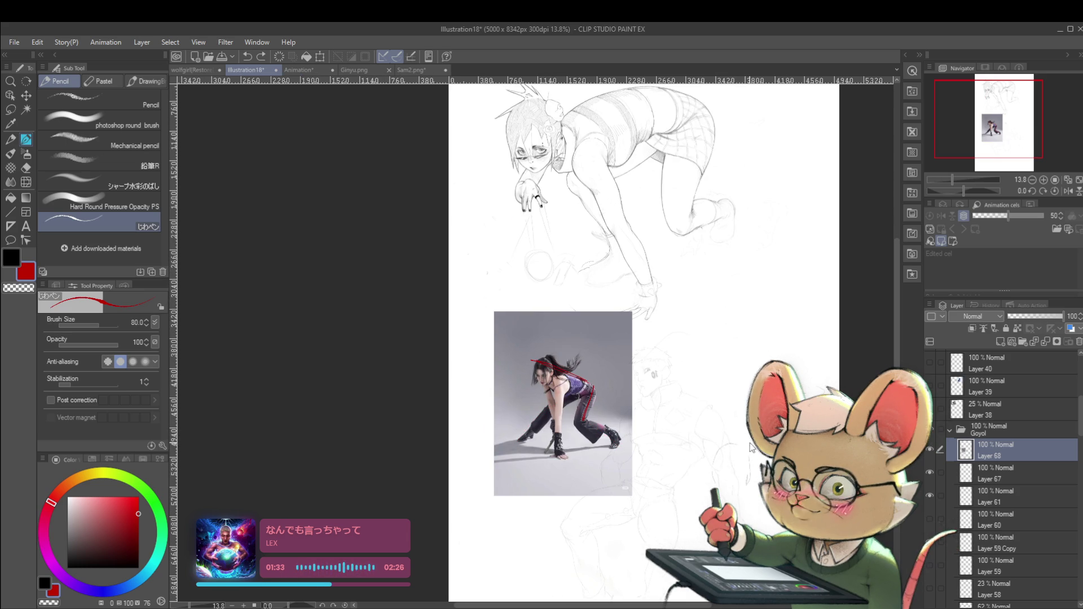
pyautogui.hotkey('ctrl', 'z')
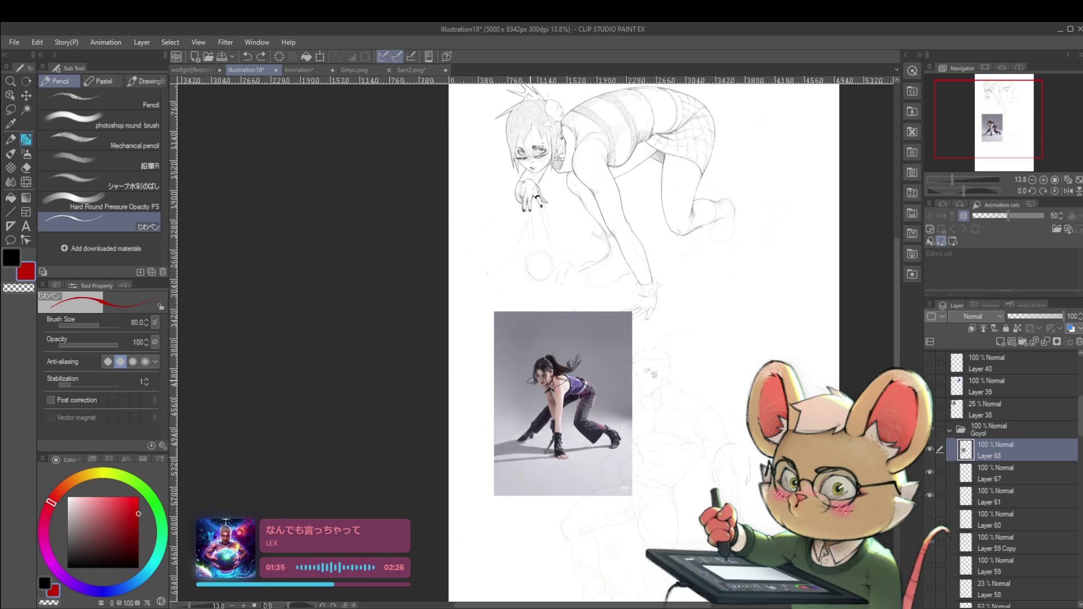
# Circle the model's head in red and trace a line down from the shoulder, discarding an arm stroke
pyautogui.scroll(5, 559, 404)
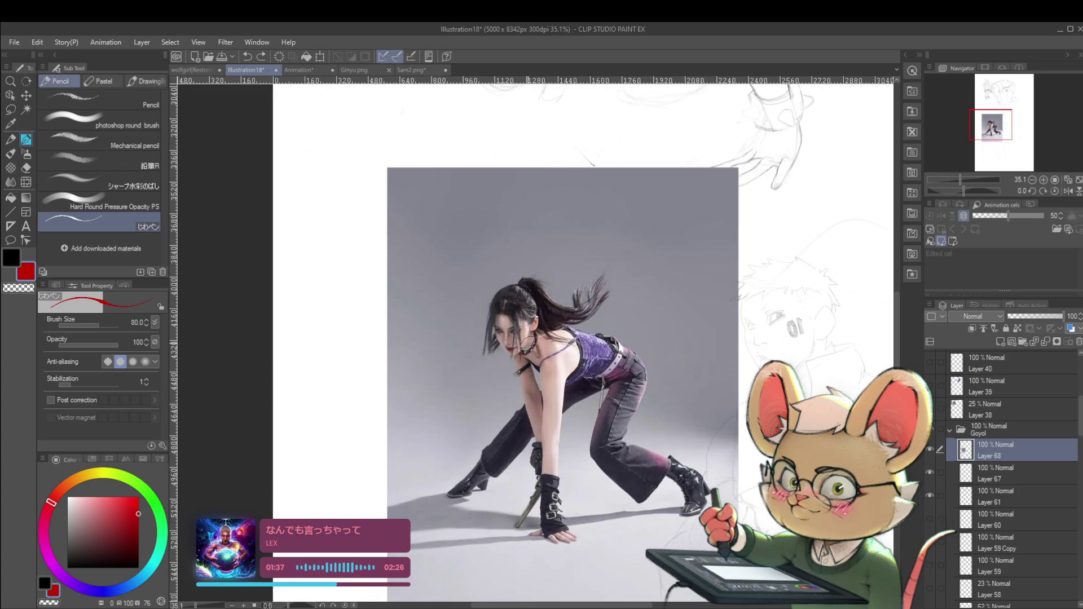
pyautogui.moveTo(531, 373); pyautogui.dragTo(484, 277)
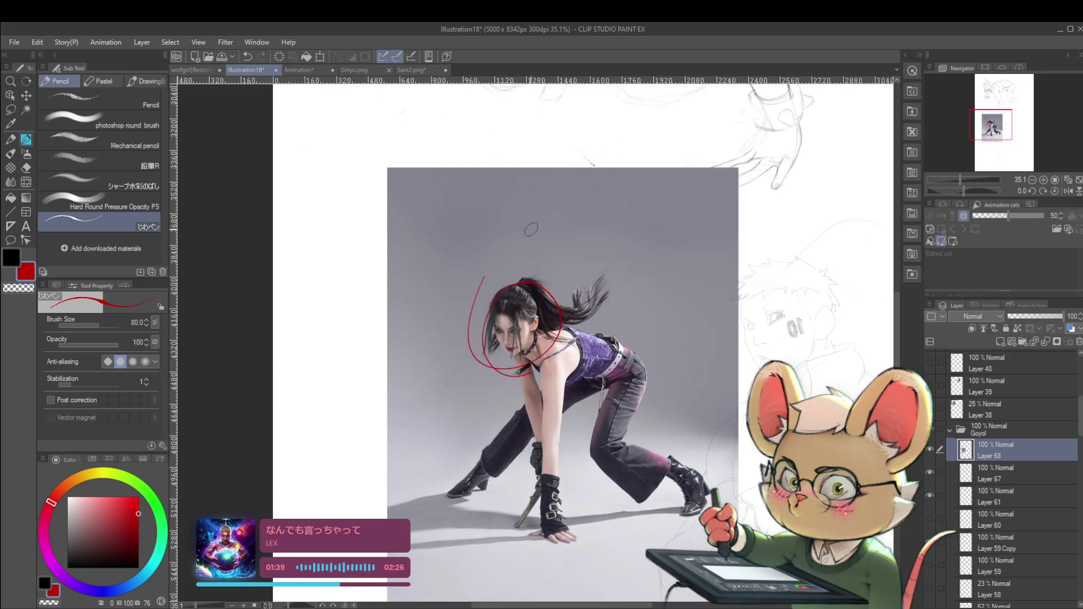
pyautogui.moveTo(535, 357)
pyautogui.mouseDown()
pyautogui.moveTo(598, 507)
pyautogui.moveTo(543, 388)
pyautogui.mouseUp()
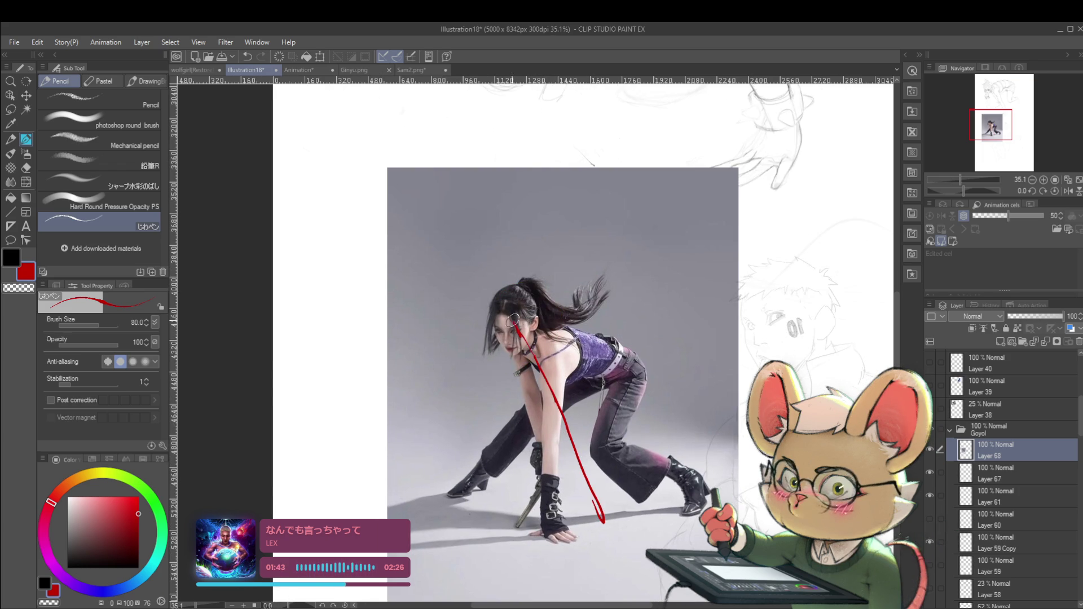
pyautogui.scroll(-2, 535, 364)
pyautogui.scroll(2, 557, 413)
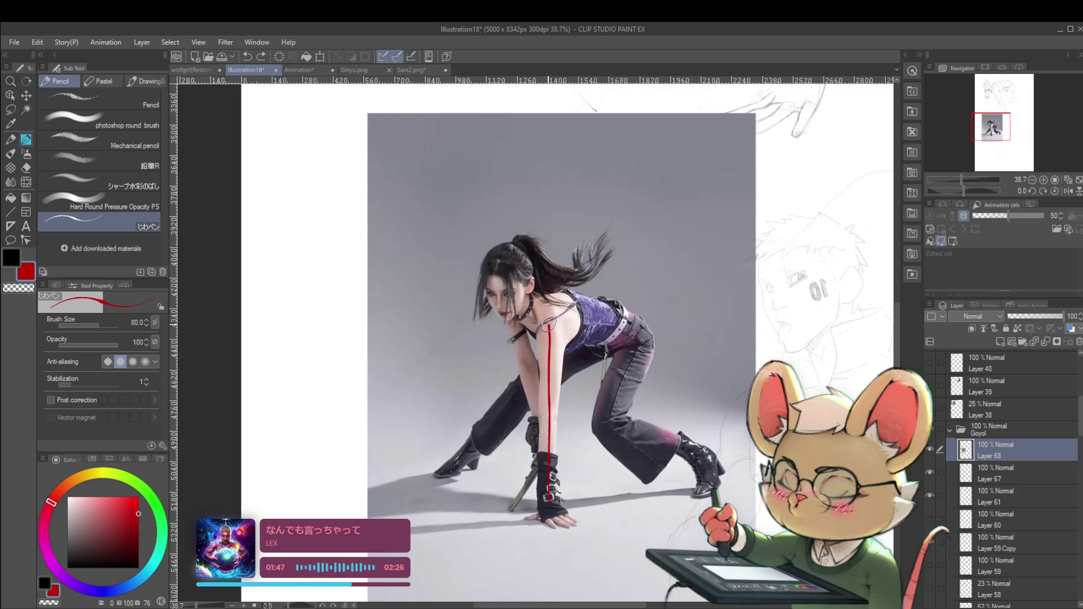
pyautogui.moveTo(546, 500); pyautogui.dragTo(533, 326)
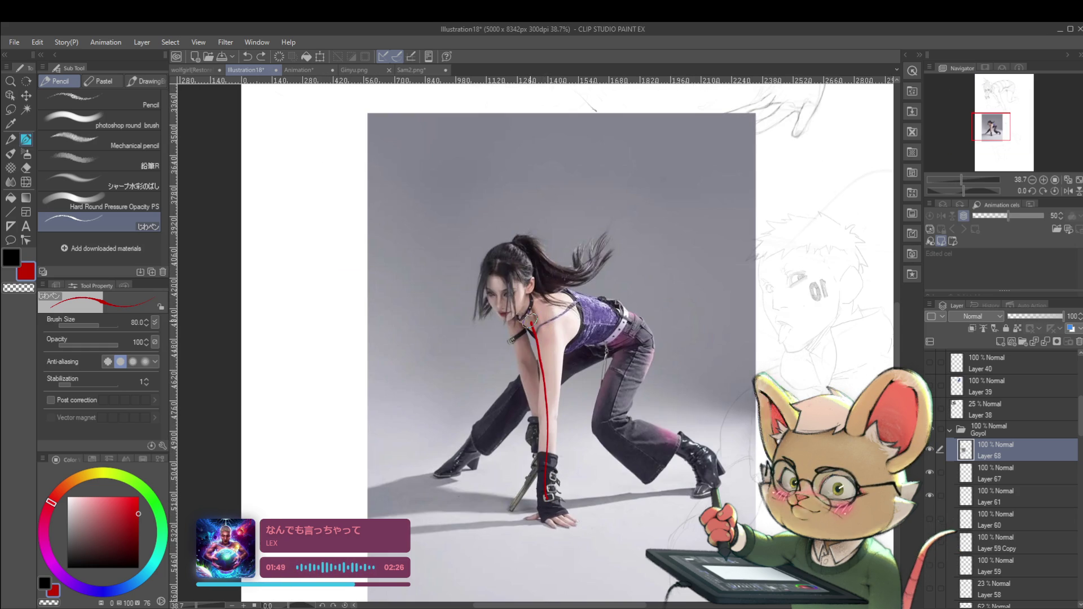
pyautogui.hotkey('ctrl', 'z')
# Draw a red loop over the model's face and a red line up toward her hair
pyautogui.scroll(-1, 521, 311)
pyautogui.scroll(3, 531, 320)
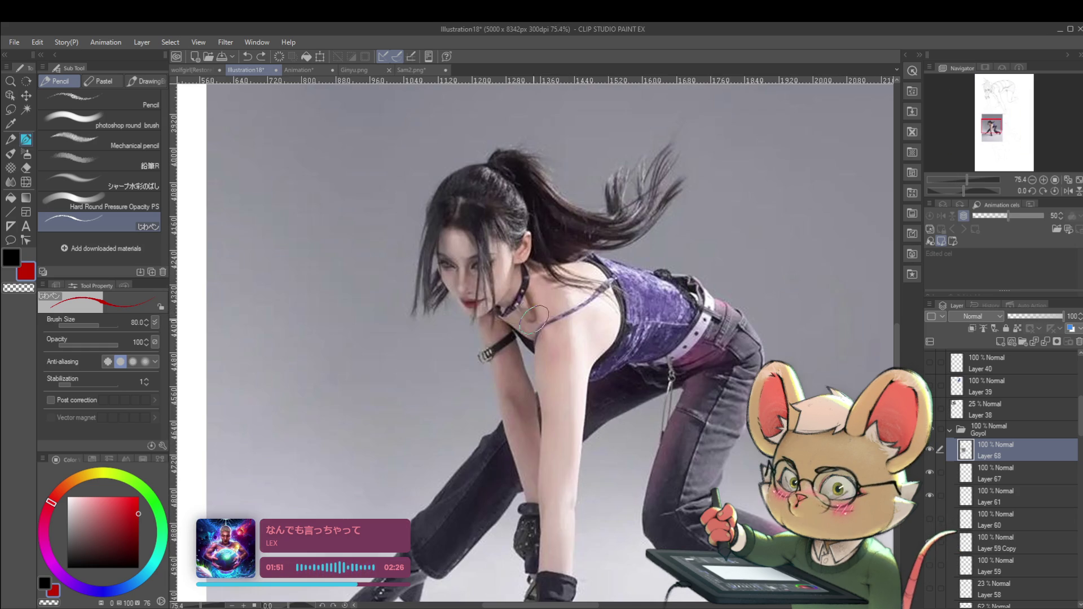
pyautogui.scroll(-4, 530, 302)
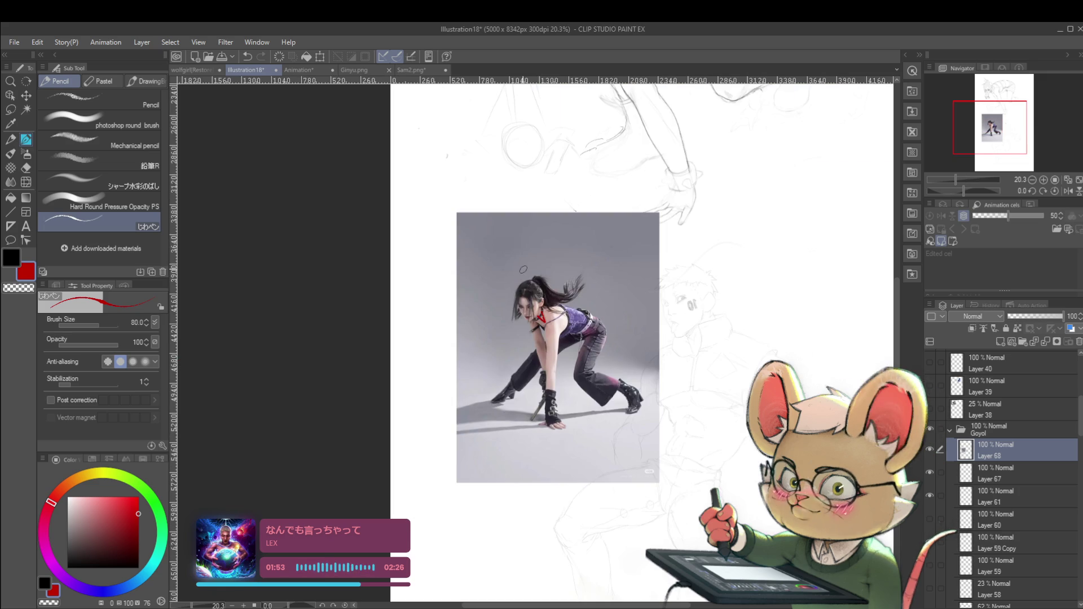
pyautogui.scroll(-1, 583, 262)
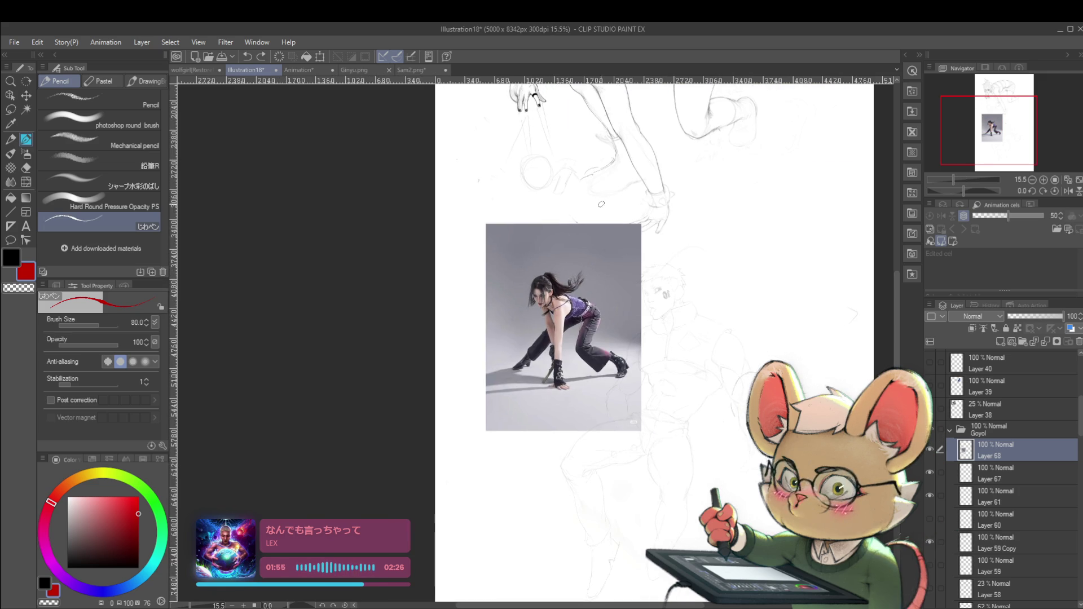
pyautogui.scroll(1, 601, 234)
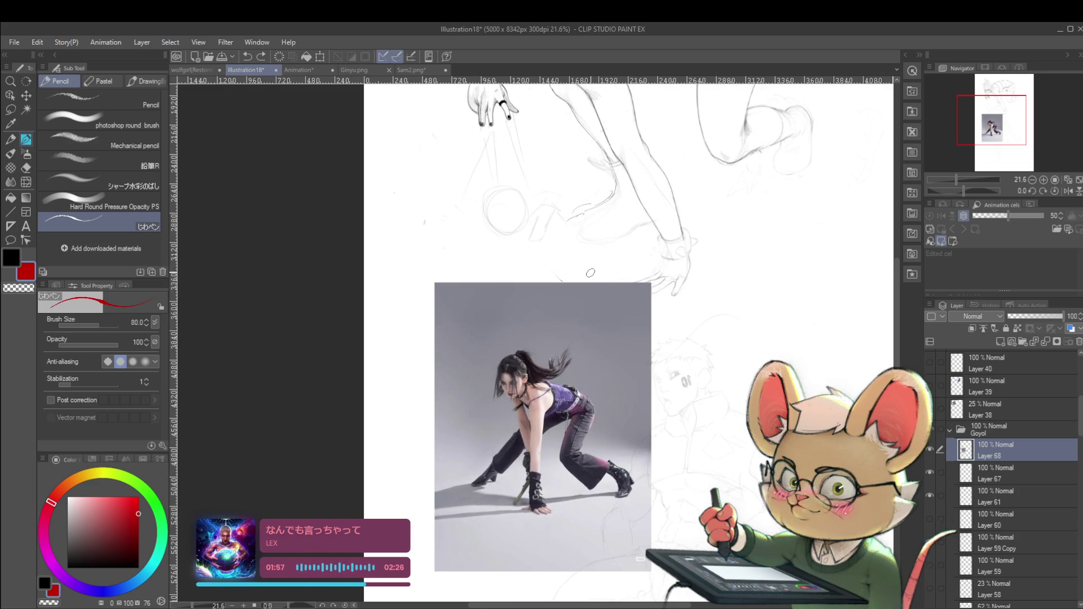
pyautogui.moveTo(594, 284); pyautogui.dragTo(594, 387)
pyautogui.scroll(-1, 594, 388)
pyautogui.scroll(1, 564, 507)
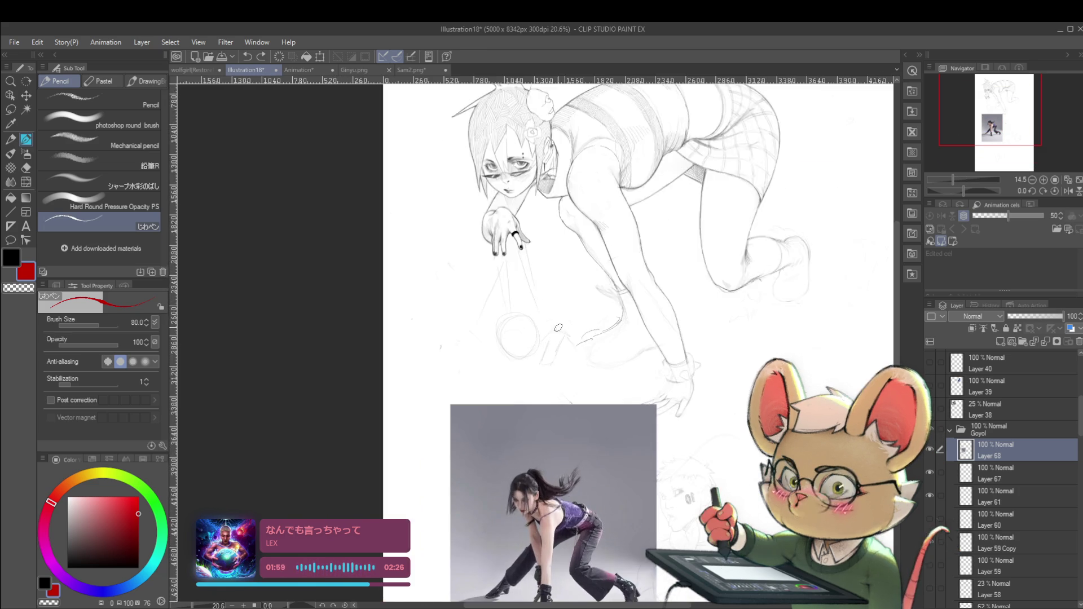
pyautogui.moveTo(538, 550); pyautogui.dragTo(579, 345)
pyautogui.scroll(2, 579, 345)
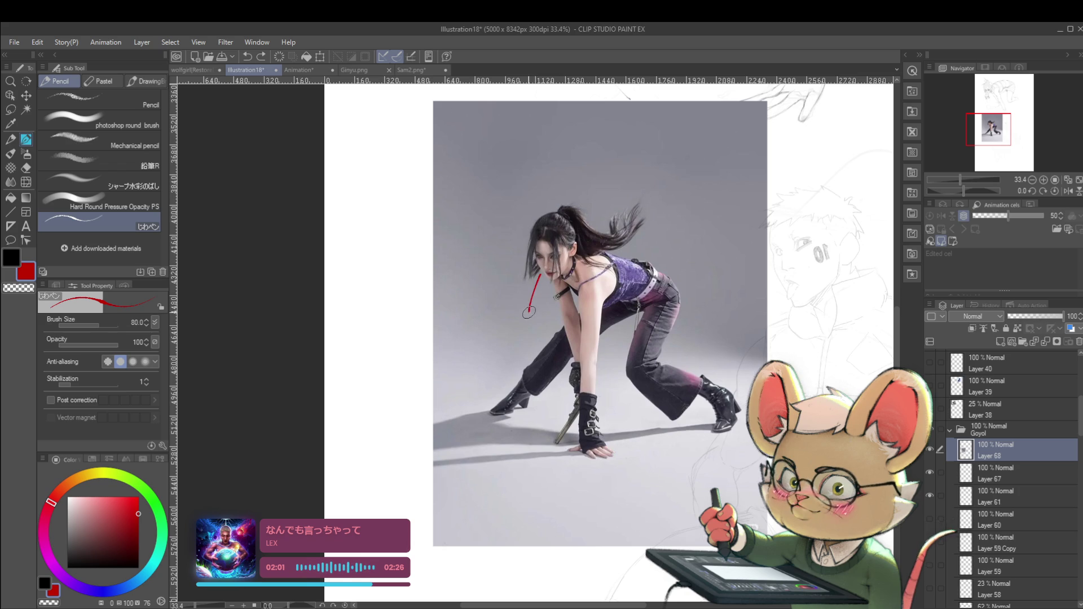
pyautogui.moveTo(554, 318)
pyautogui.mouseDown()
pyautogui.moveTo(533, 338)
pyautogui.moveTo(552, 330)
pyautogui.mouseUp()
pyautogui.moveTo(547, 269); pyautogui.dragTo(563, 248)
# Zoom out to the whole page and undo, clearing the red marks and reference photo
pyautogui.scroll(-1, 598, 228)
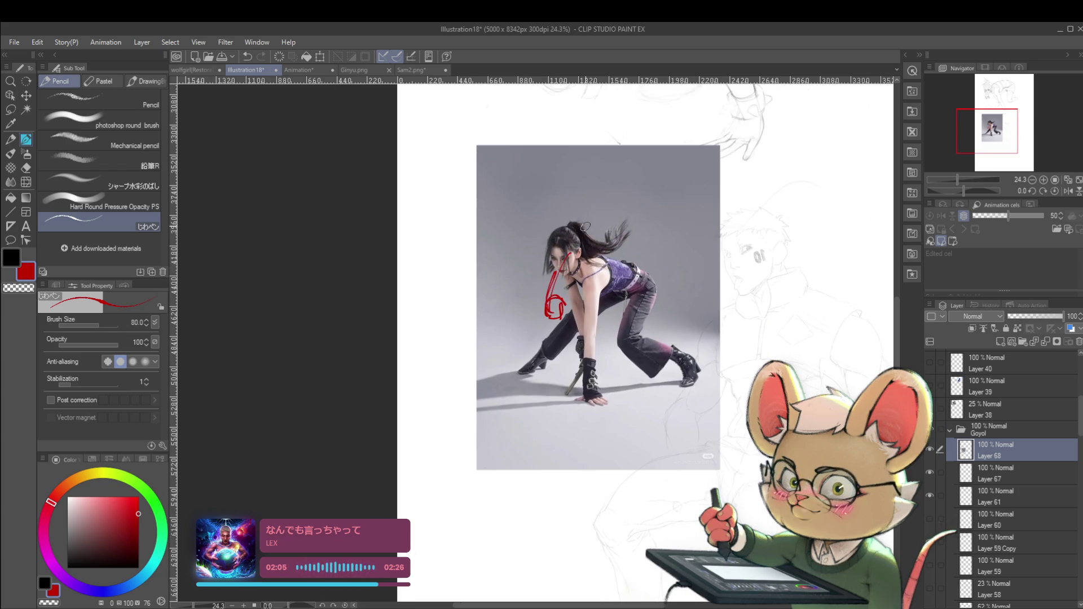
pyautogui.scroll(-1, 656, 265)
pyautogui.moveTo(656, 265); pyautogui.dragTo(553, 339)
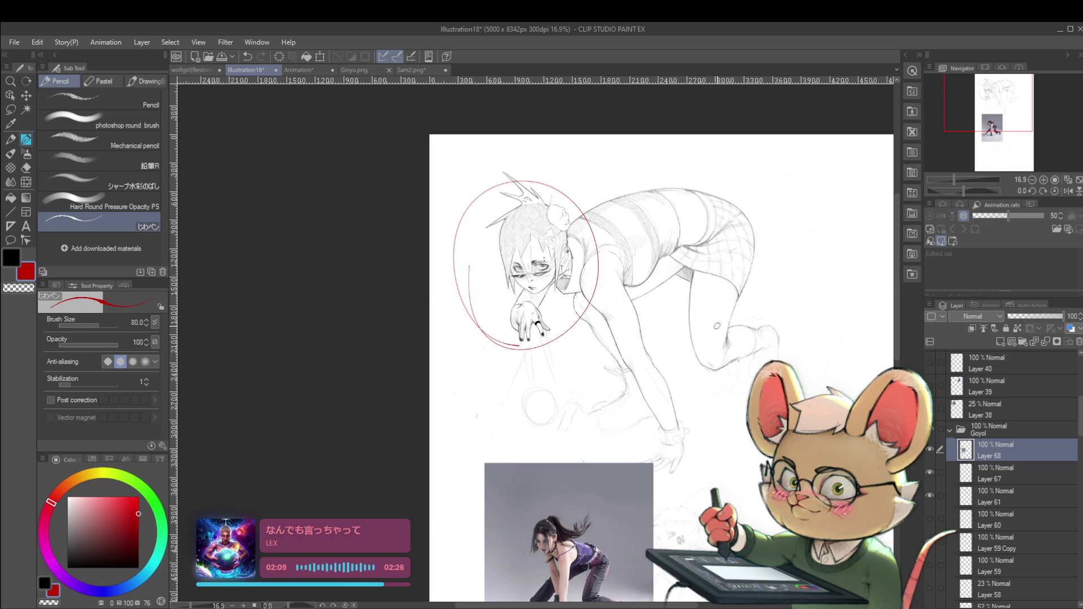
pyautogui.moveTo(718, 361); pyautogui.dragTo(683, 248)
pyautogui.scroll(-1, 672, 344)
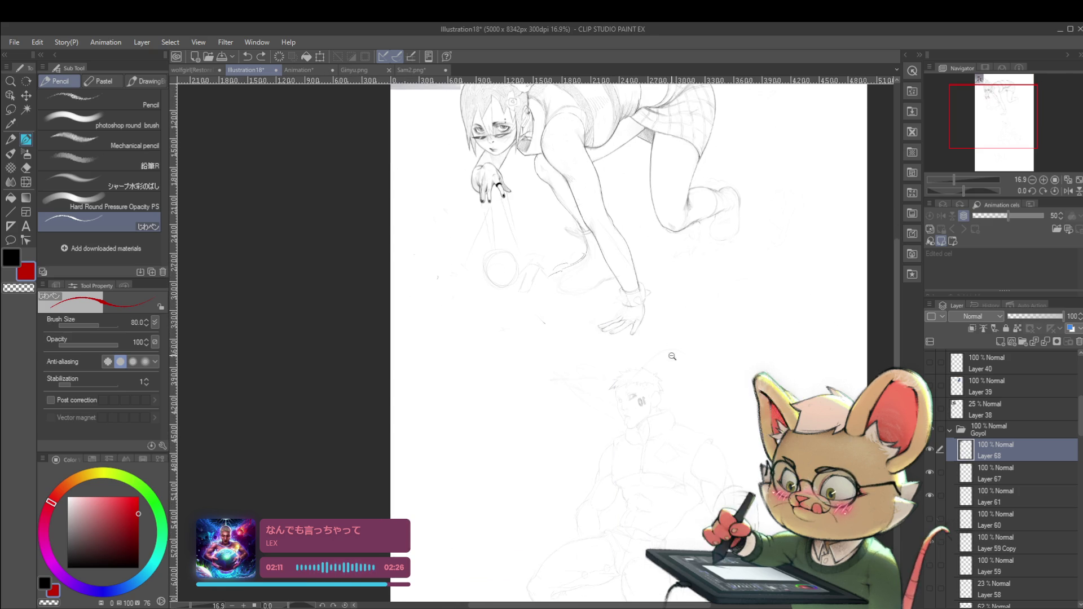
pyautogui.scroll(-1, 654, 416)
pyautogui.hotkey('ctrl', 'z')
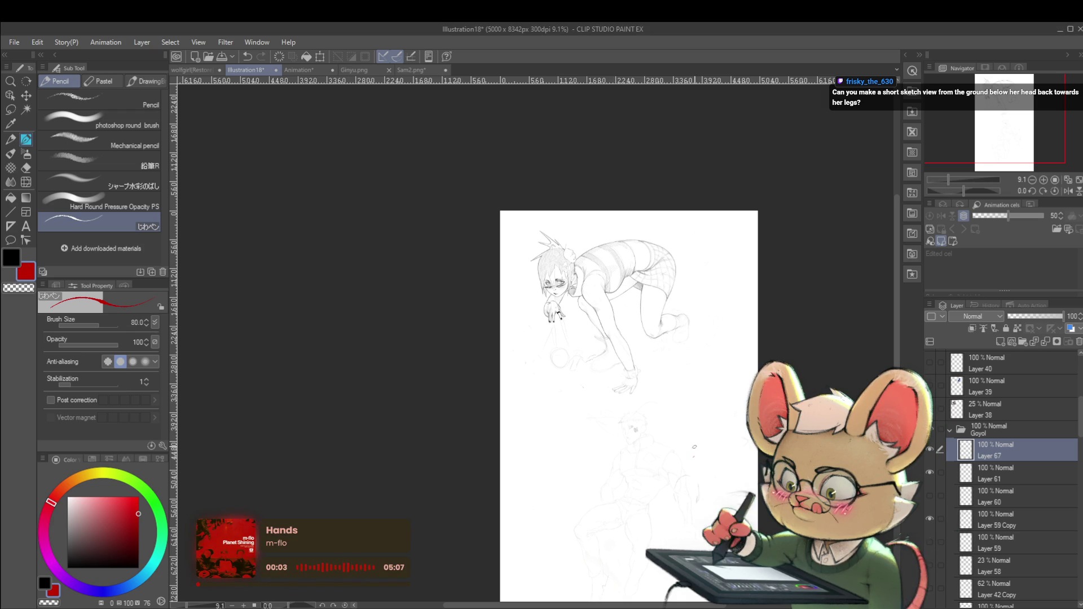
# Pan left across the page and zoom in on the crouching figure sketch
pyautogui.hscroll(-3, 653, 428)
pyautogui.hscroll(-2, 653, 428)
pyautogui.click(654, 428)
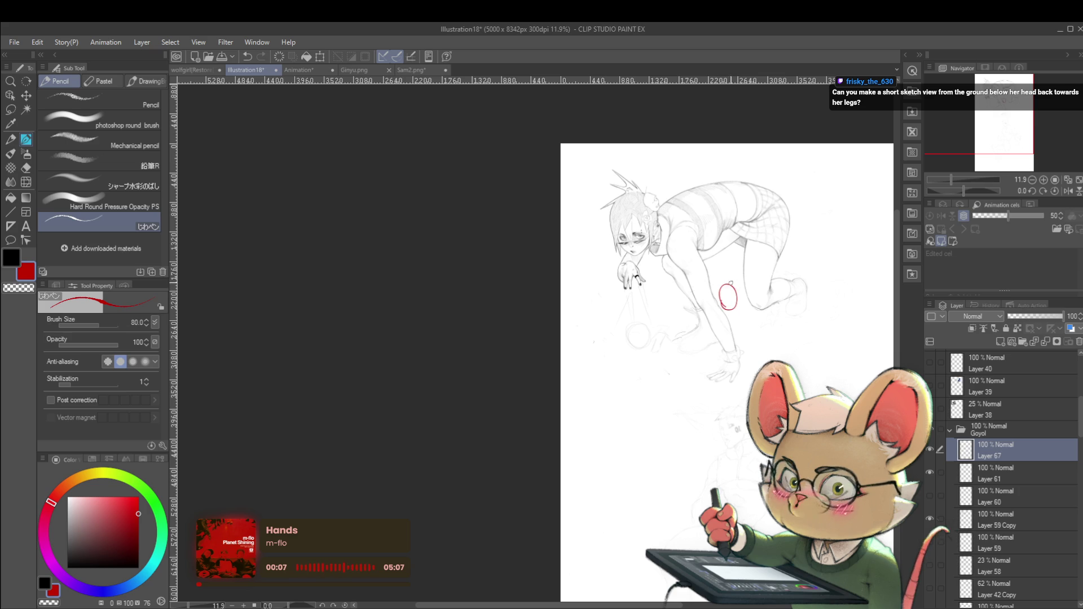
# Undo the stray red ellipse and draw a red V-shaped collar at the neck
pyautogui.hotkey('ctrl', 'z')
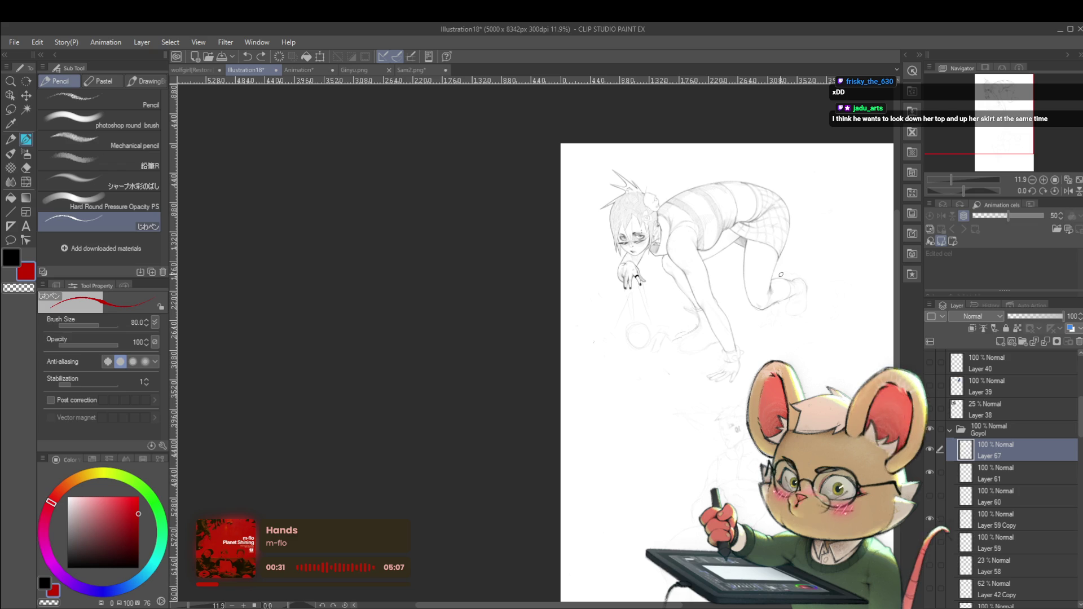
pyautogui.scroll(2, 673, 248)
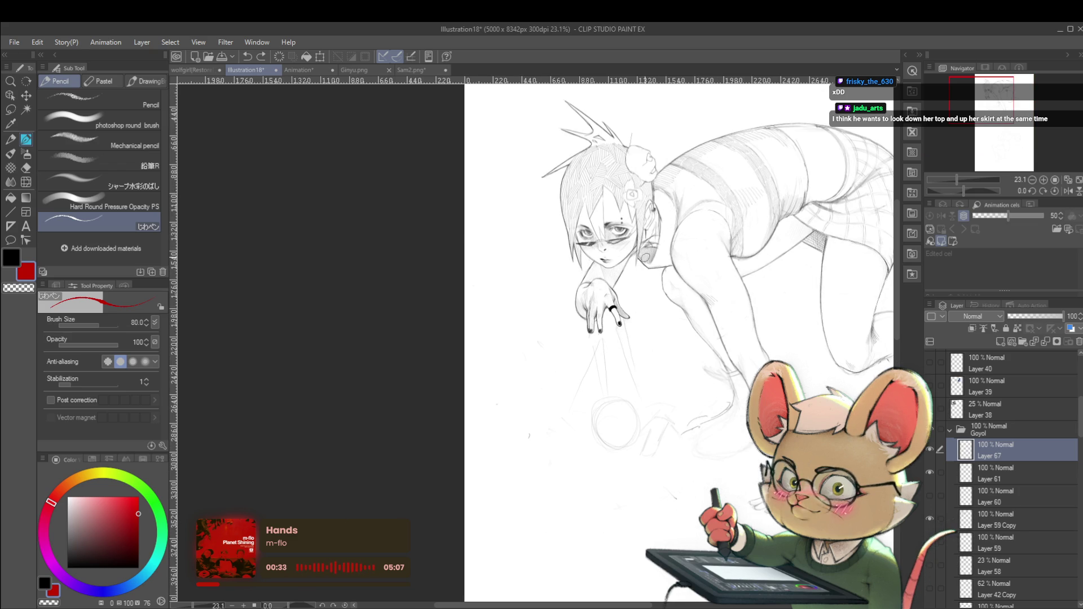
pyautogui.moveTo(659, 228); pyautogui.dragTo(652, 264)
pyautogui.moveTo(646, 269); pyautogui.dragTo(632, 251)
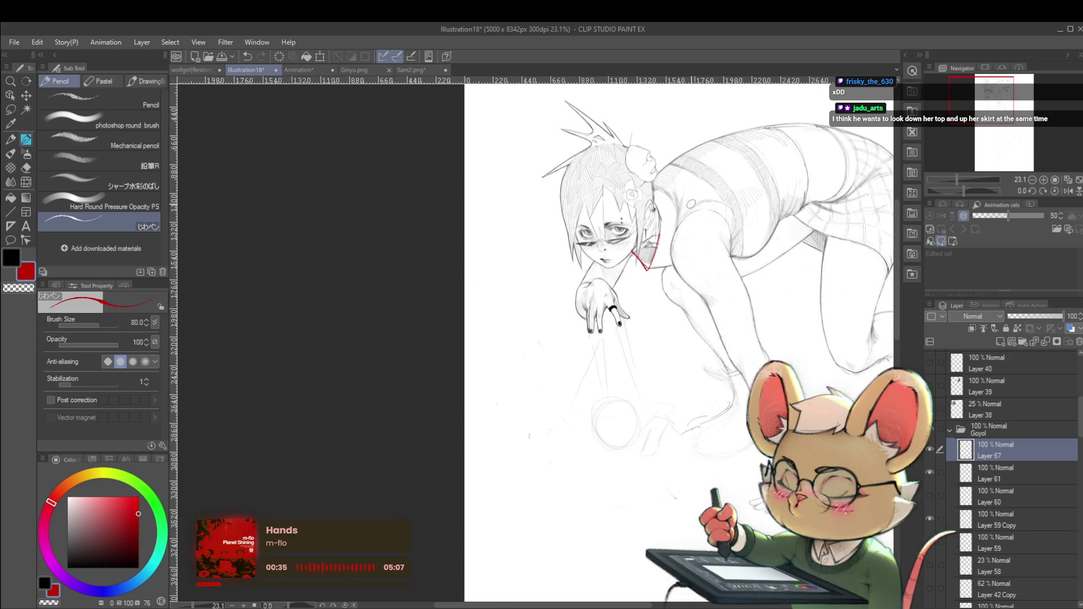
pyautogui.scroll(-2, 724, 271)
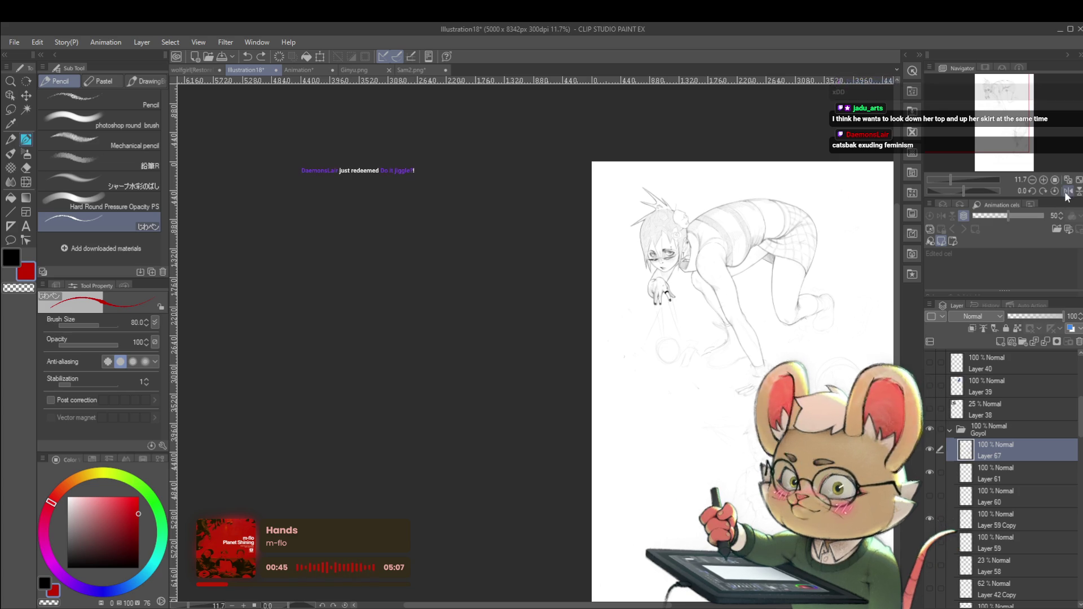
# Mirror the canvas horizontally, recentre the page and hide Layer 67 to check its strokes
pyautogui.press('h')
pyautogui.moveTo(501, 361); pyautogui.dragTo(540, 361)
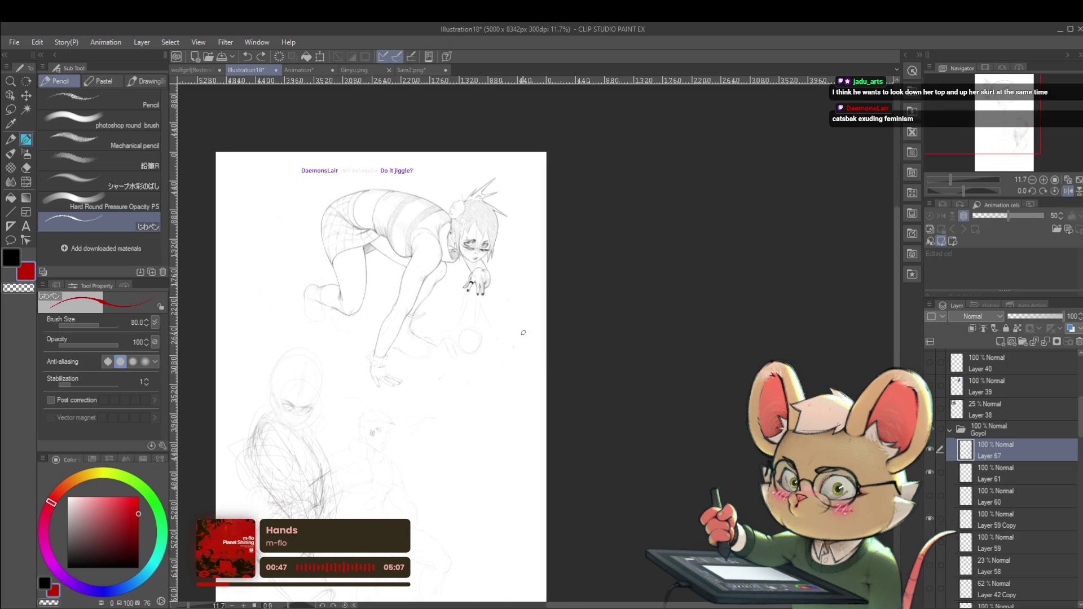
pyautogui.moveTo(499, 336); pyautogui.dragTo(602, 356)
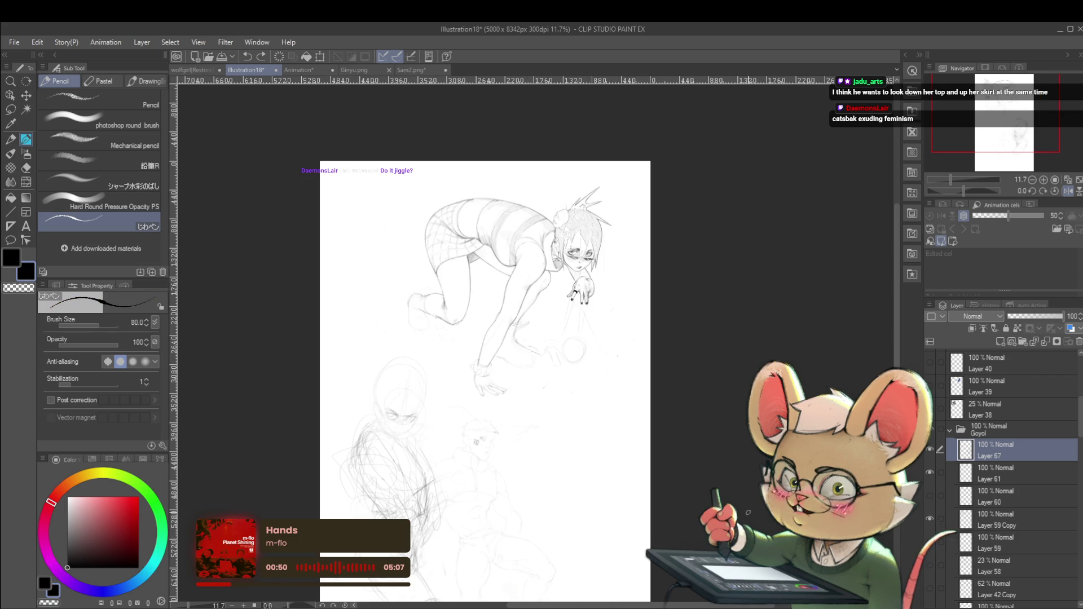
pyautogui.click(932, 450)
# Show Layer 67 again and erase the faint stray strokes in the page's lower left
pyautogui.click(931, 448)
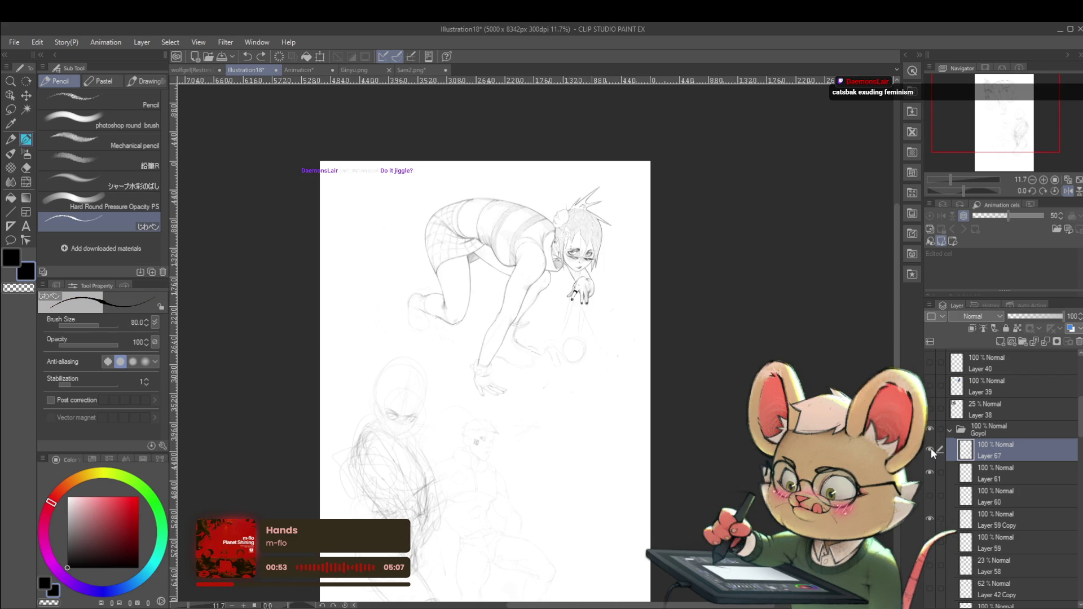
pyautogui.moveTo(527, 487); pyautogui.dragTo(563, 408)
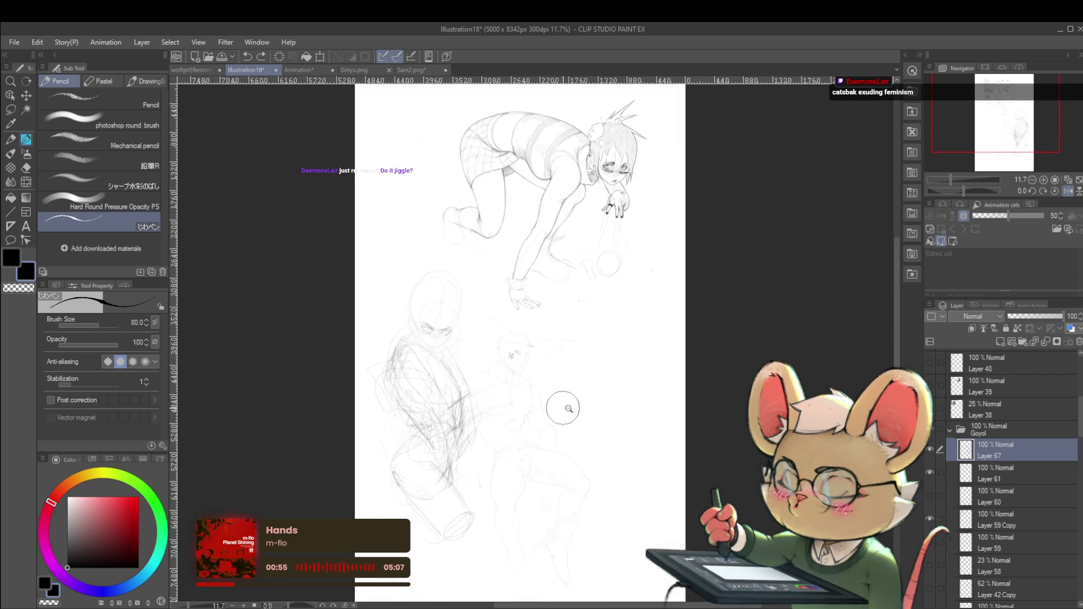
pyautogui.scroll(-2, 563, 408)
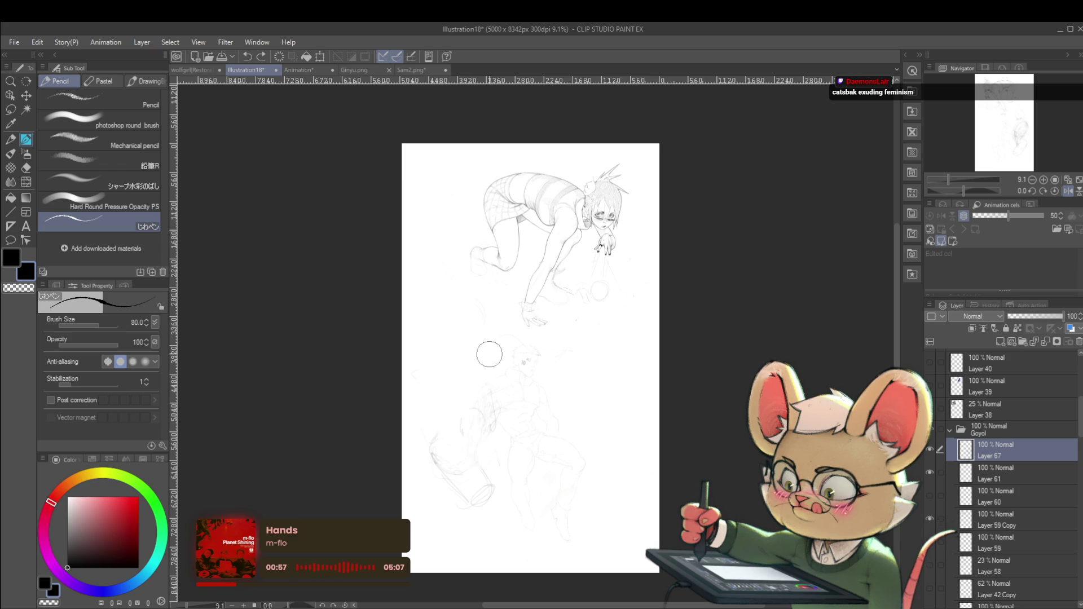
pyautogui.moveTo(459, 504); pyautogui.dragTo(431, 489)
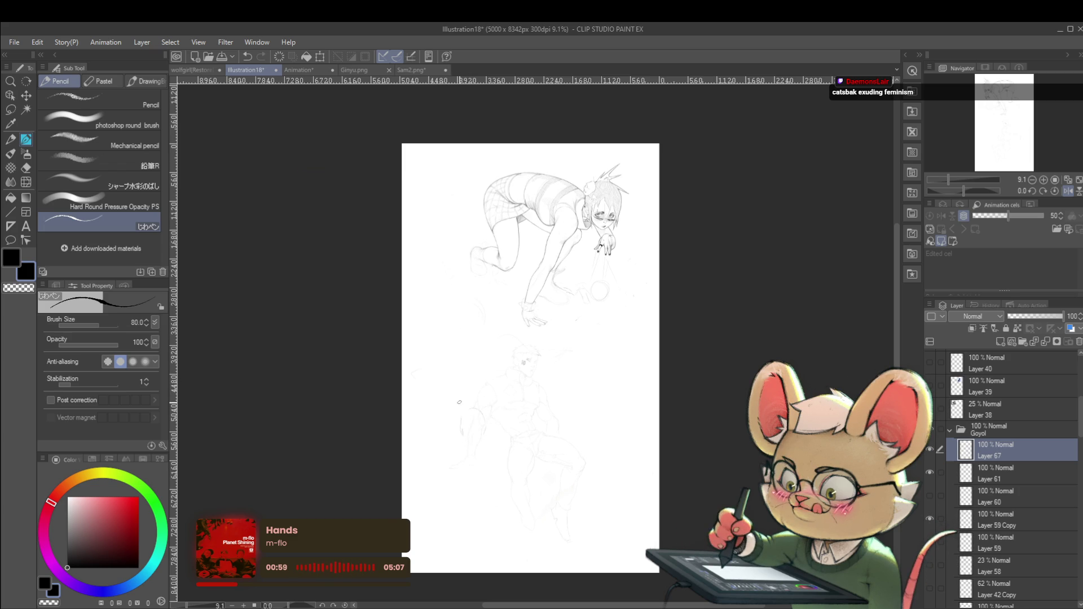
pyautogui.moveTo(460, 402); pyautogui.dragTo(462, 460)
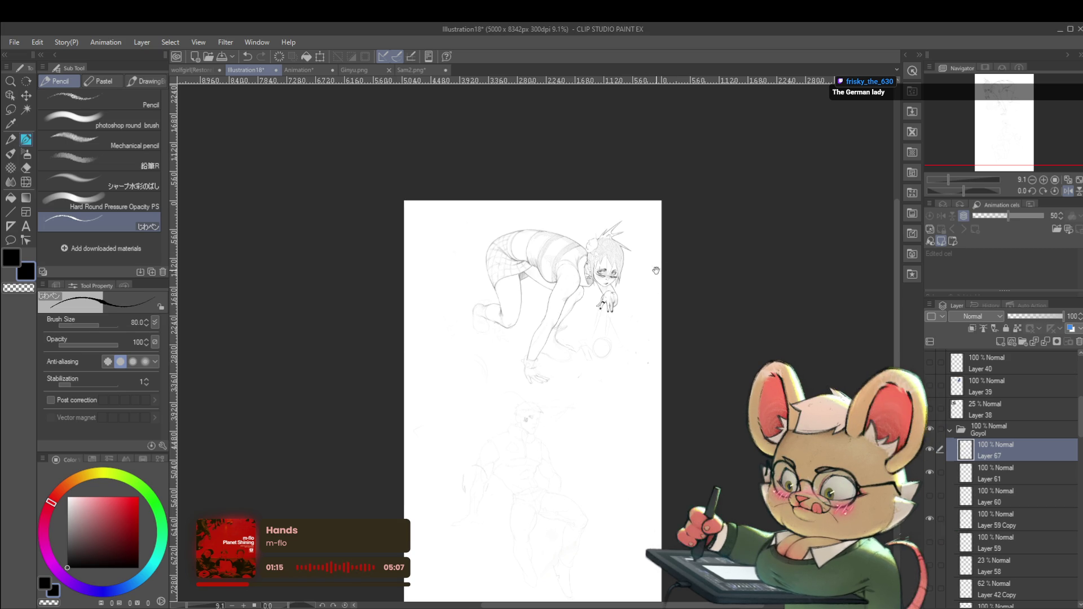
# Extend the foot outline down and around
pyautogui.scroll(4, 550, 261)
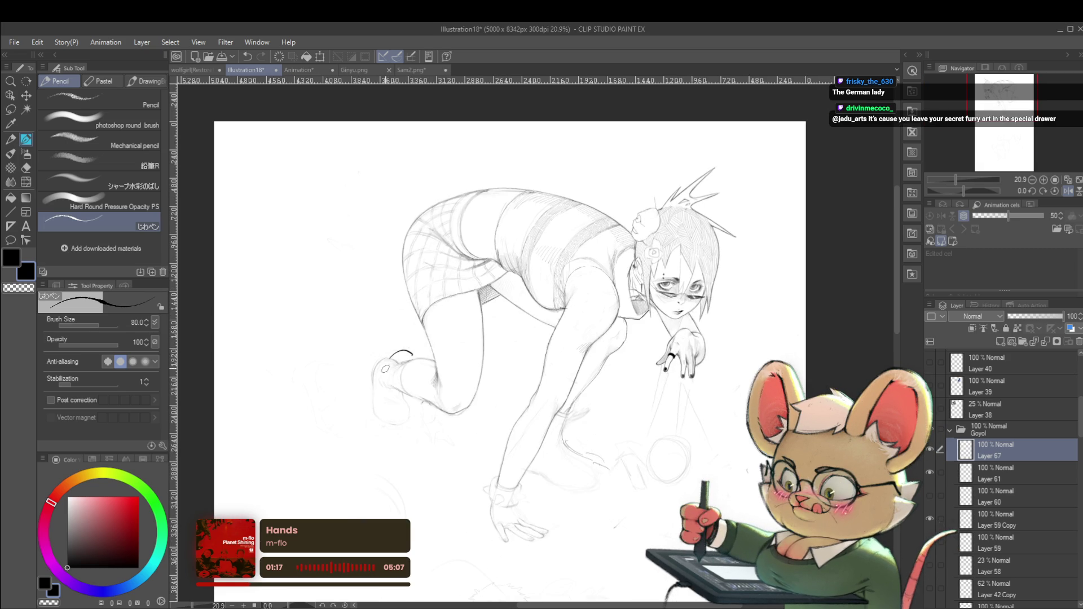
pyautogui.moveTo(379, 397)
pyautogui.mouseDown()
pyautogui.moveTo(388, 427)
pyautogui.moveTo(420, 432)
pyautogui.mouseUp()
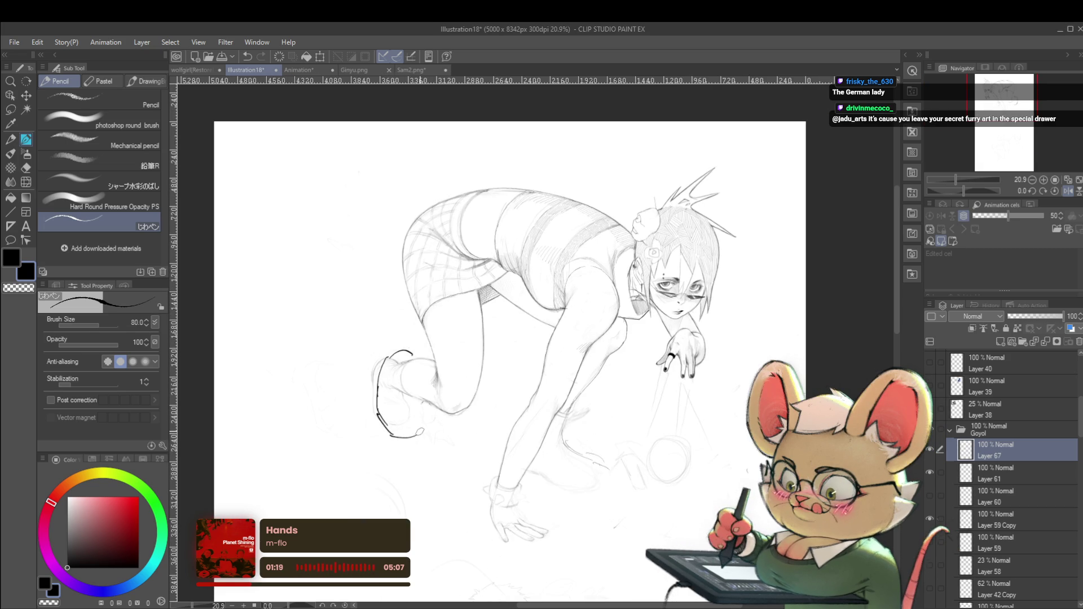
pyautogui.scroll(-4, 467, 386)
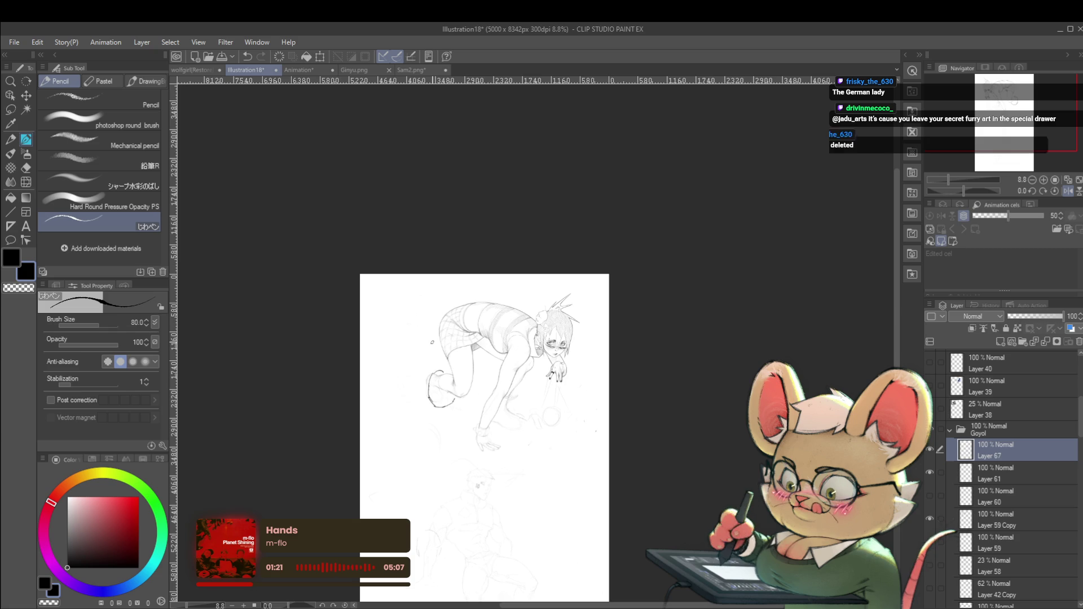
# Unmirror the canvas, add a line at the knee and extend the right foot outline to the heel
pyautogui.click(1067, 192)
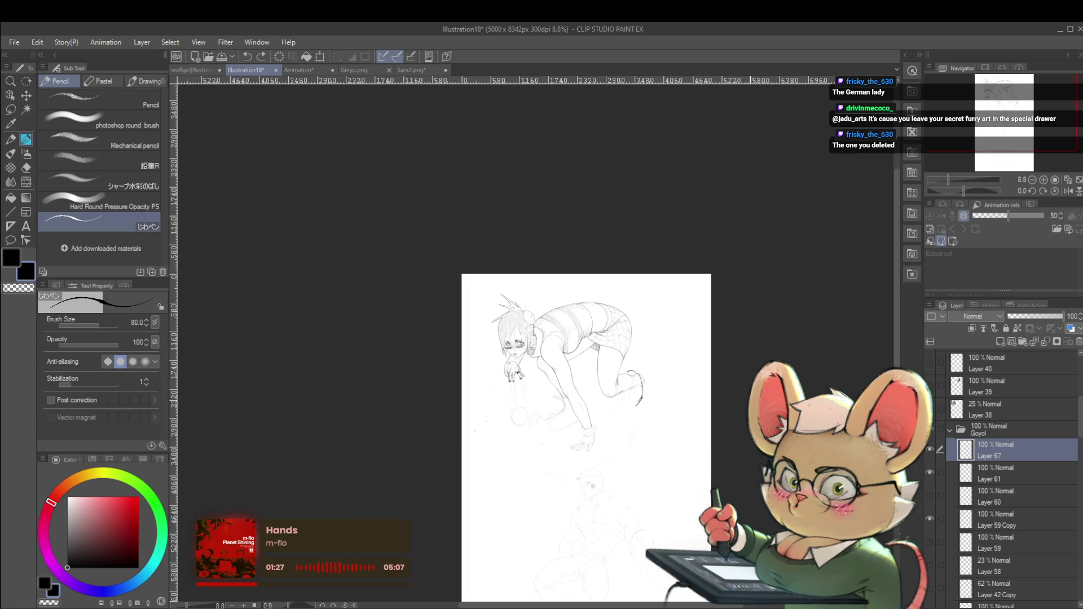
pyautogui.scroll(2, 680, 389)
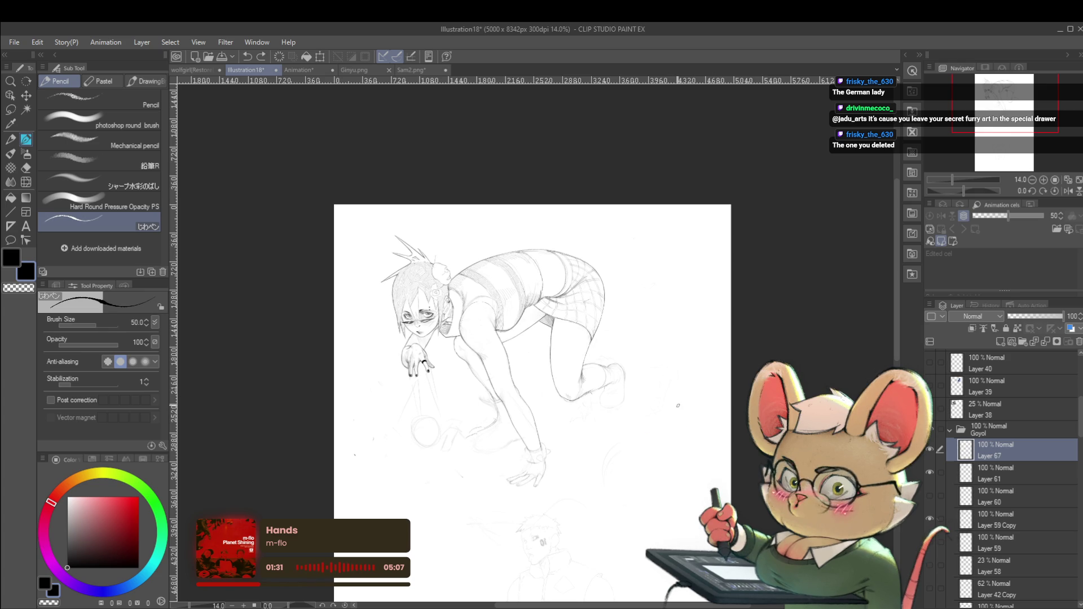
pyautogui.scroll(2, 621, 361)
pyautogui.moveTo(621, 359)
pyautogui.mouseDown()
pyautogui.moveTo(611, 366)
pyautogui.moveTo(652, 387)
pyautogui.mouseUp()
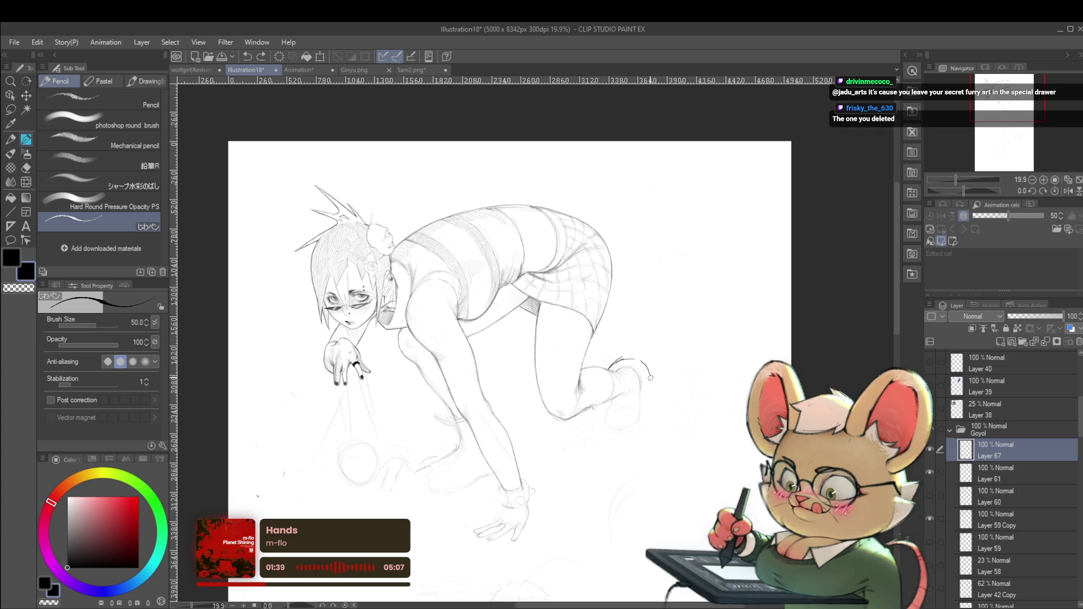
pyautogui.moveTo(650, 384)
pyautogui.mouseDown()
pyautogui.moveTo(639, 427)
pyautogui.moveTo(587, 418)
pyautogui.moveTo(626, 423)
pyautogui.mouseUp()
pyautogui.scroll(-3, 648, 423)
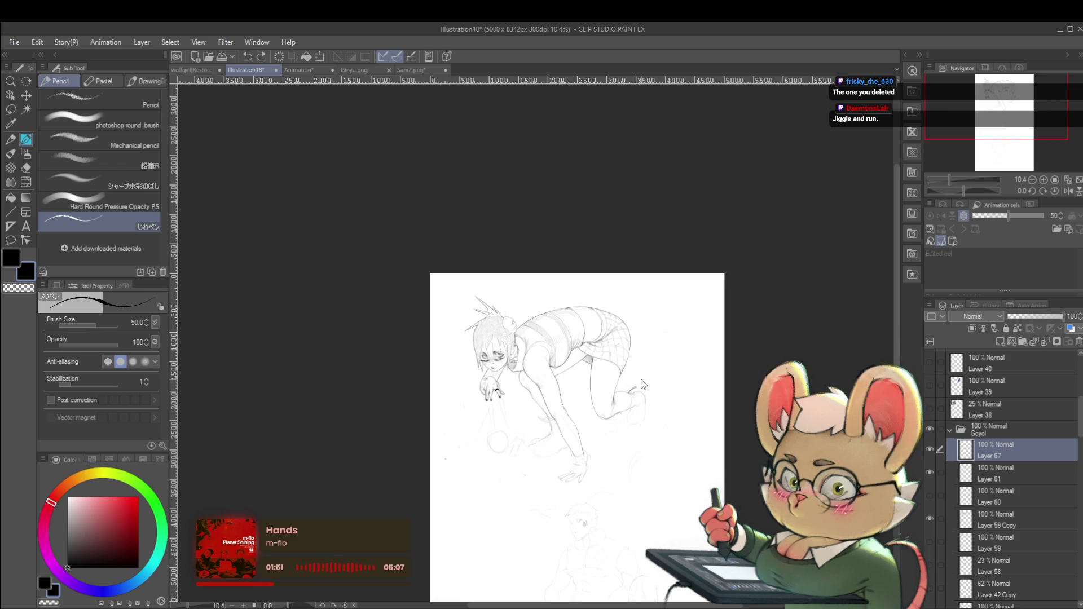
pyautogui.moveTo(671, 360); pyautogui.dragTo(682, 323)
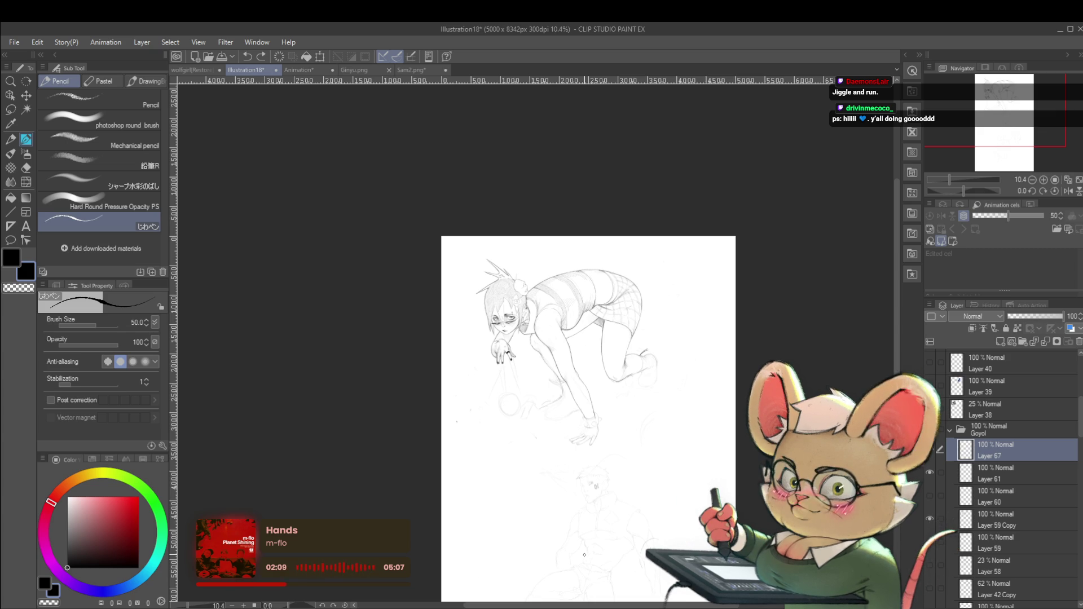
pyautogui.click(929, 450)
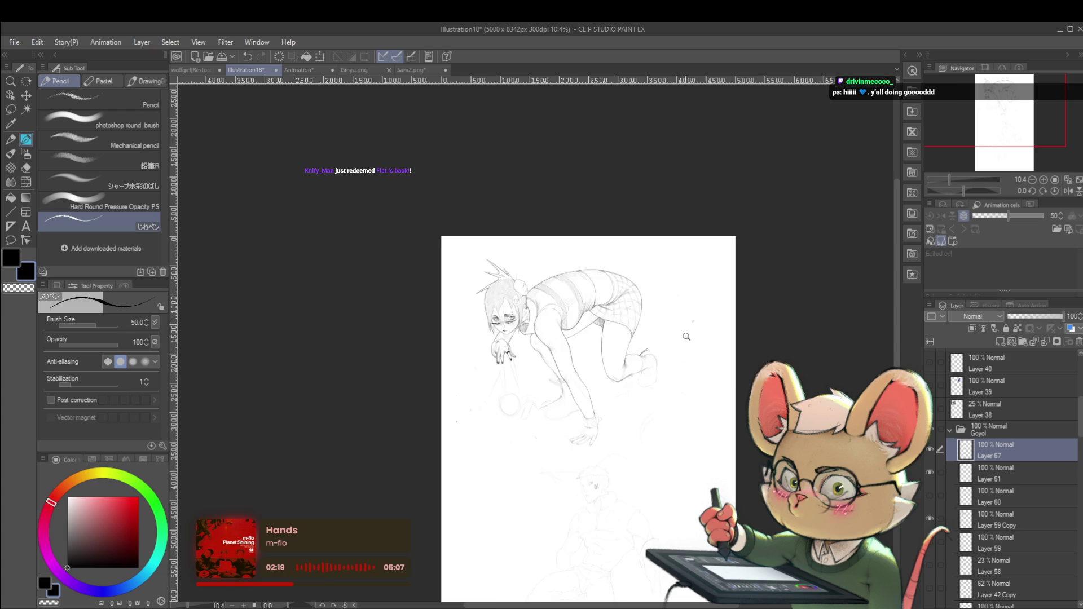
pyautogui.scroll(3, 682, 332)
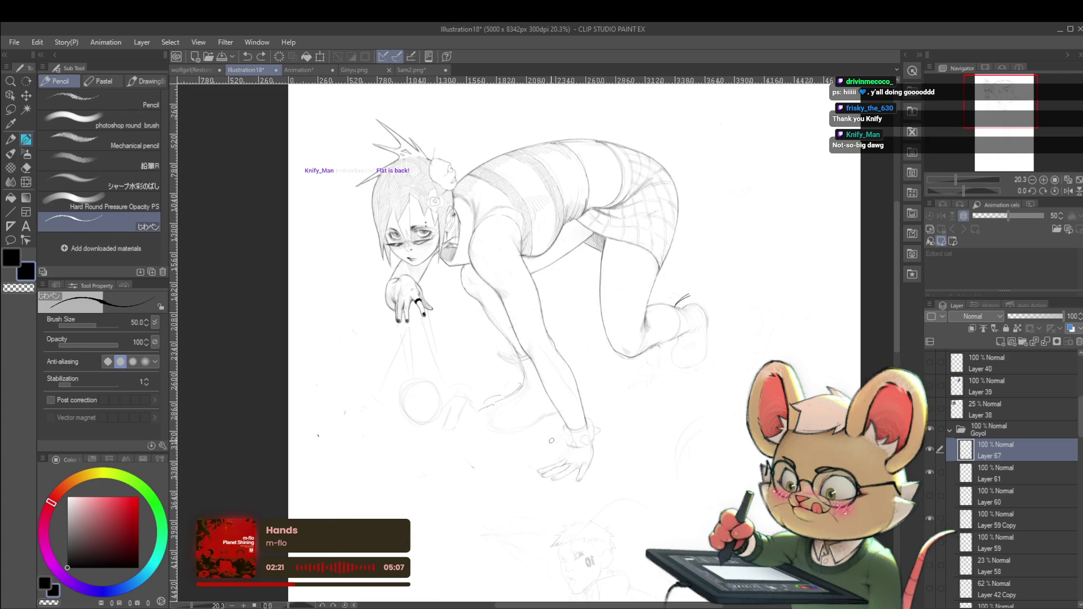
# Add a small pencil mark near the girl's knee
pyautogui.press('p')
pyautogui.moveTo(479, 429)
pyautogui.mouseDown()
pyautogui.moveTo(497, 445)
pyautogui.moveTo(546, 413)
pyautogui.moveTo(529, 401)
pyautogui.mouseUp()
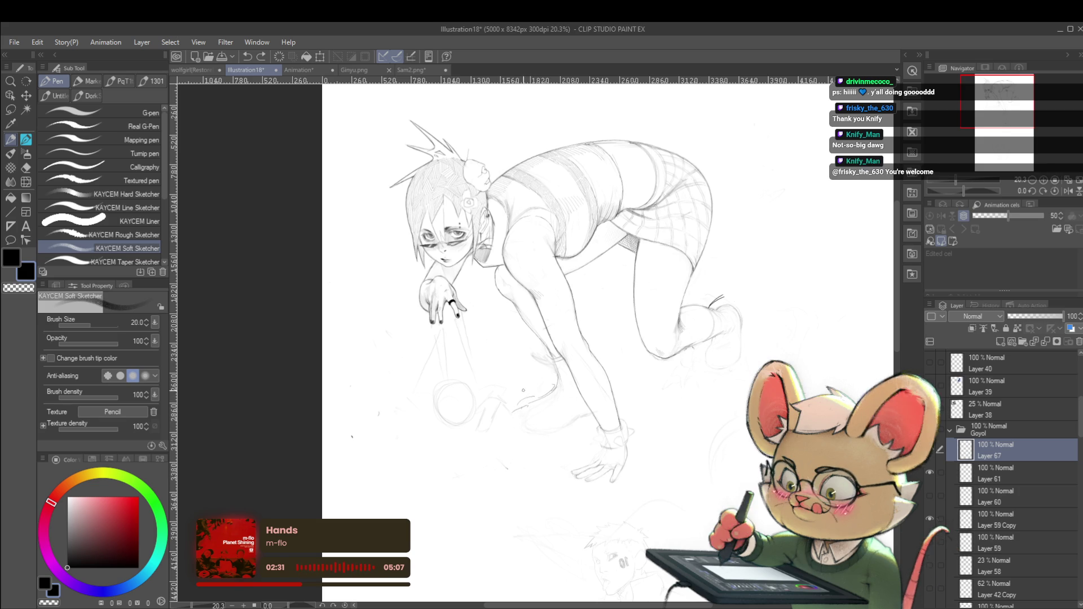
pyautogui.press('p')
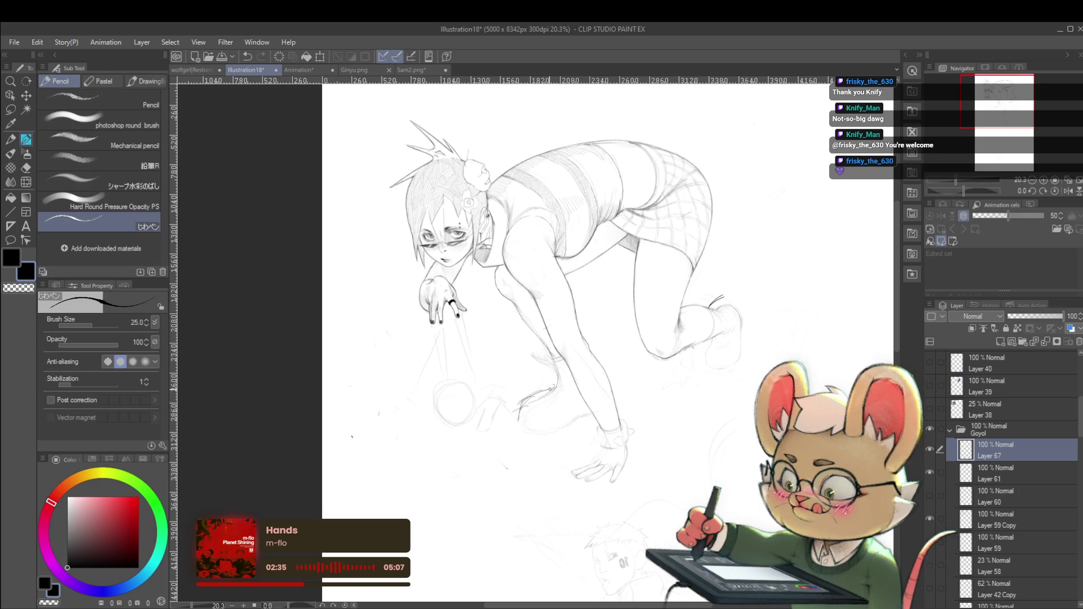
pyautogui.moveTo(519, 411)
pyautogui.mouseDown()
pyautogui.moveTo(531, 427)
pyautogui.moveTo(561, 423)
pyautogui.mouseUp()
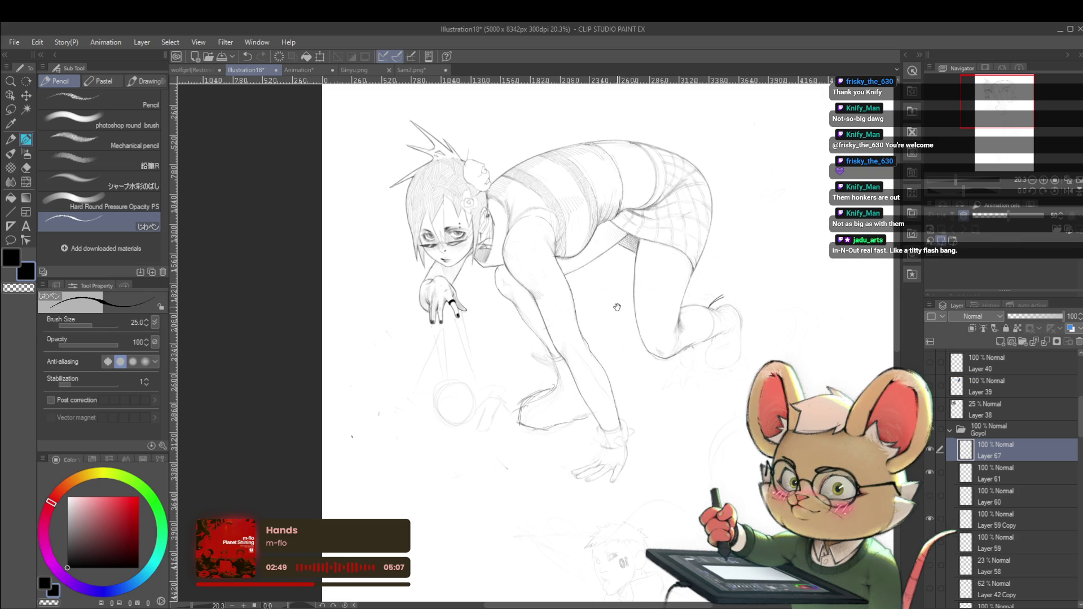
# Add short pencil strokes along the supporting arm
pyautogui.scroll(1, 618, 303)
pyautogui.scroll(2, 619, 303)
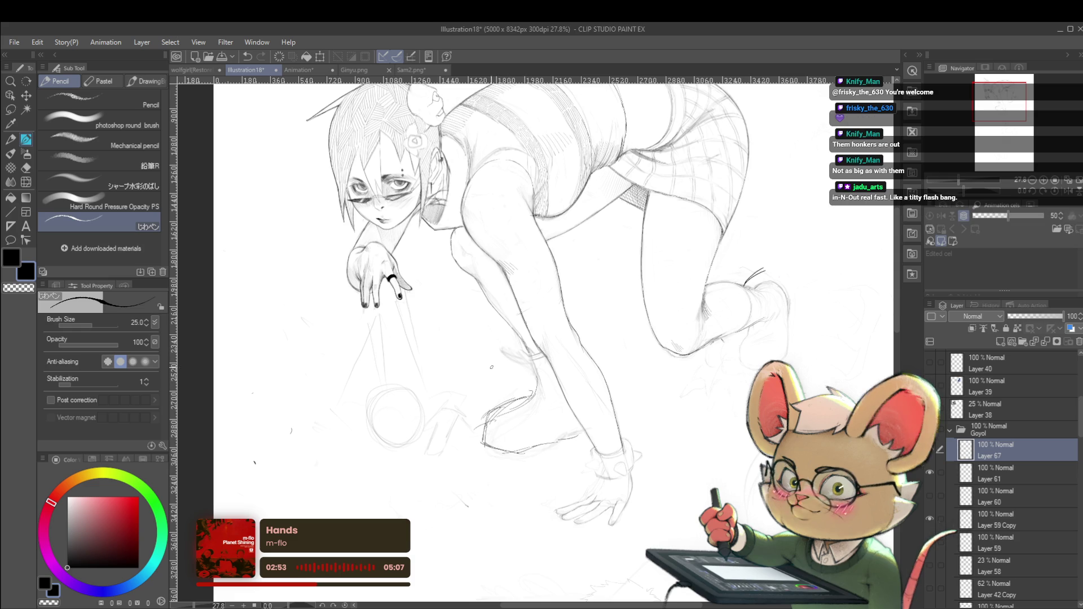
pyautogui.moveTo(528, 372); pyautogui.dragTo(501, 352)
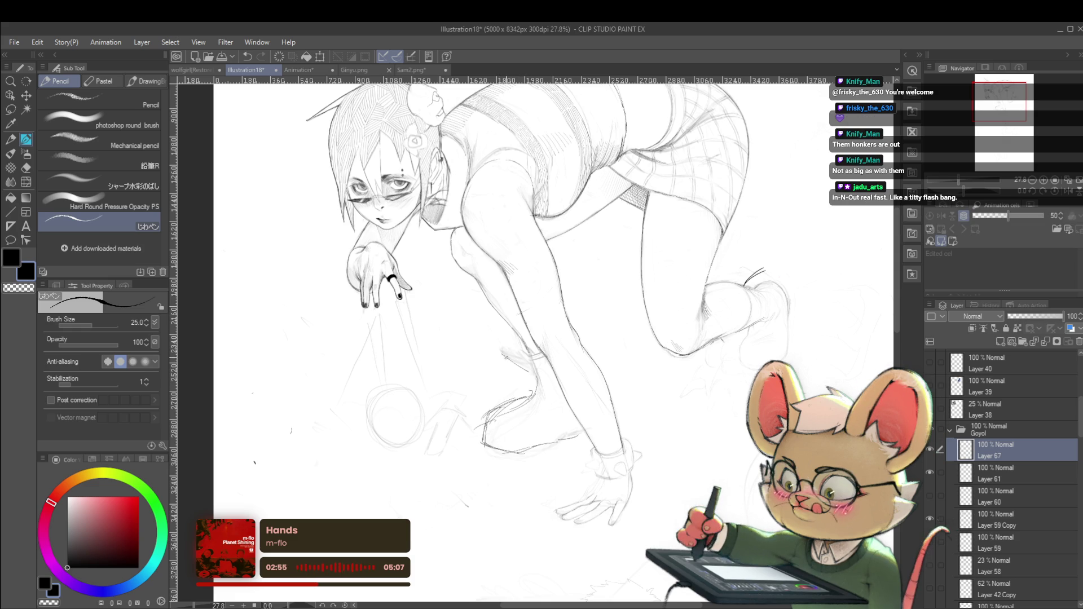
pyautogui.moveTo(518, 356)
pyautogui.mouseDown()
pyautogui.moveTo(533, 360)
pyautogui.moveTo(535, 392)
pyautogui.mouseUp()
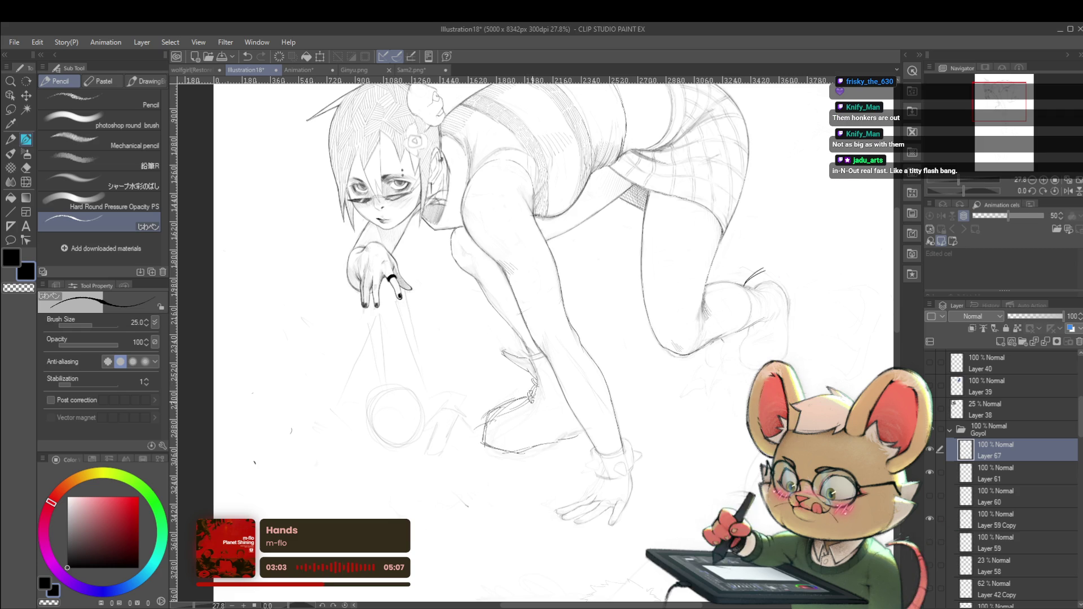
pyautogui.scroll(-5, 532, 403)
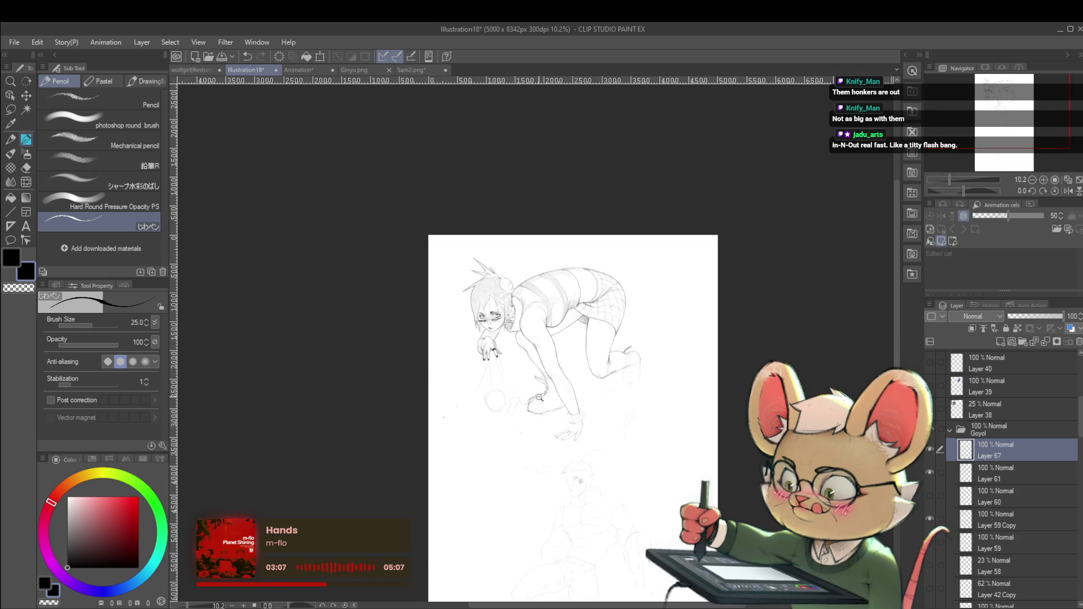
pyautogui.scroll(2, 539, 408)
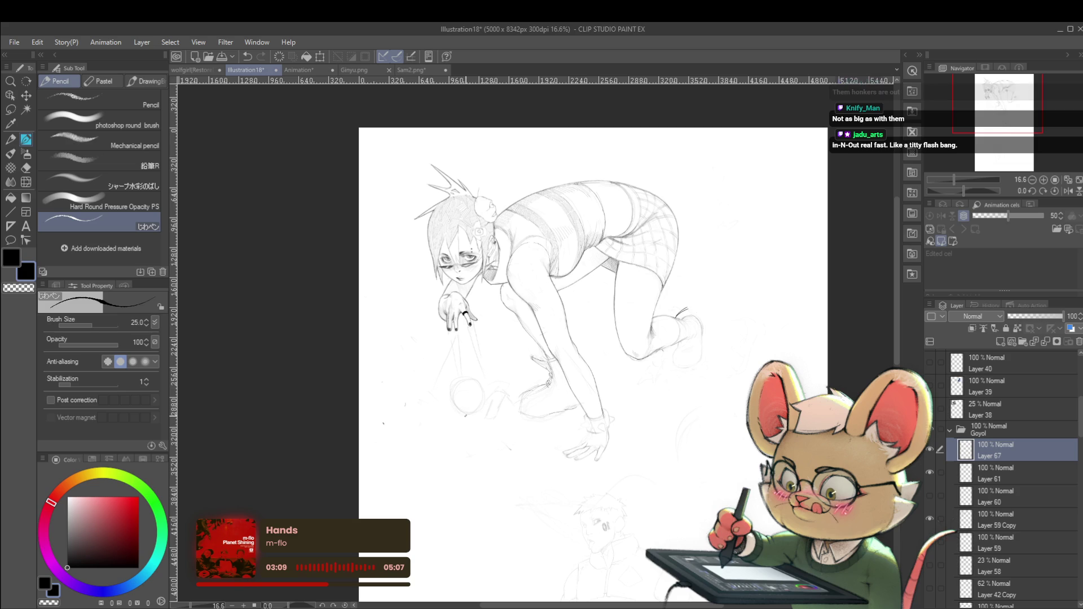
pyautogui.click(975, 483)
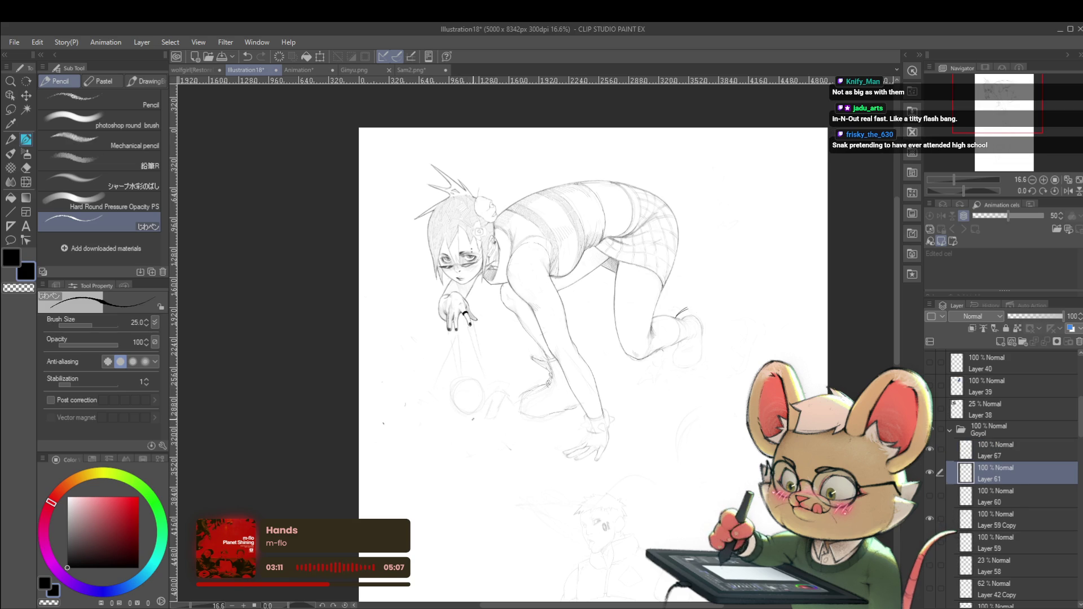
# Back on Layer 67, draw a pencil line under the lower hand, redrawing it once
pyautogui.click(996, 520)
pyautogui.moveTo(470, 328); pyautogui.dragTo(468, 329)
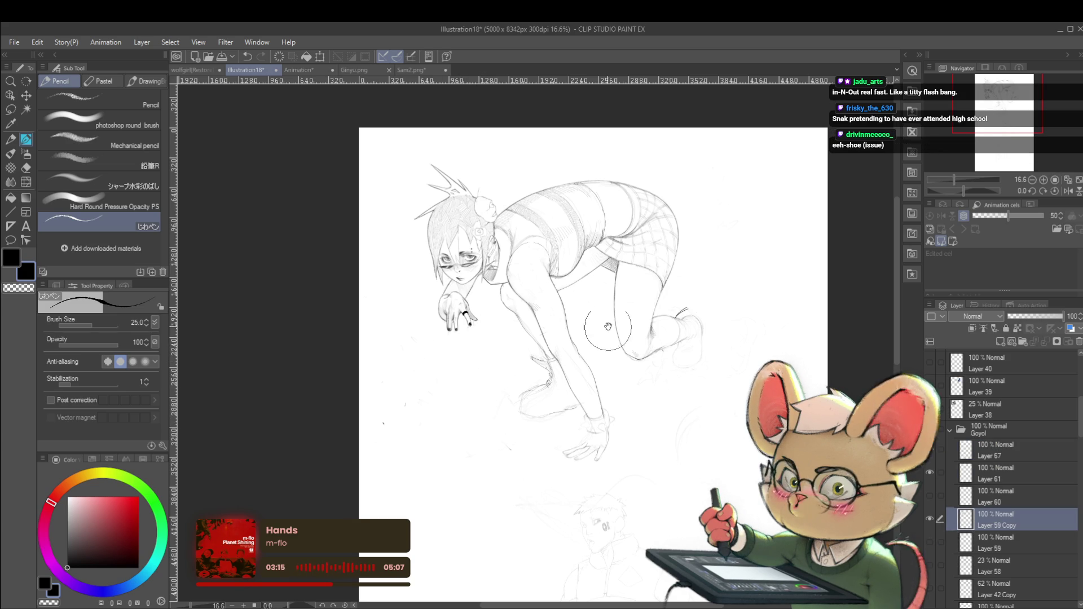
pyautogui.moveTo(624, 314); pyautogui.dragTo(623, 332)
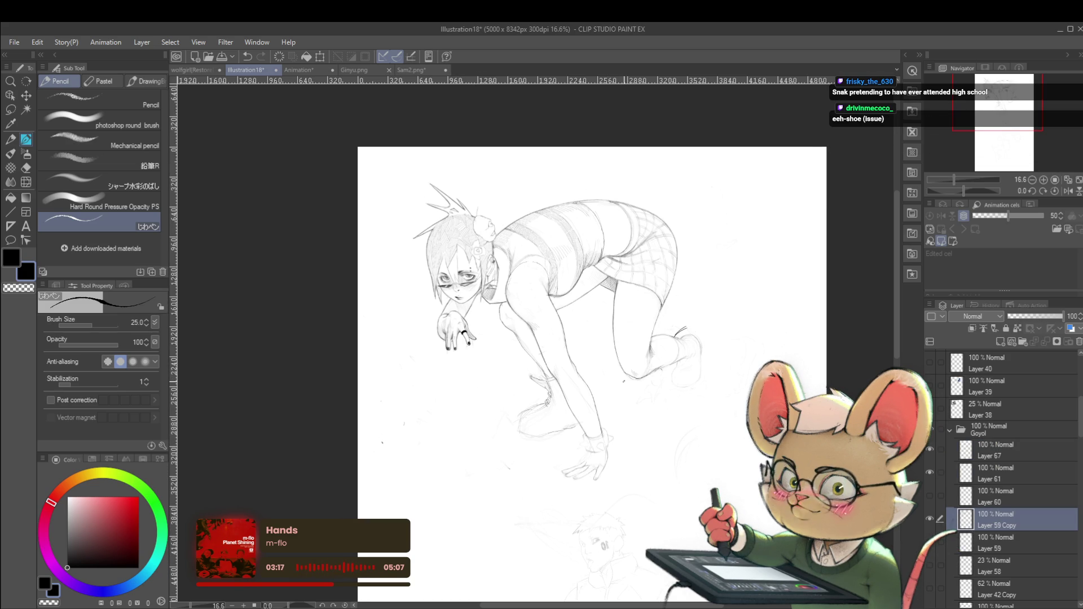
pyautogui.click(1024, 442)
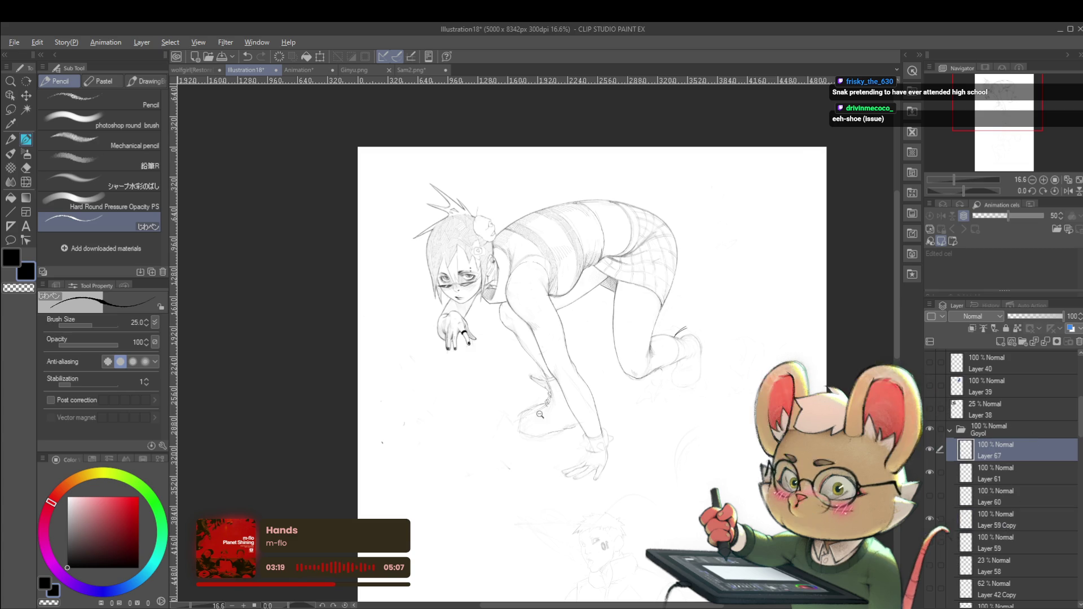
pyautogui.scroll(2, 553, 431)
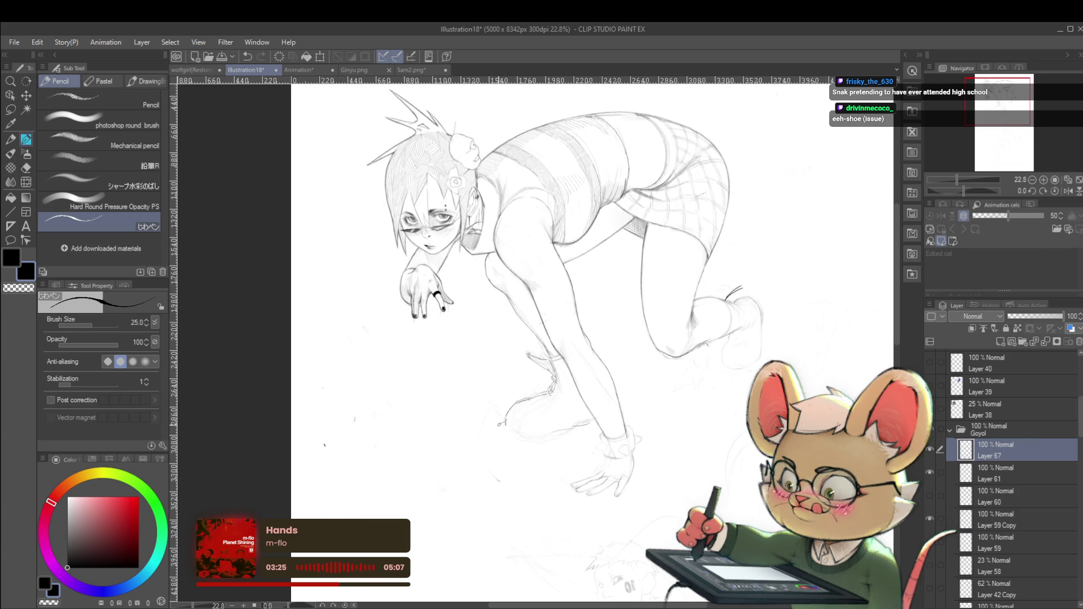
pyautogui.moveTo(500, 435); pyautogui.dragTo(522, 442)
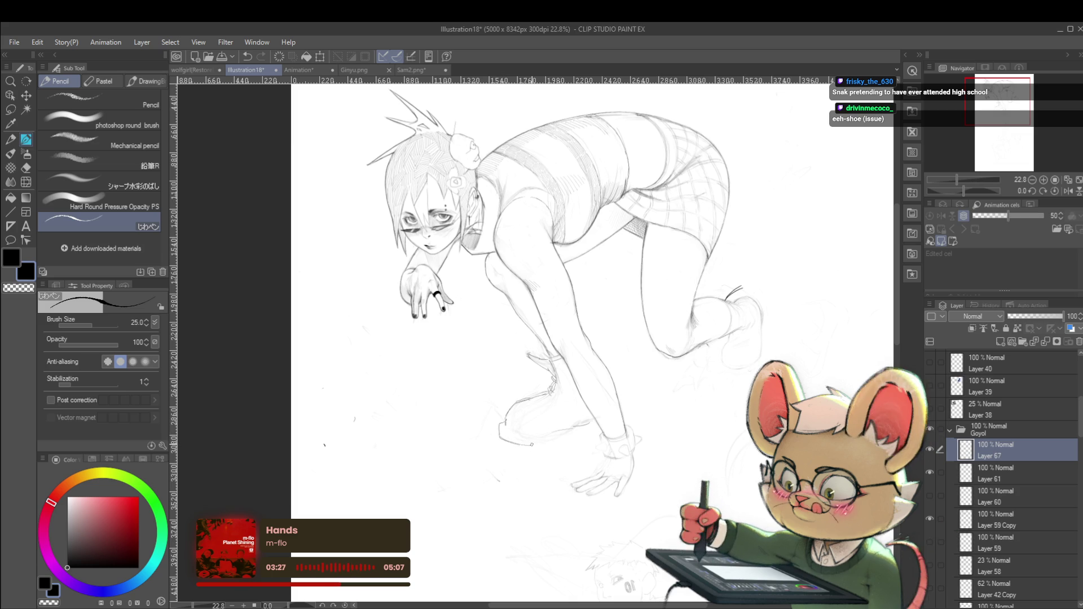
pyautogui.hotkey('ctrl', 'z')
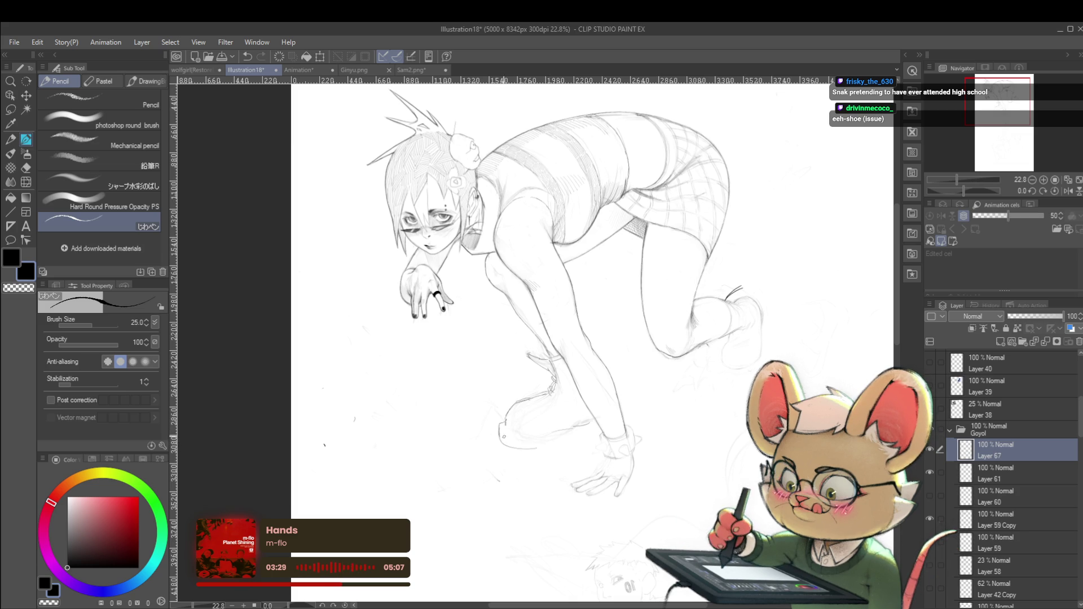
pyautogui.moveTo(501, 443); pyautogui.dragTo(553, 437)
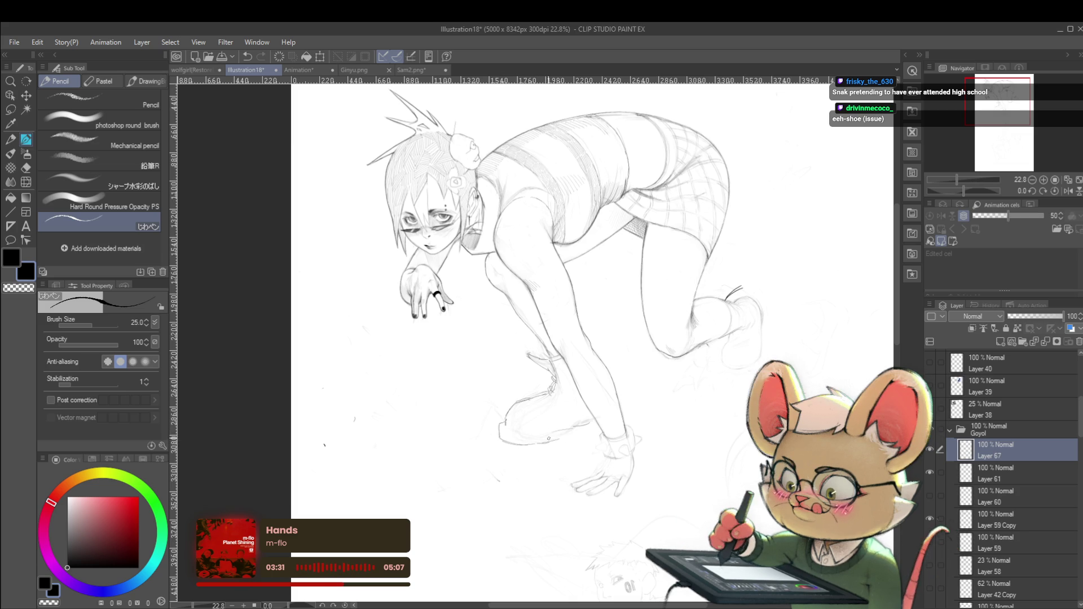
pyautogui.scroll(-3, 588, 417)
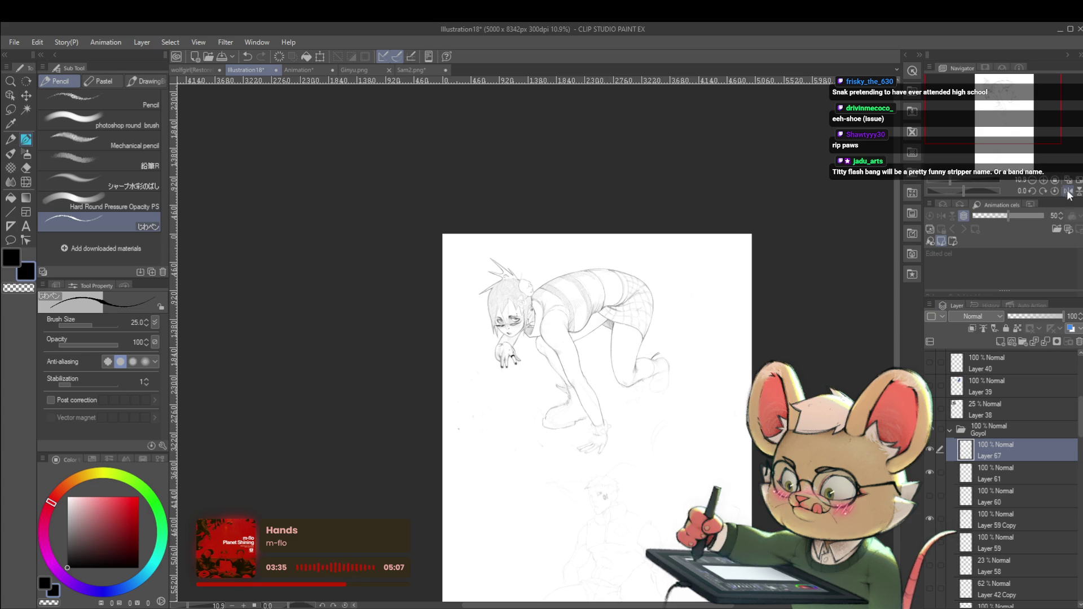
# Mirror the drawing horizontally and view the whole page including the lower figure
pyautogui.press('h')
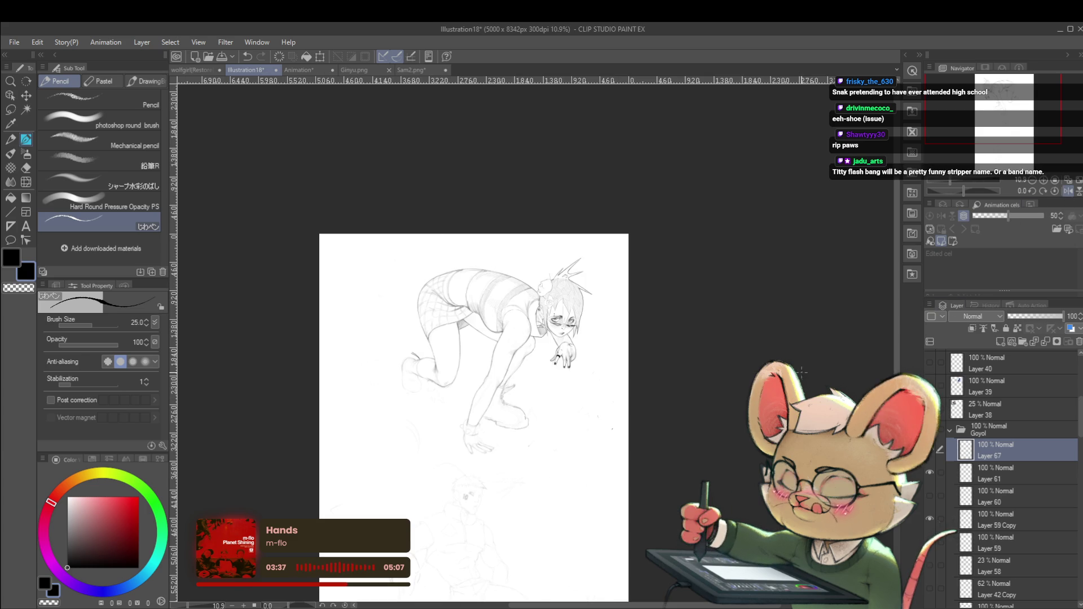
pyautogui.moveTo(763, 469); pyautogui.dragTo(811, 375)
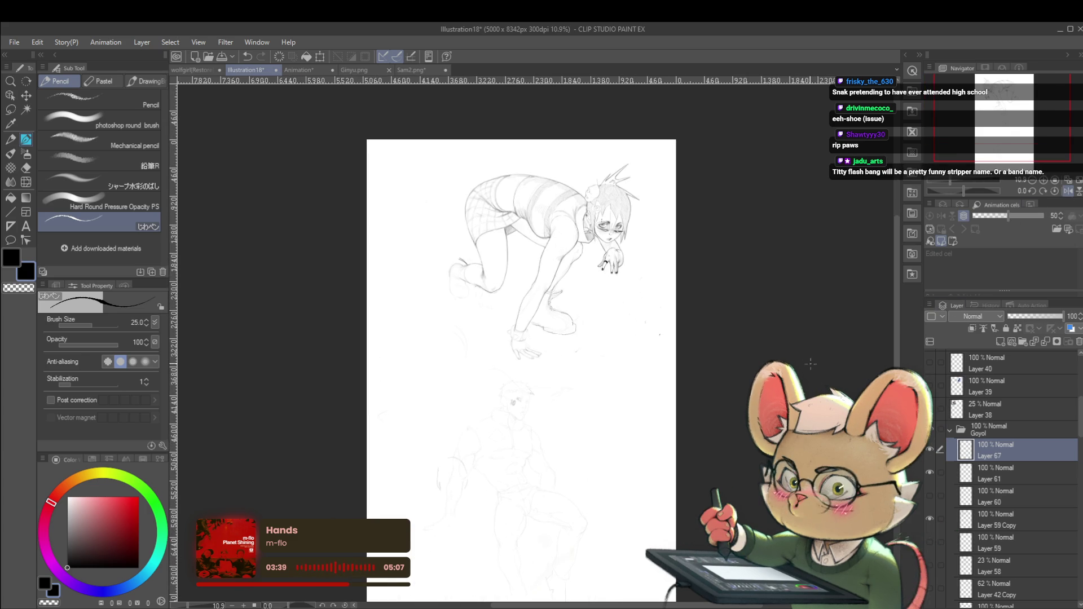
pyautogui.scroll(2, 544, 319)
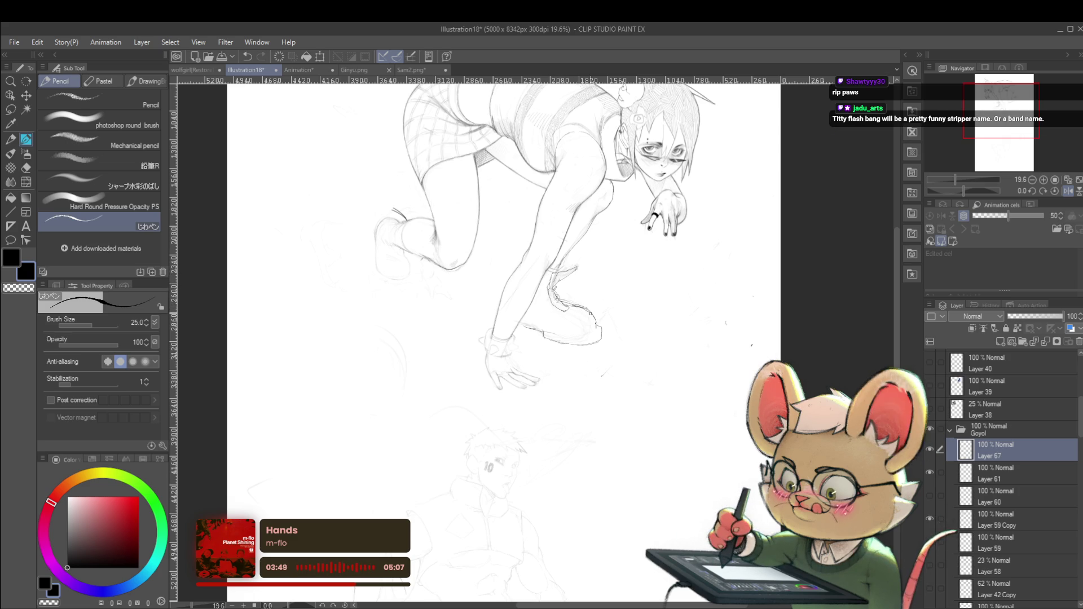
pyautogui.scroll(-3, 597, 316)
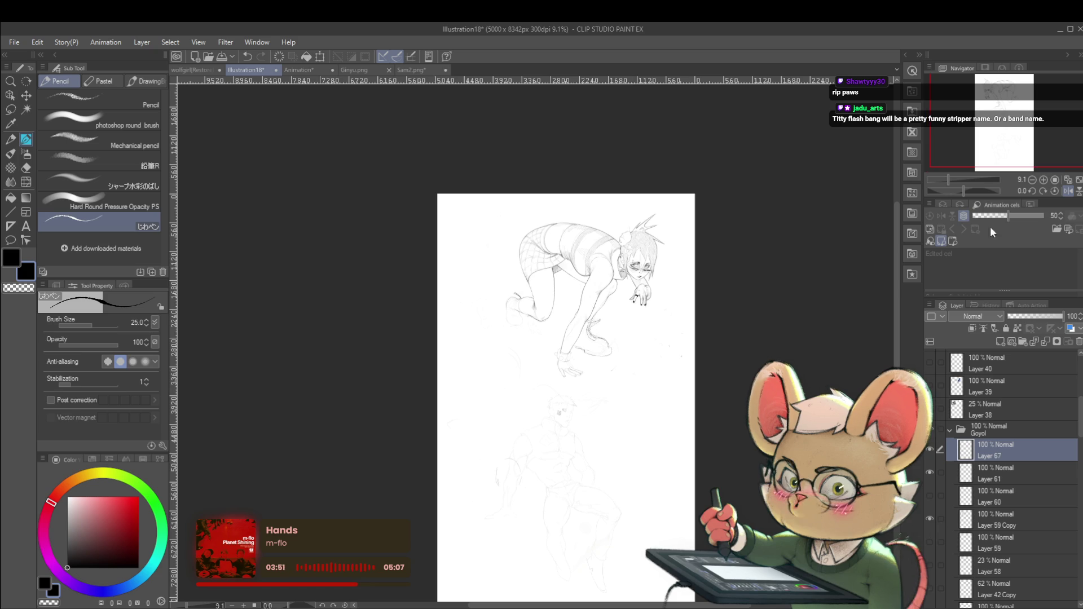
# Flip the canvas back to its normal orientation and zoom in on the sketch
pyautogui.click(1056, 191)
pyautogui.scroll(3, 500, 321)
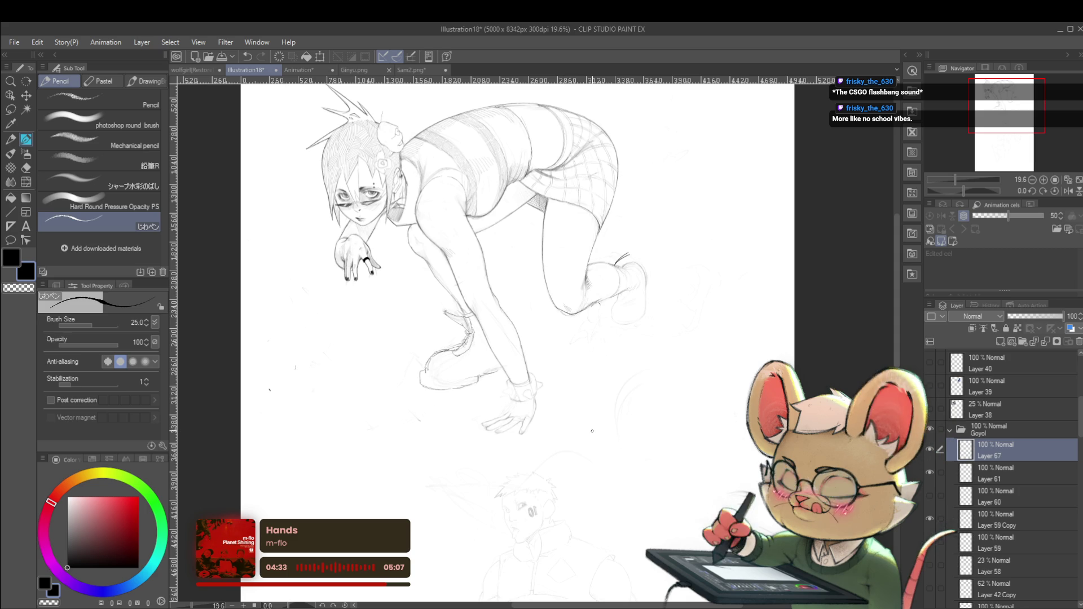
pyautogui.scroll(3, 426, 368)
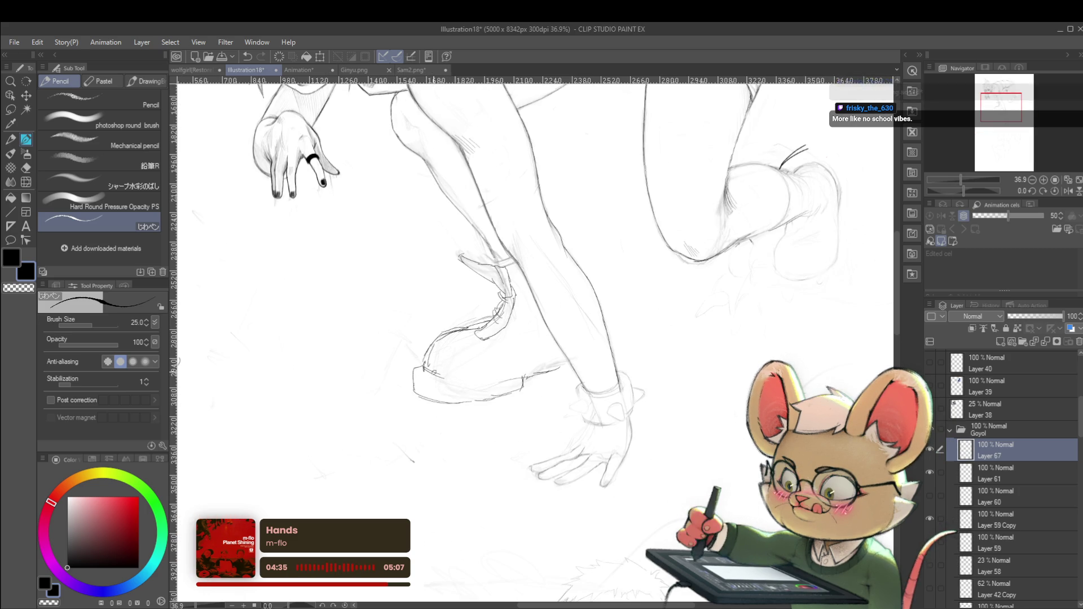
# Inspect the girl's shoe and hand up close, then zoom out and flip the canvas to check it mirrored
pyautogui.scroll(-2, 443, 374)
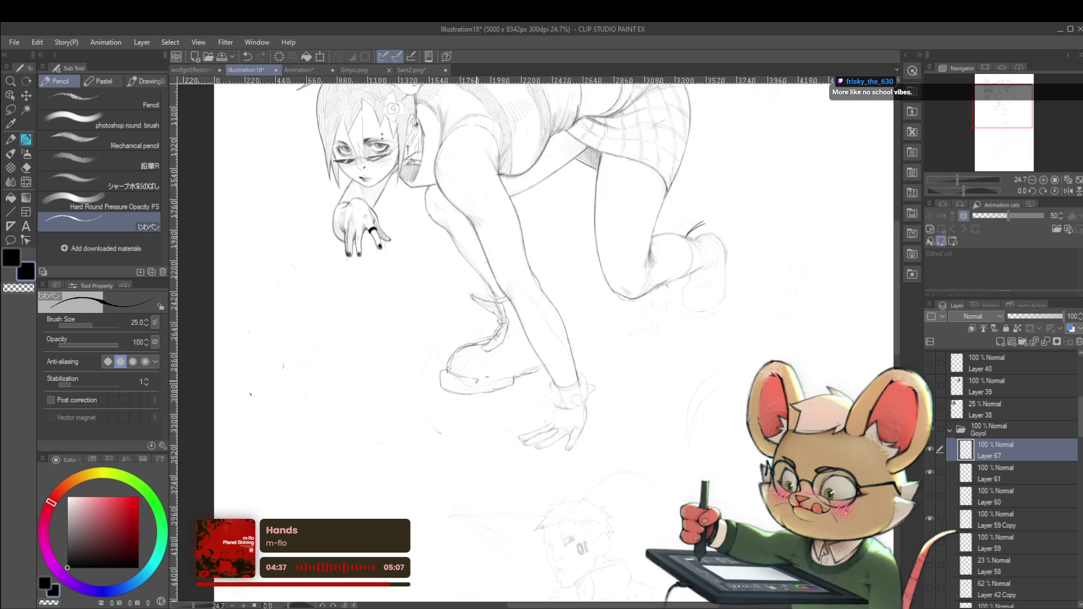
pyautogui.moveTo(640, 368); pyautogui.dragTo(658, 382)
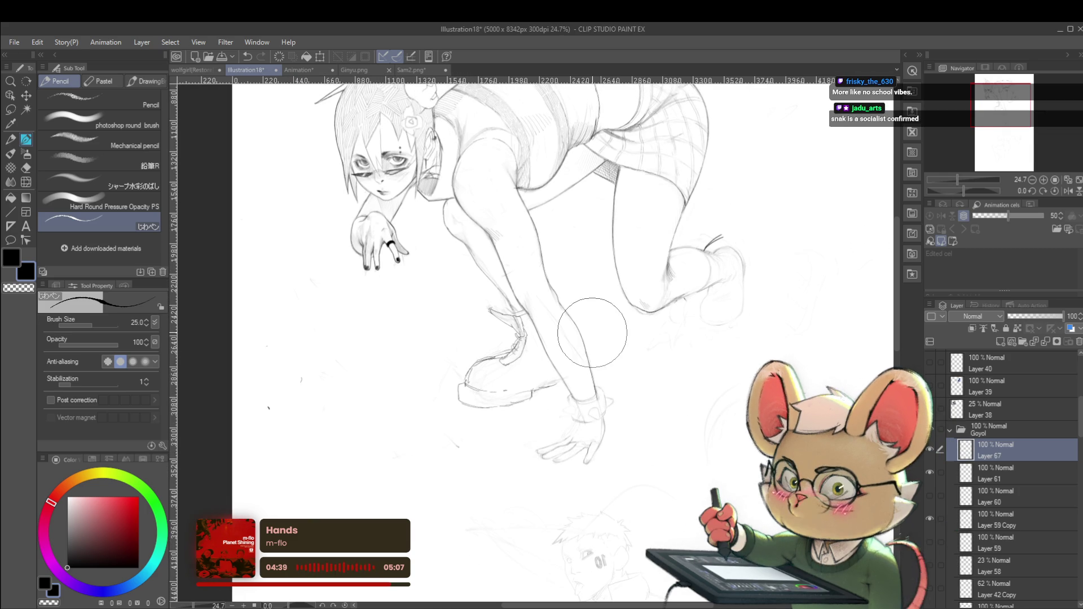
pyautogui.scroll(1, 477, 388)
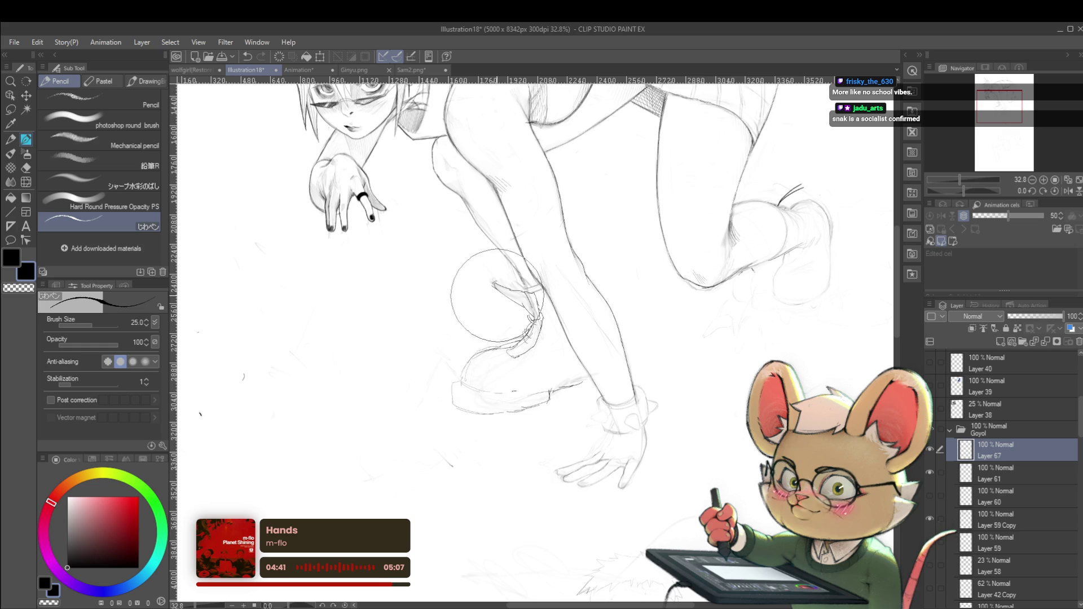
pyautogui.moveTo(517, 335); pyautogui.dragTo(585, 363)
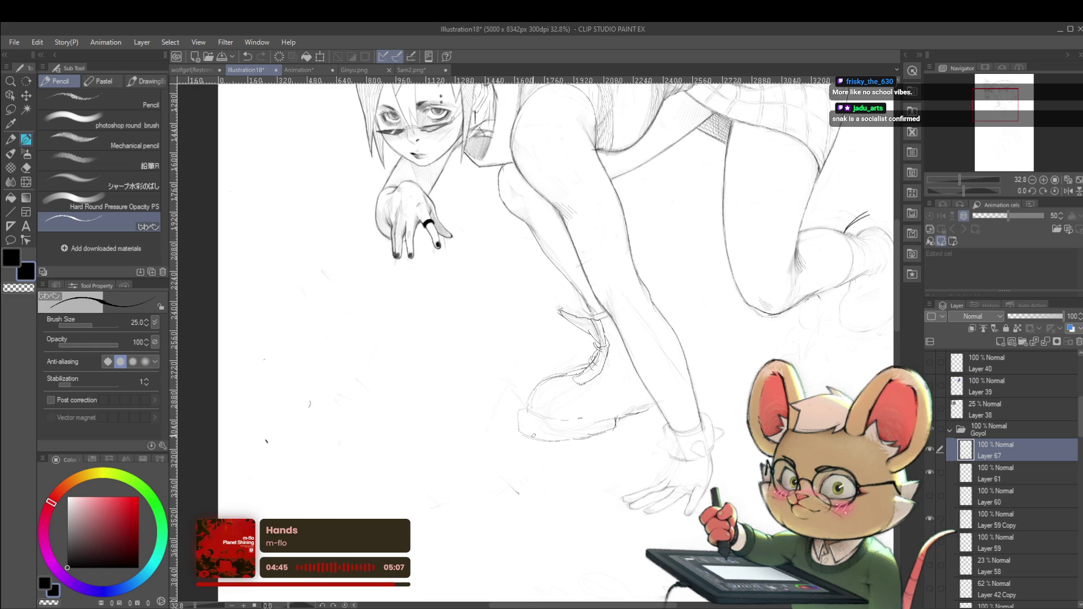
pyautogui.scroll(1, 568, 341)
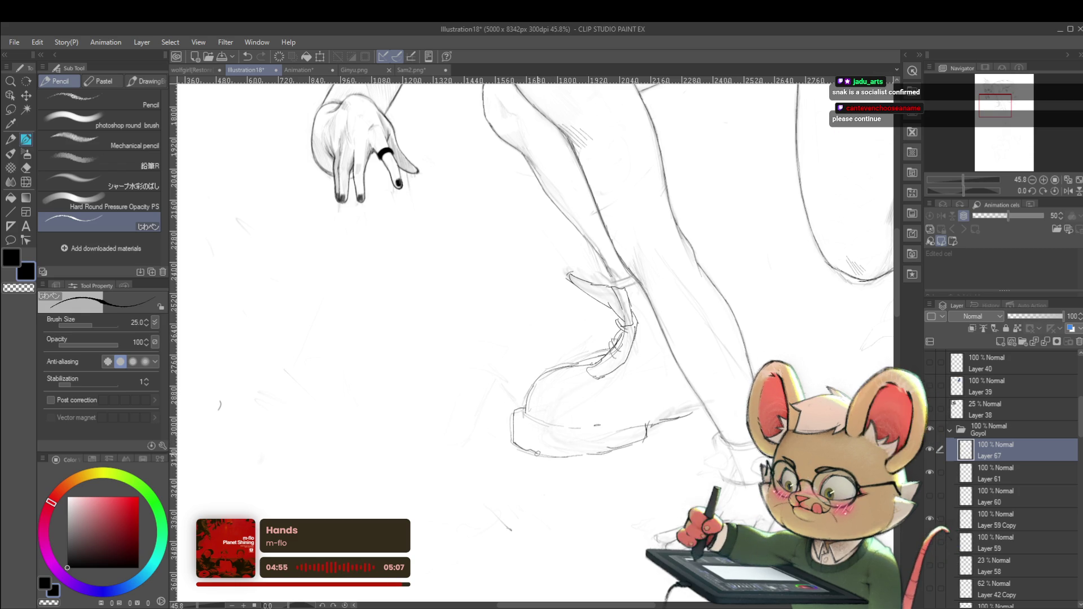
pyautogui.scroll(-5, 584, 451)
pyautogui.scroll(3, 557, 423)
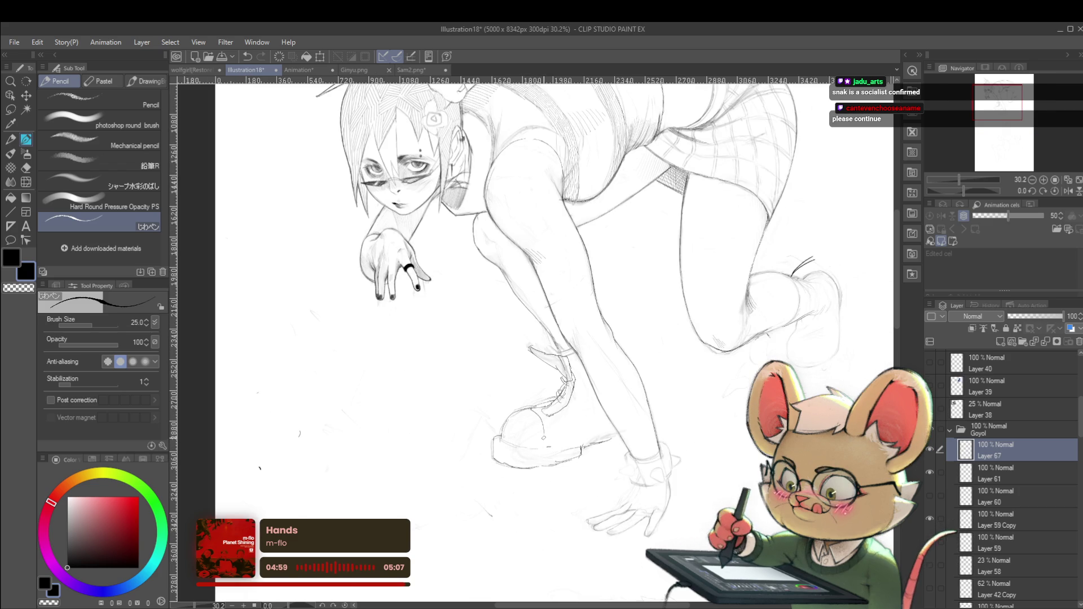
pyautogui.scroll(-1, 548, 438)
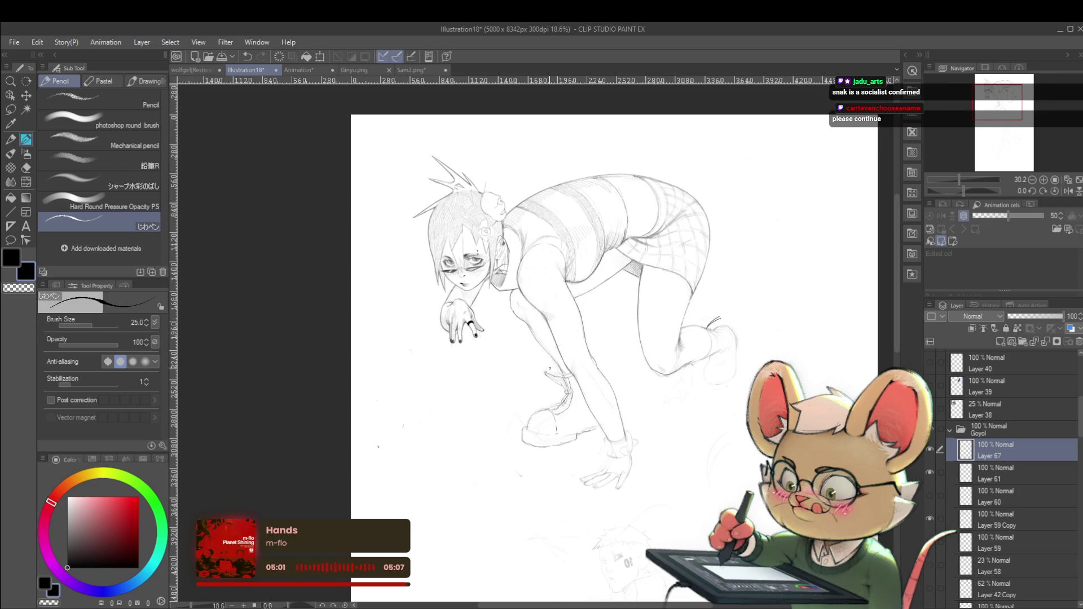
pyautogui.scroll(-1, 587, 378)
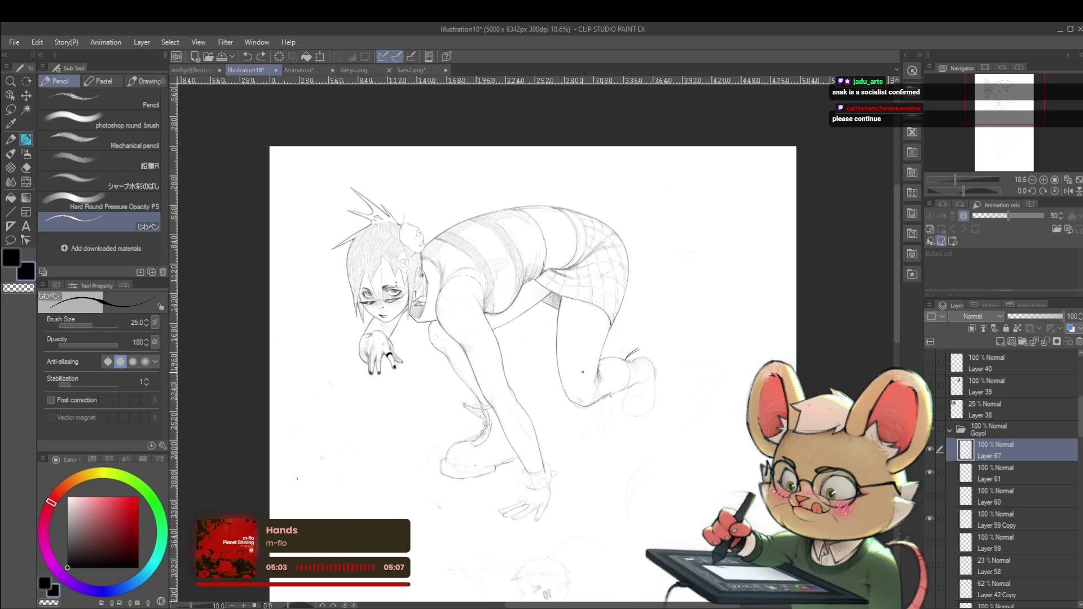
pyautogui.scroll(-2, 698, 248)
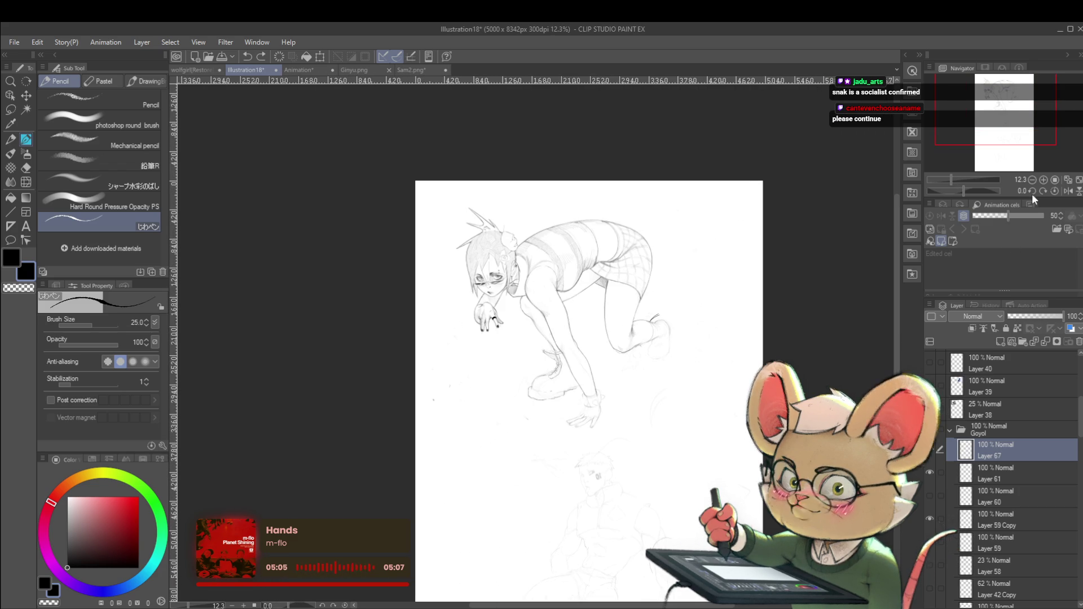
pyautogui.click(1068, 190)
# Inspect the mirrored legs, hands and whole figure, then return the view to normal orientation
pyautogui.scroll(3, 520, 383)
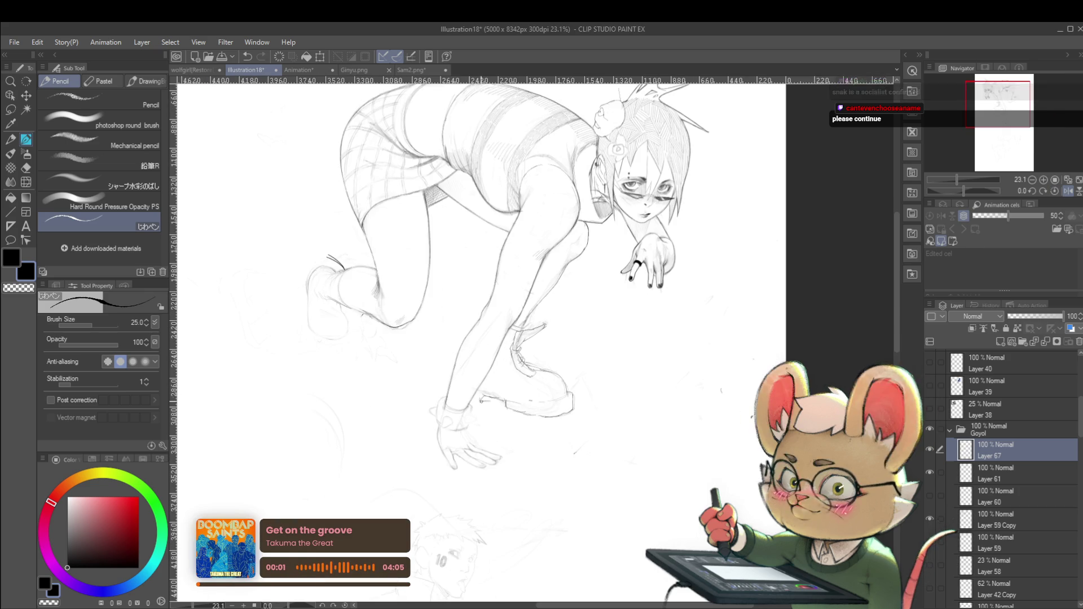
pyautogui.scroll(-3, 460, 380)
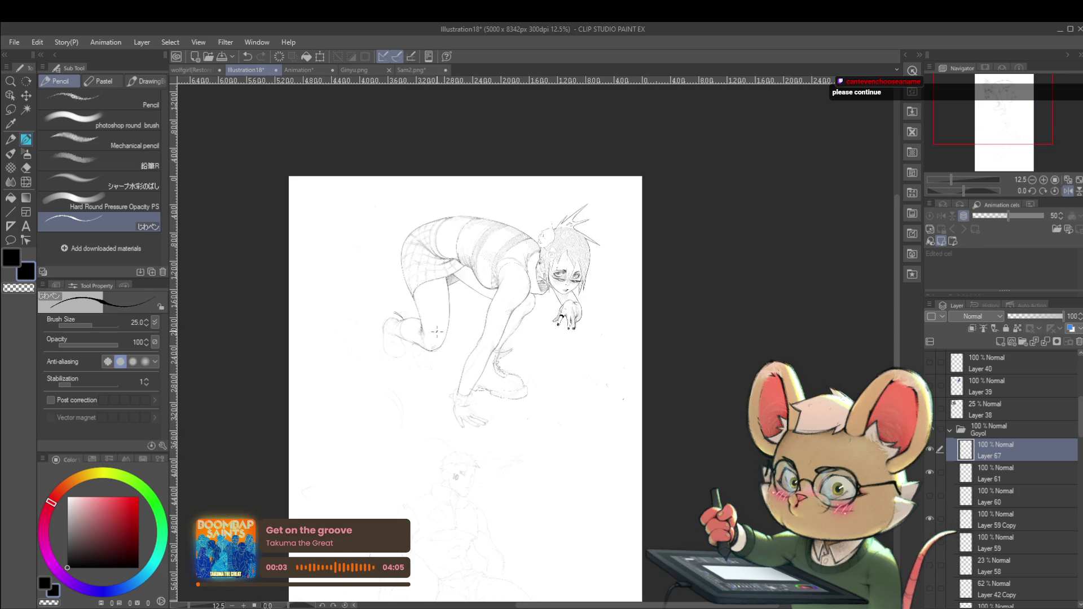
pyautogui.moveTo(518, 261); pyautogui.dragTo(586, 310)
pyautogui.scroll(4, 517, 398)
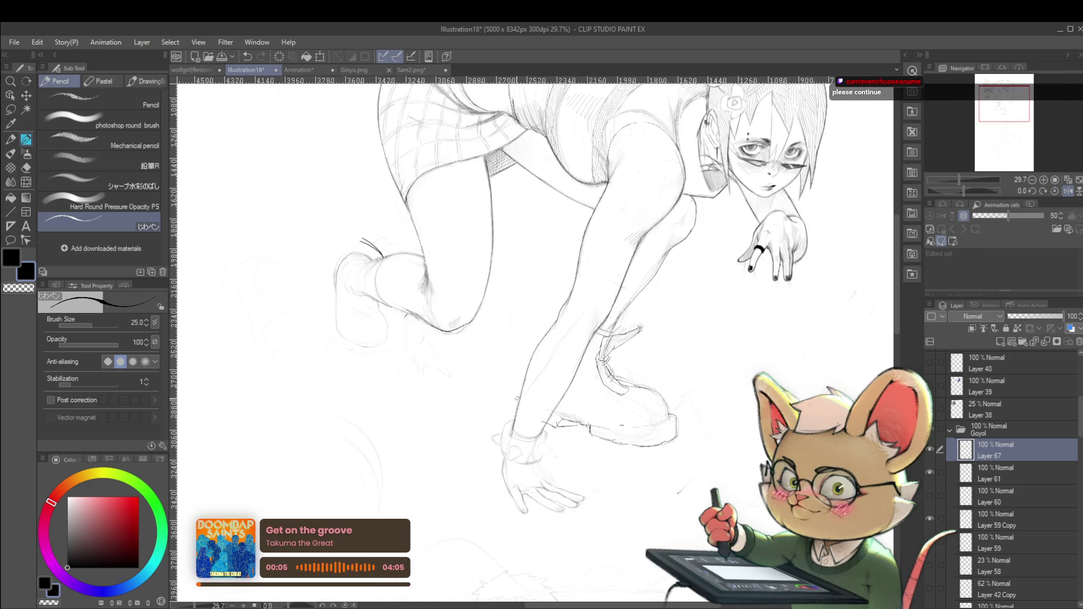
pyautogui.scroll(-3, 539, 364)
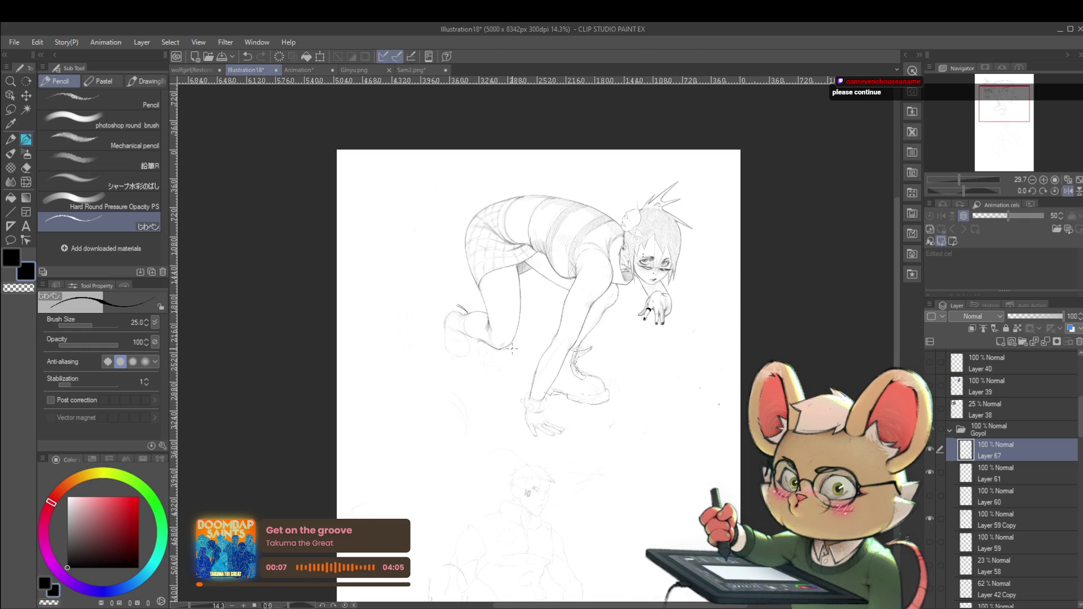
pyautogui.moveTo(659, 363)
pyautogui.mouseDown()
pyautogui.moveTo(623, 415)
pyautogui.moveTo(666, 441)
pyautogui.mouseUp()
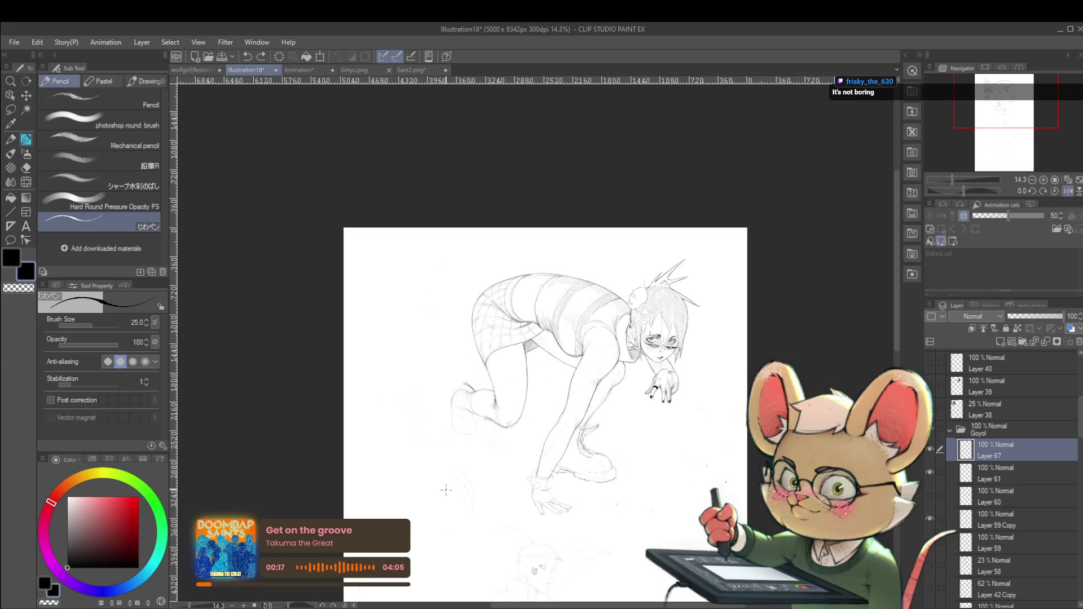
pyautogui.click(1067, 192)
# Sketch a round ball with the pencil beside the girl's lower planted hand
pyautogui.scroll(3, 495, 420)
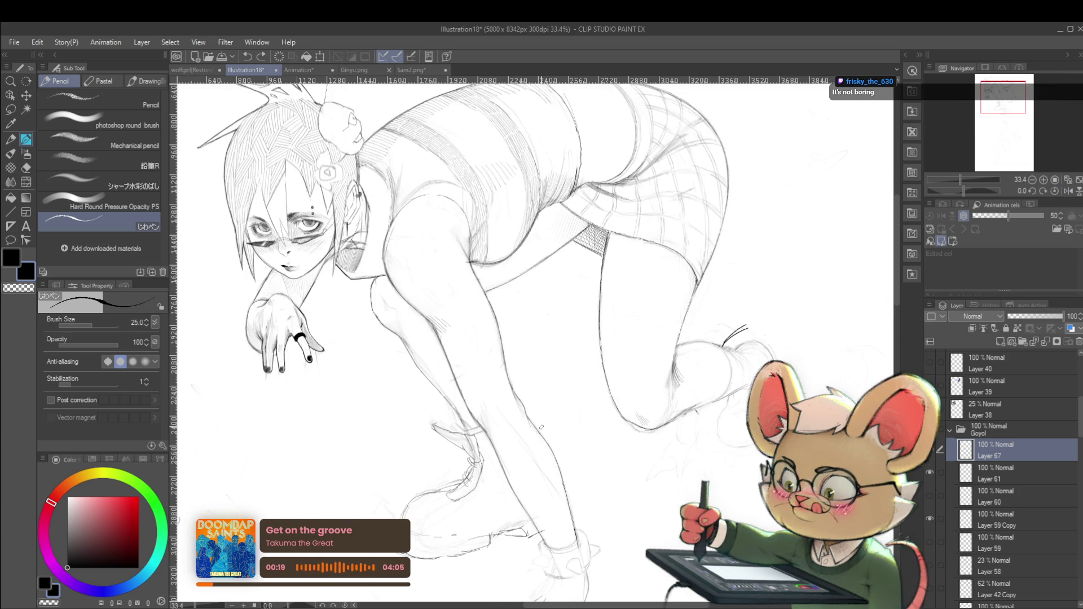
pyautogui.scroll(1, 454, 419)
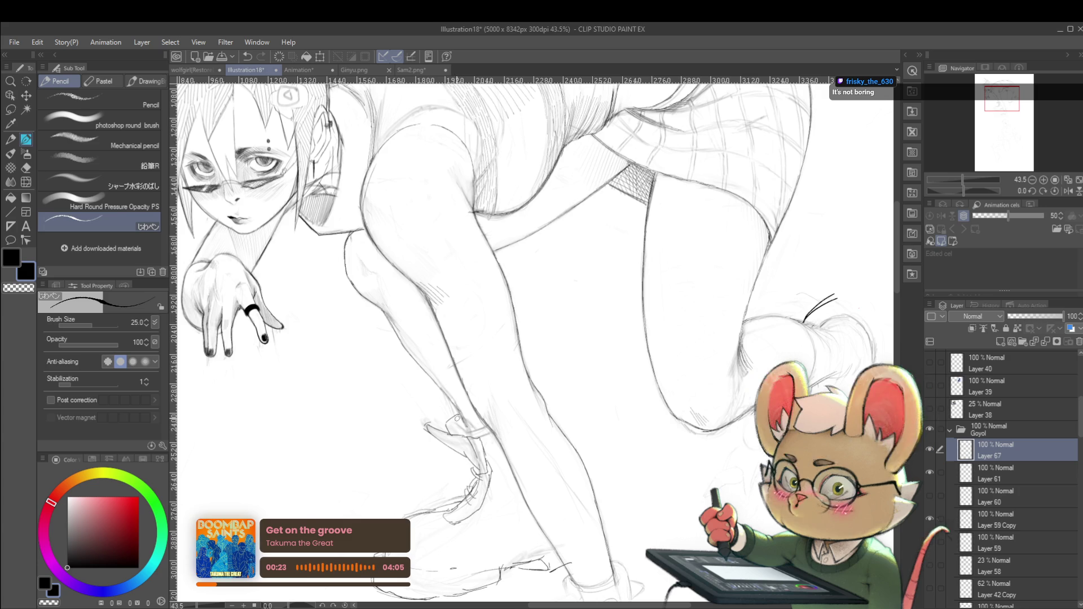
pyautogui.scroll(-3, 436, 393)
pyautogui.moveTo(471, 412); pyautogui.dragTo(476, 414)
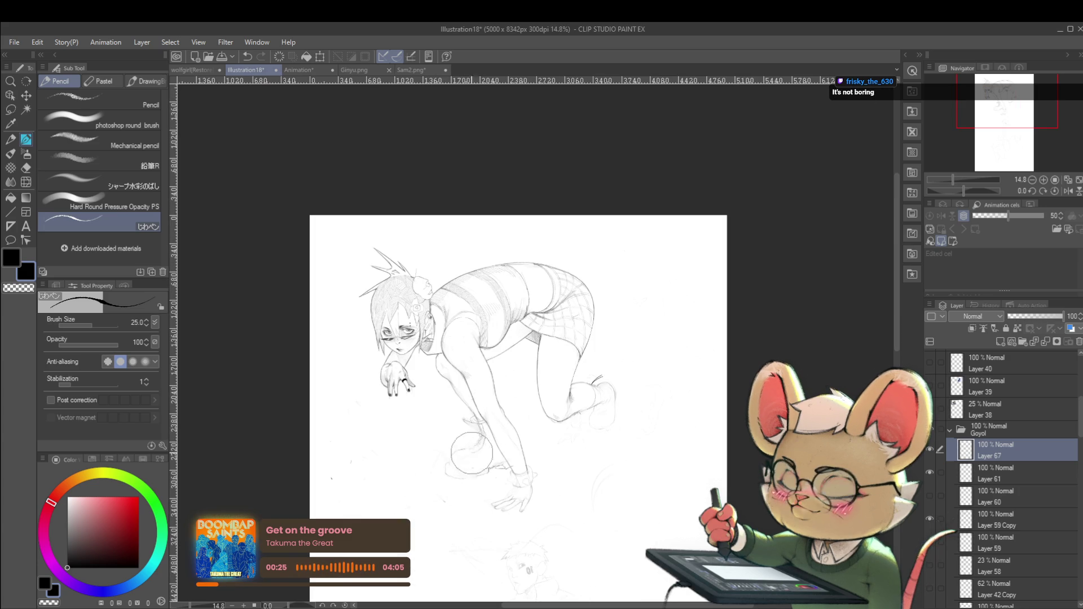
# Select Layer 67 together with Layer 59 Copy and Layer 61
pyautogui.click(995, 519)
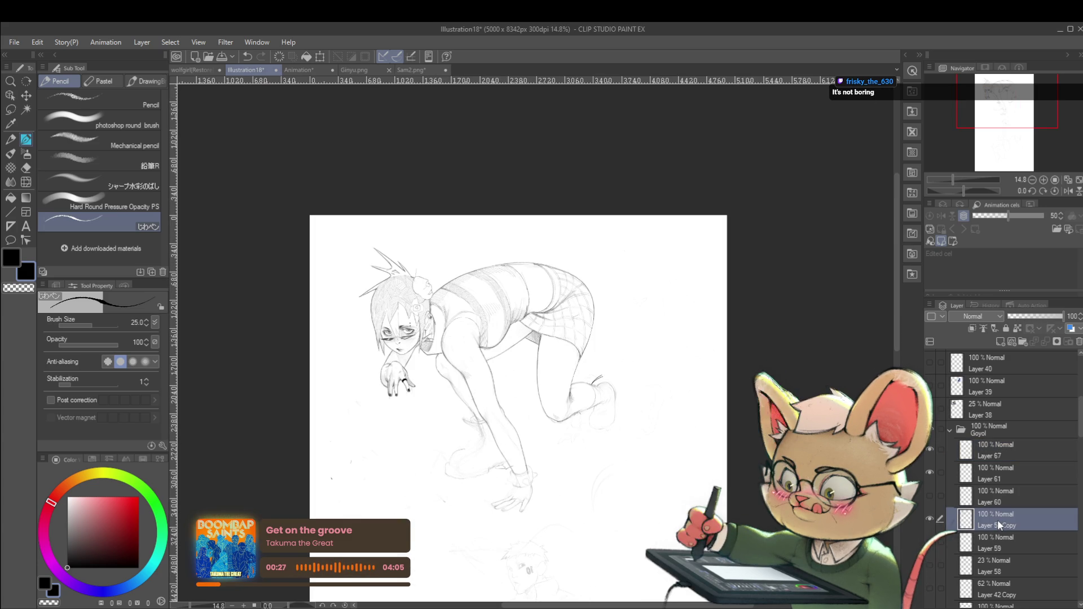
pyautogui.scroll(2, 480, 448)
pyautogui.scroll(1, 480, 448)
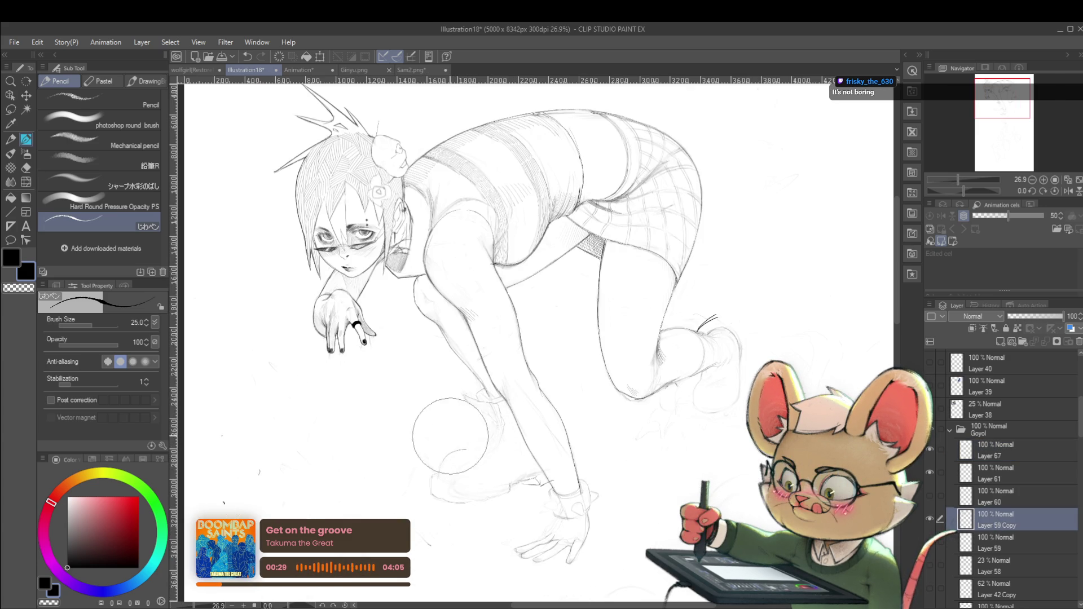
pyautogui.hotkey('alt', ']')
pyautogui.hotkey('alt', ']')
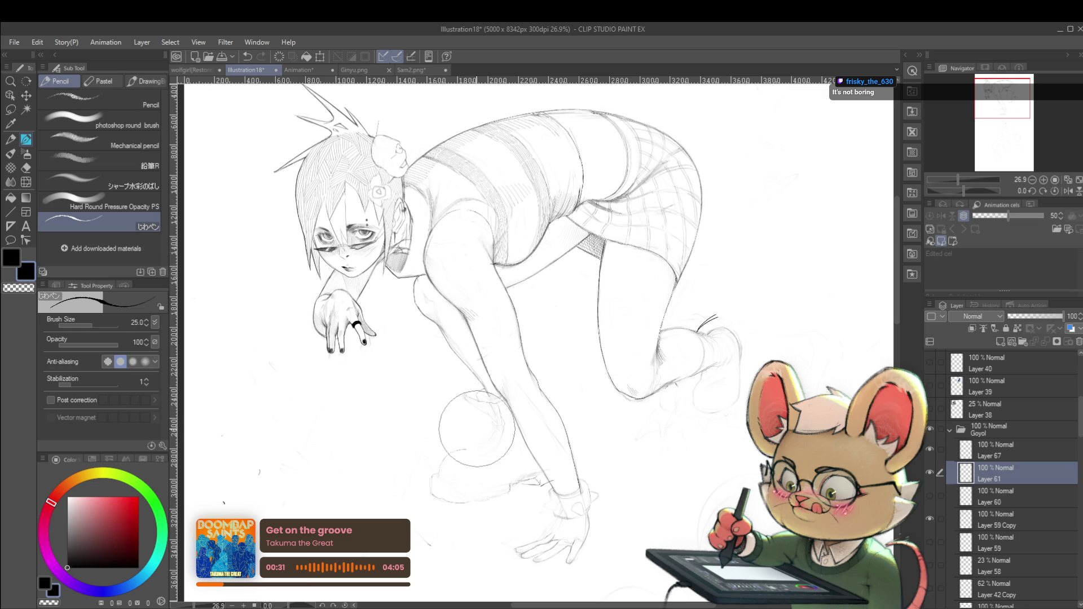
pyautogui.click(997, 447)
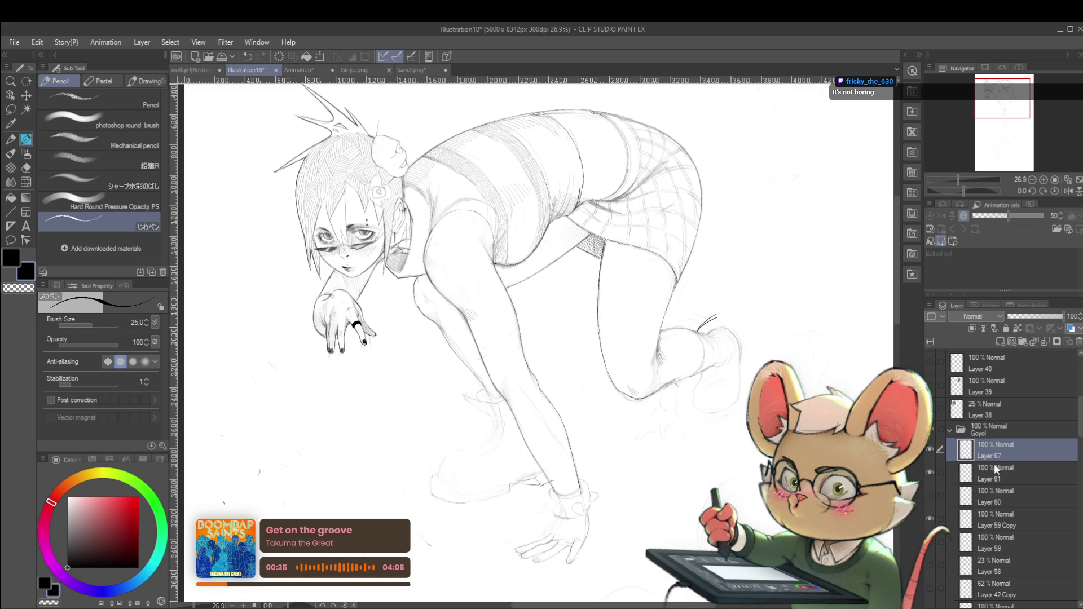
pyautogui.keyDown('ctrl'); pyautogui.click(999, 518); pyautogui.keyUp('ctrl')
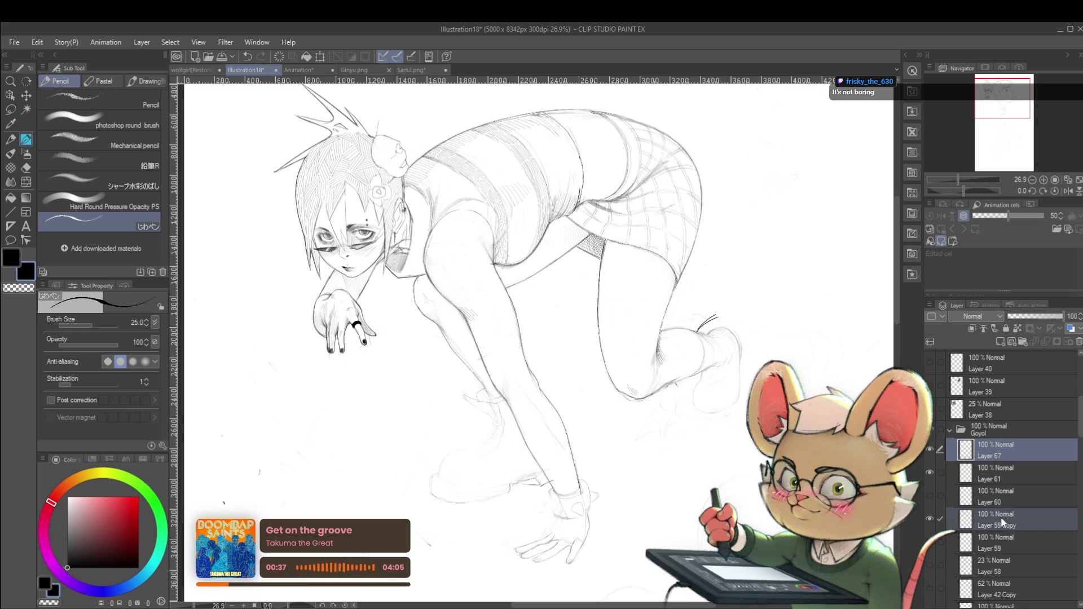
pyautogui.keyDown('ctrl'); pyautogui.click(996, 466); pyautogui.keyUp('ctrl')
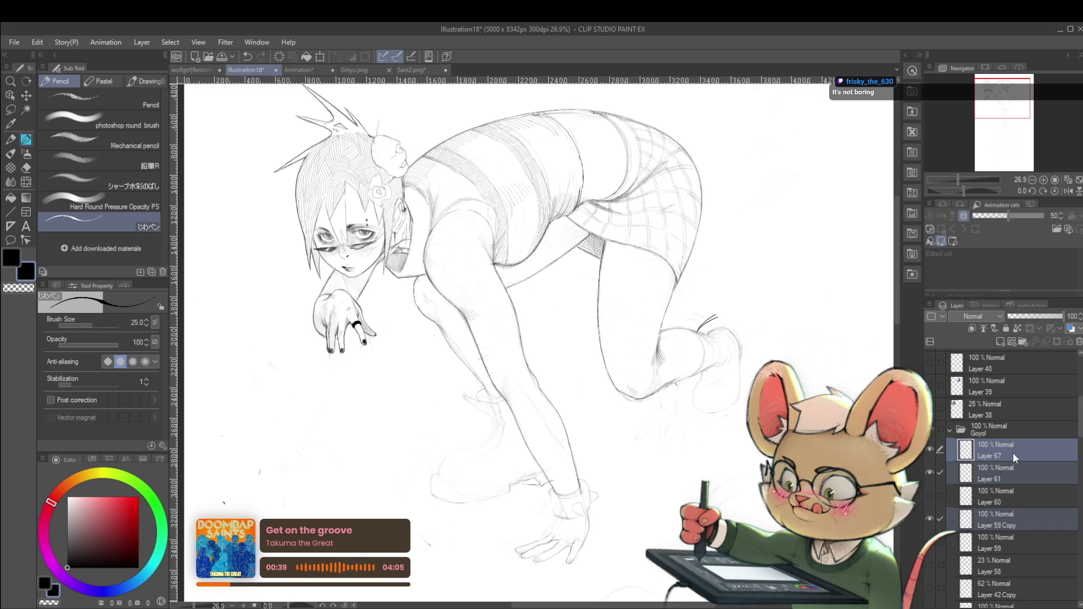
# Compare the sketch lines, then merge Layer 61 and Layer 59 Copy into Layer 67
pyautogui.click(929, 518)
pyautogui.click(929, 519)
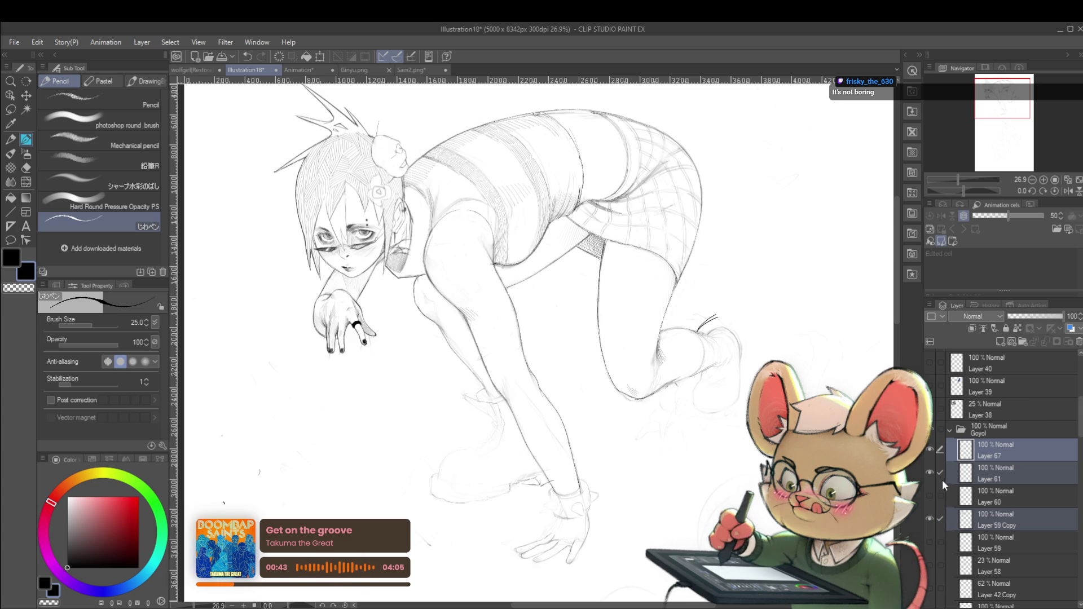
pyautogui.click(932, 473)
pyautogui.click(930, 472)
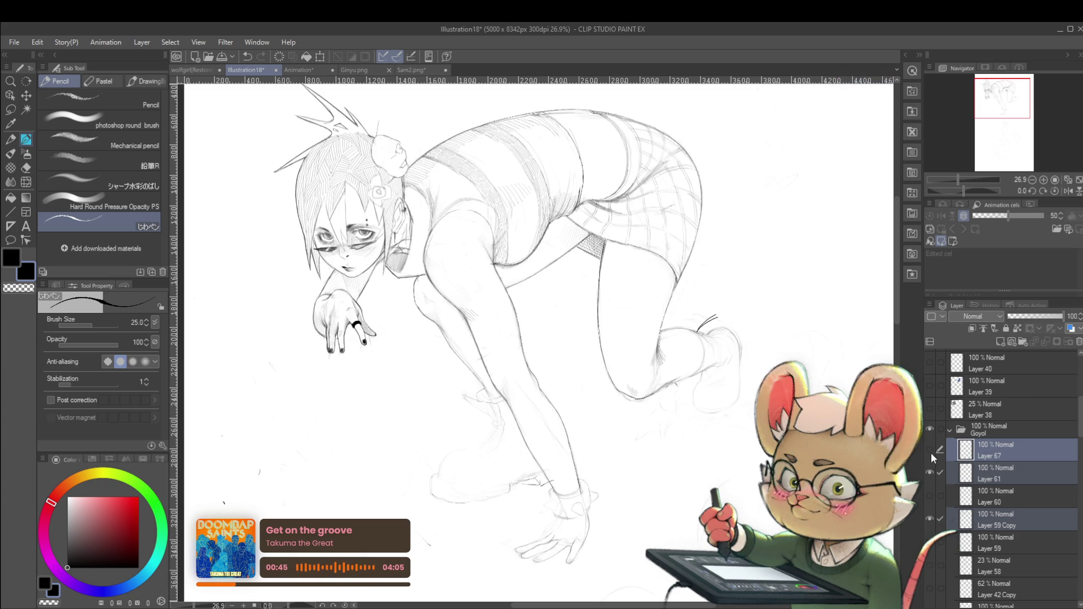
pyautogui.click(929, 452)
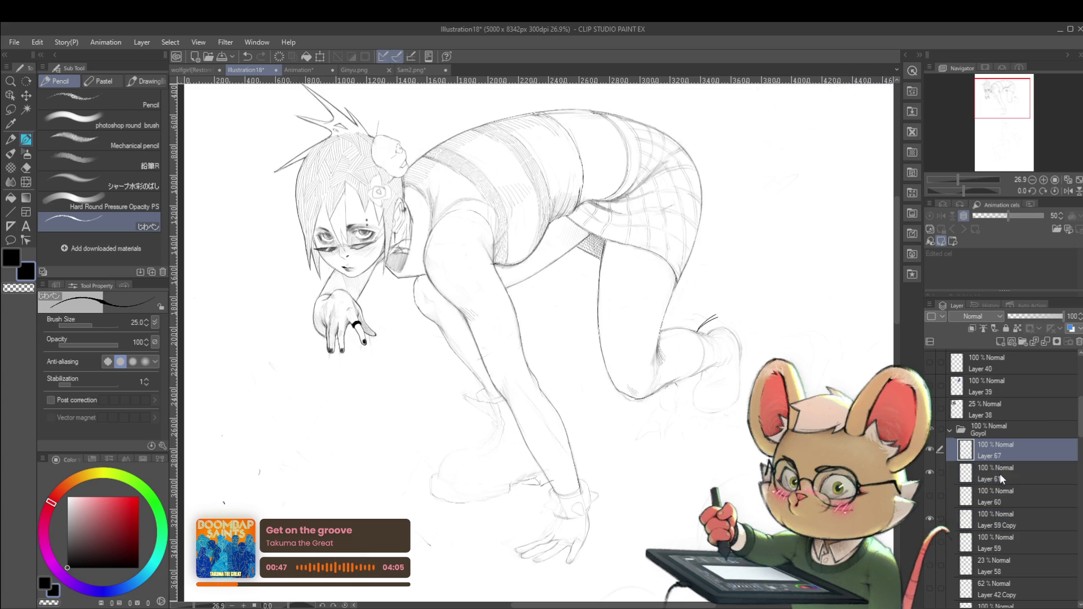
pyautogui.keyDown('ctrl'); pyautogui.click(990, 526); pyautogui.keyUp('ctrl')
pyautogui.keyDown('ctrl'); pyautogui.click(990, 526); pyautogui.keyUp('ctrl')
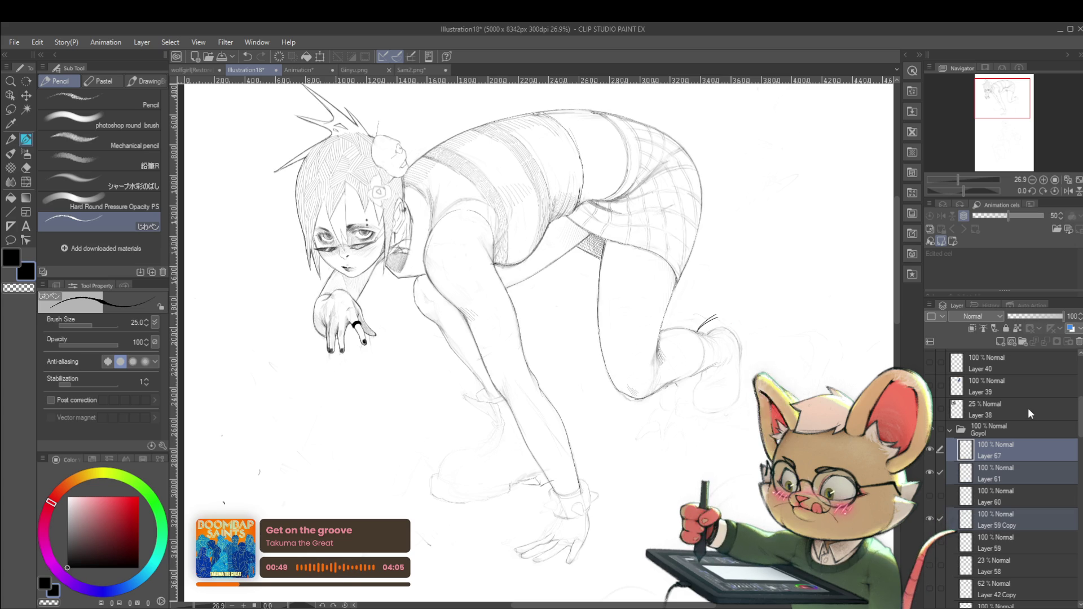
pyautogui.hotkey('shift', 'alt', 'e')
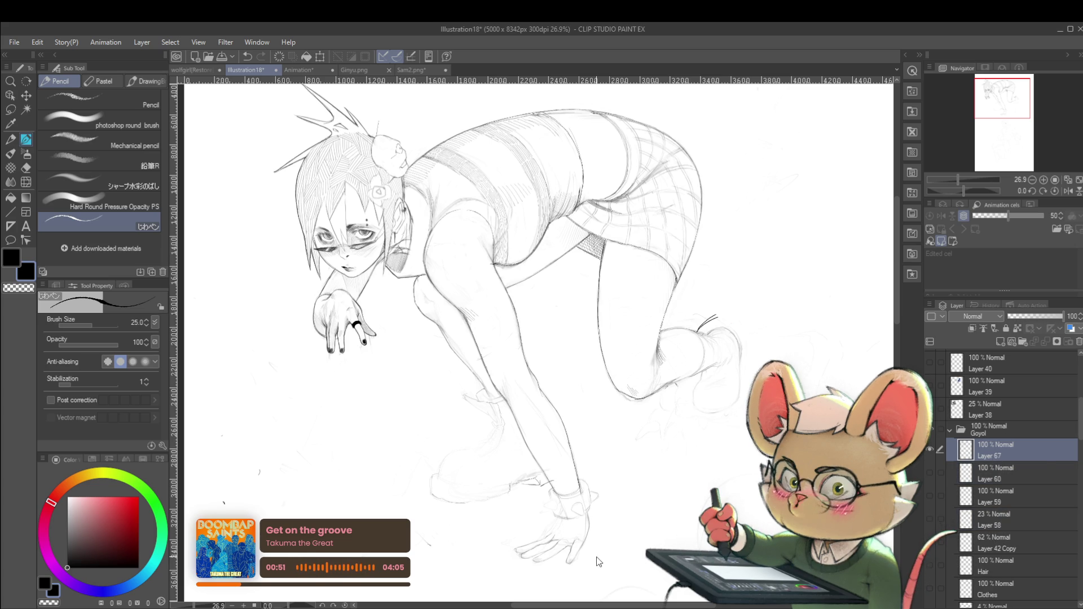
# Duplicate the merged Layer 67, then lock and hide the original Layer 67
pyautogui.hotkey('ctrl', 'j')
pyautogui.click(998, 475)
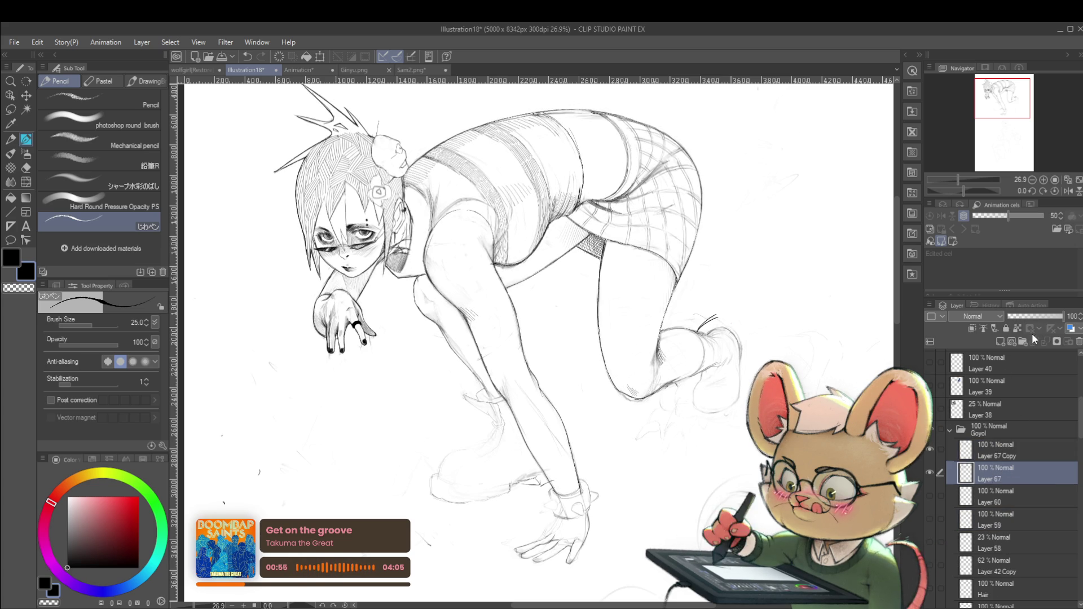
pyautogui.click(1005, 328)
pyautogui.click(930, 474)
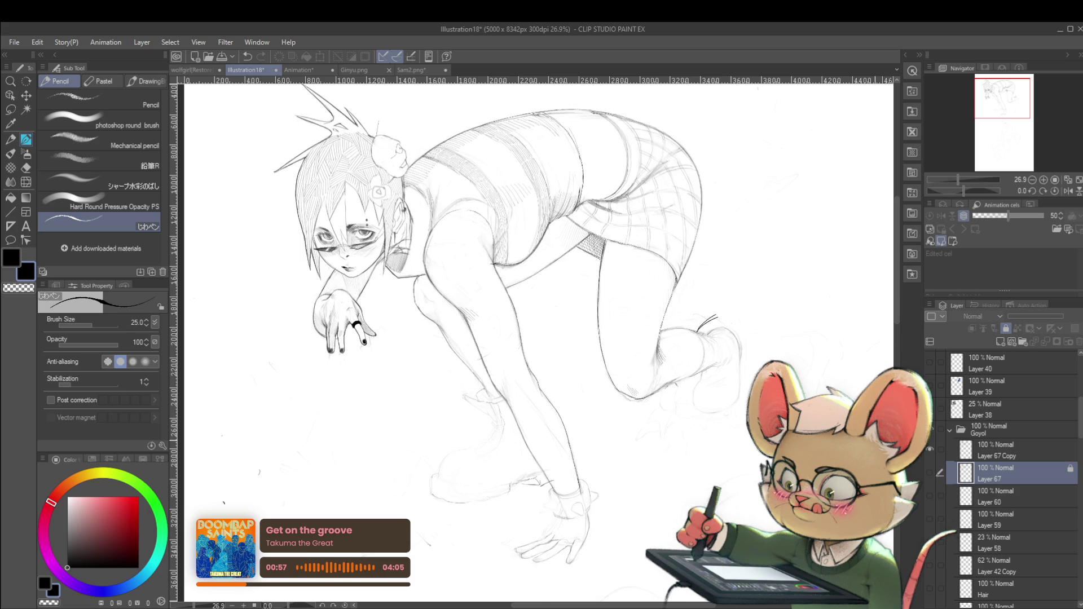
pyautogui.scroll(-5, 718, 391)
pyautogui.moveTo(718, 391); pyautogui.dragTo(644, 391)
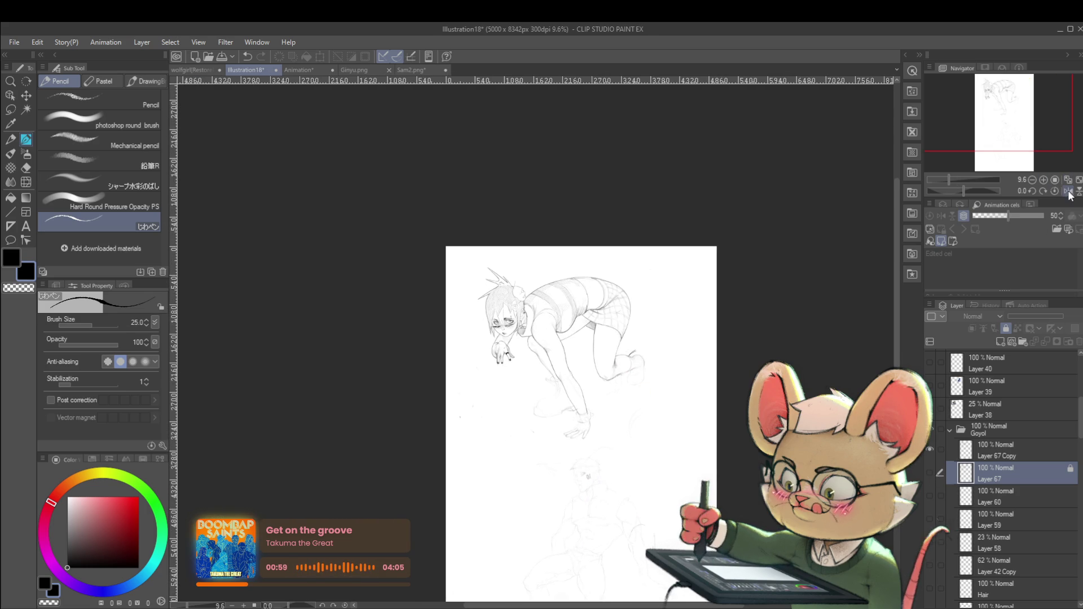
# Make Layer 67 Copy the active drawing layer, checking the canvas mirrored and flipping it back
pyautogui.click(1069, 192)
pyautogui.scroll(3, 563, 394)
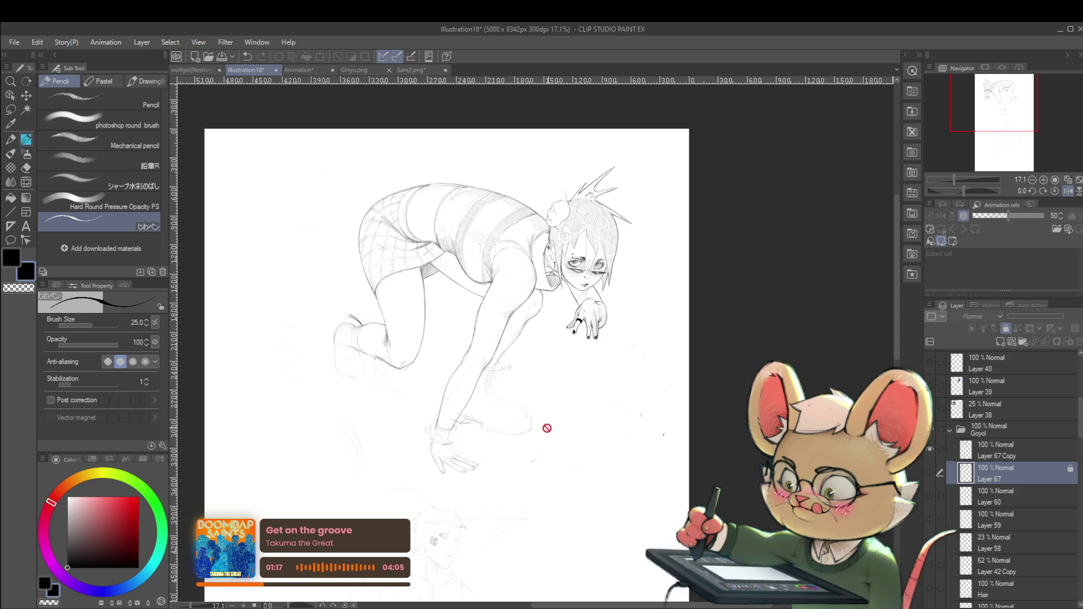
pyautogui.click(996, 450)
pyautogui.scroll(1, 431, 408)
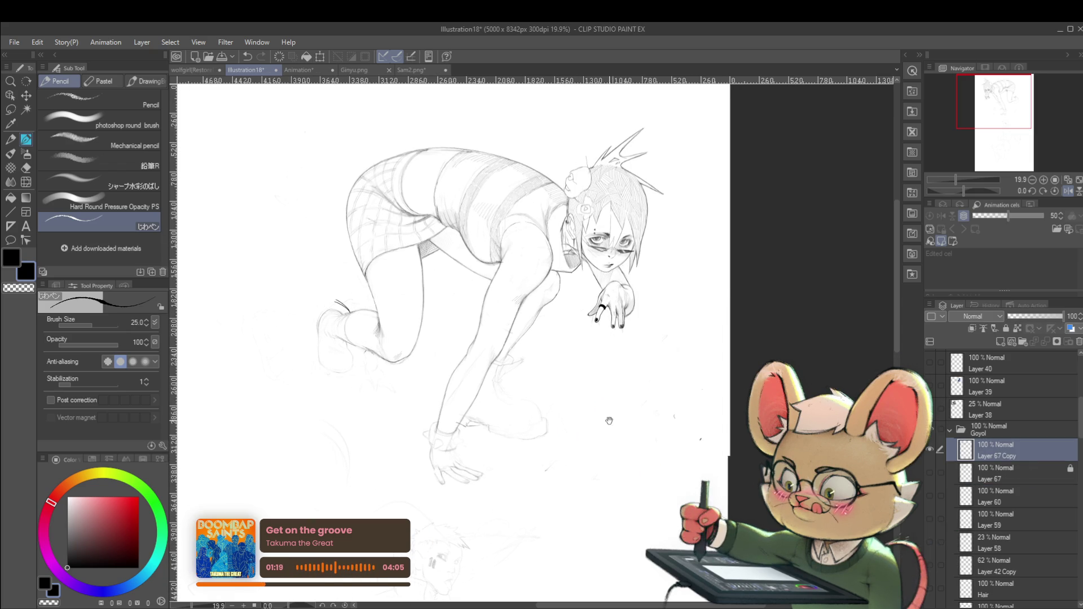
pyautogui.click(1069, 192)
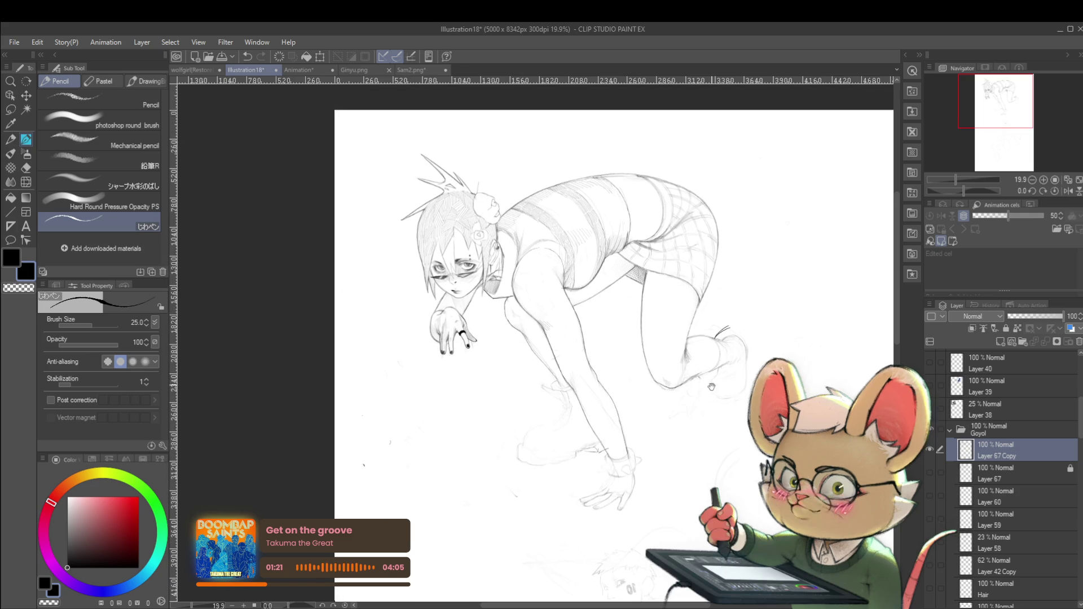